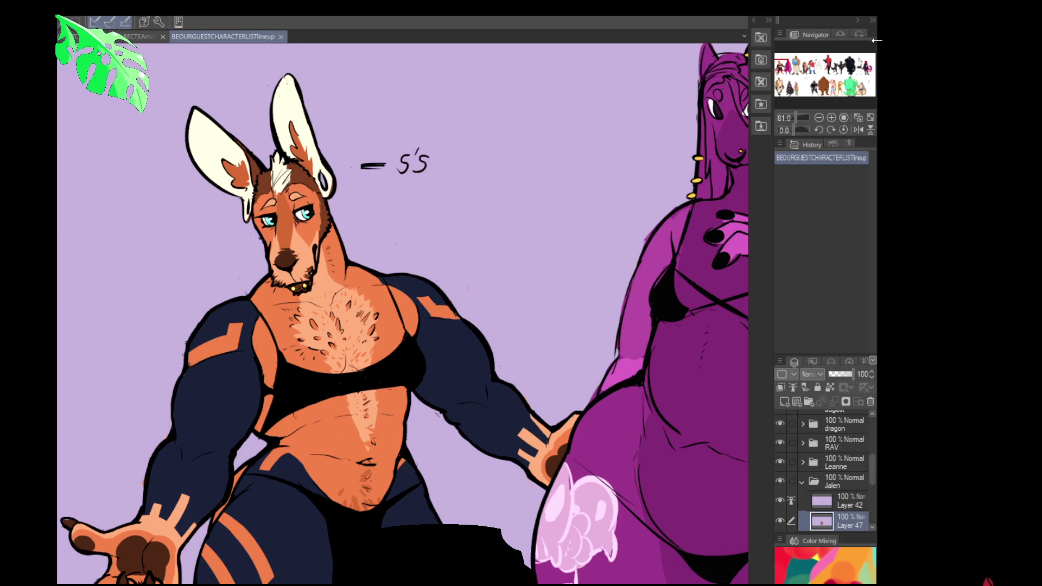
Switch to the walrus sketch document and zoom in and out around it.
{"action": "scroll", "coordinate": [281, 213], "scroll_direction": "up", "scroll_amount": 1}
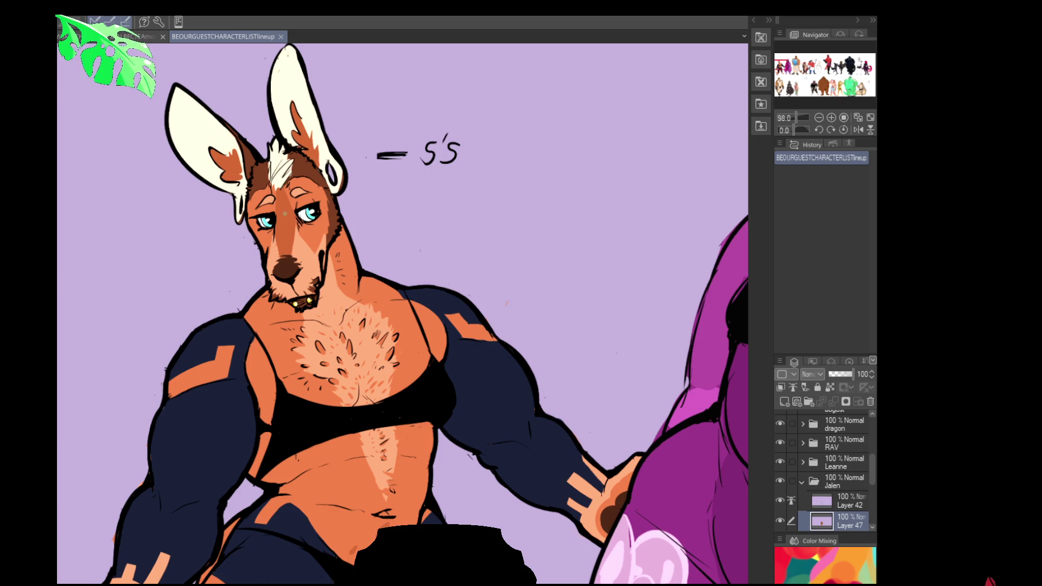
{"action": "left_click_drag", "start_coordinate": [338, 396], "coordinate": [349, 402]}
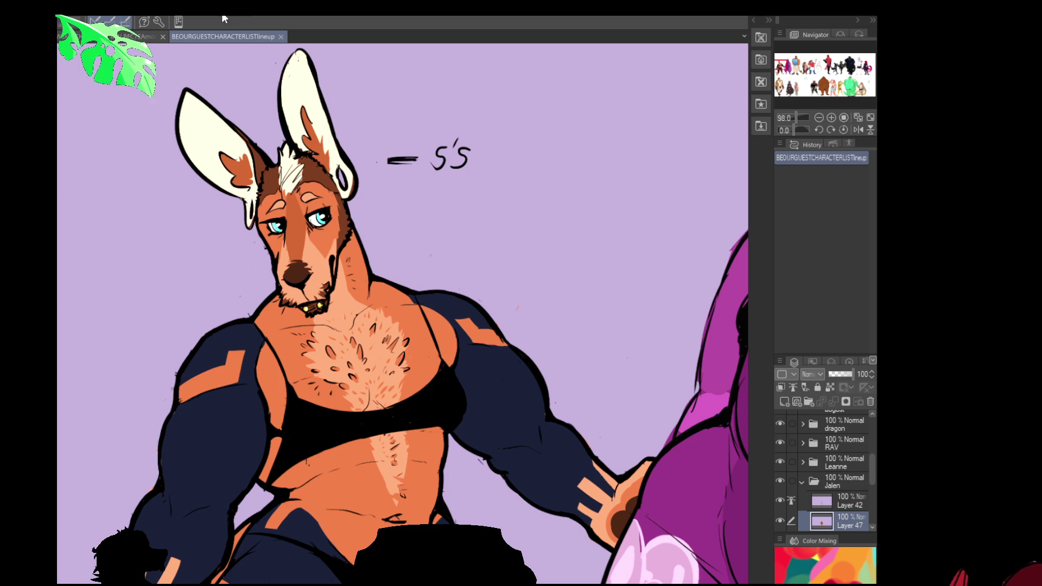
{"action": "left_click", "coordinate": [142, 36]}
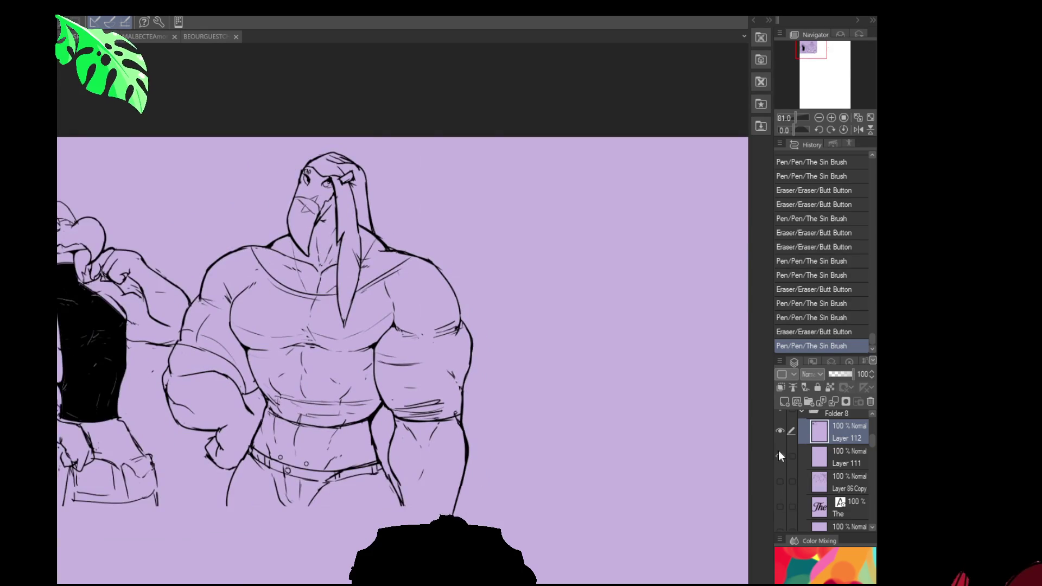
{"action": "scroll", "coordinate": [778, 450], "scroll_direction": "up", "scroll_amount": 3}
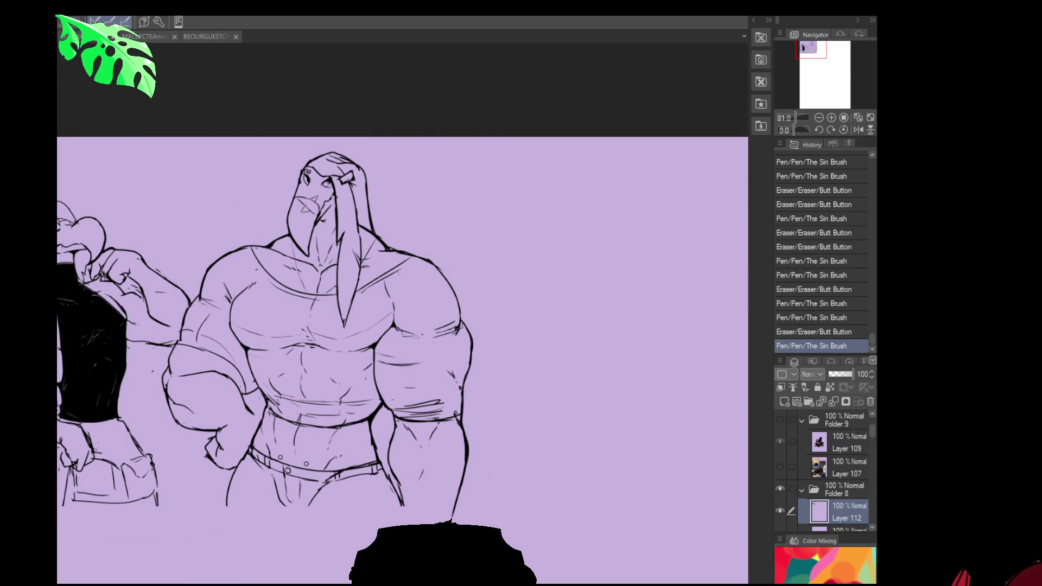
{"action": "scroll", "coordinate": [375, 337], "scroll_direction": "down", "scroll_amount": 3}
{"action": "scroll", "coordinate": [375, 337], "scroll_direction": "up", "scroll_amount": 2}
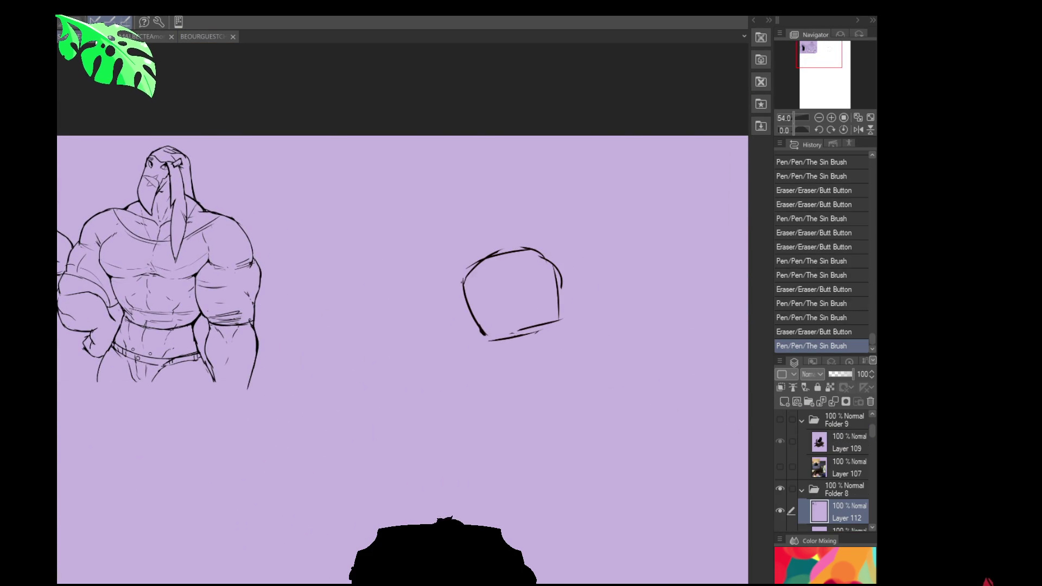
Flip between the open documents, ending on the SFWSKETCHDUMP15 sketch file.
{"action": "left_click", "coordinate": [82, 37]}
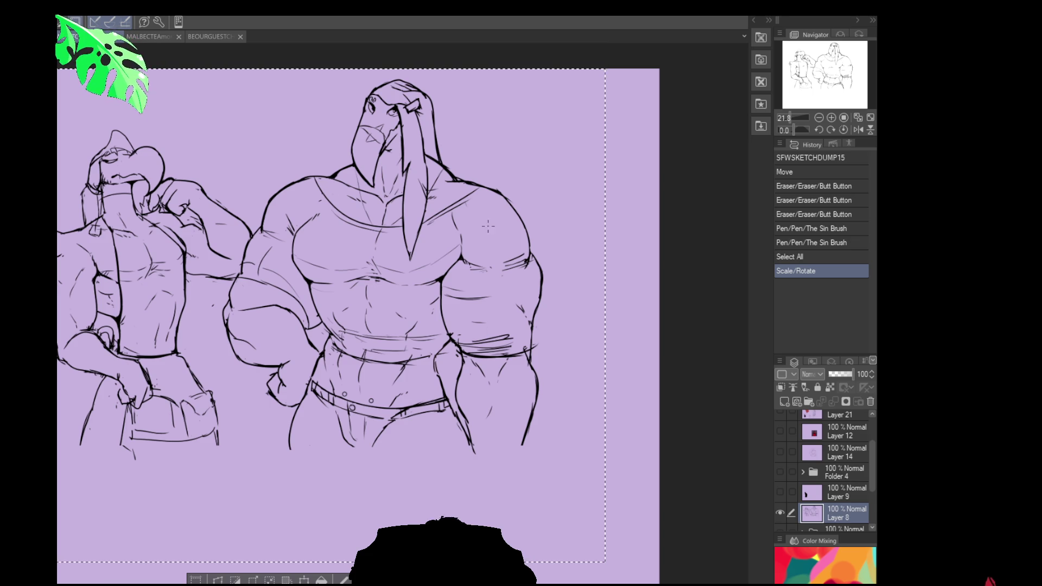
{"action": "left_click", "coordinate": [73, 36]}
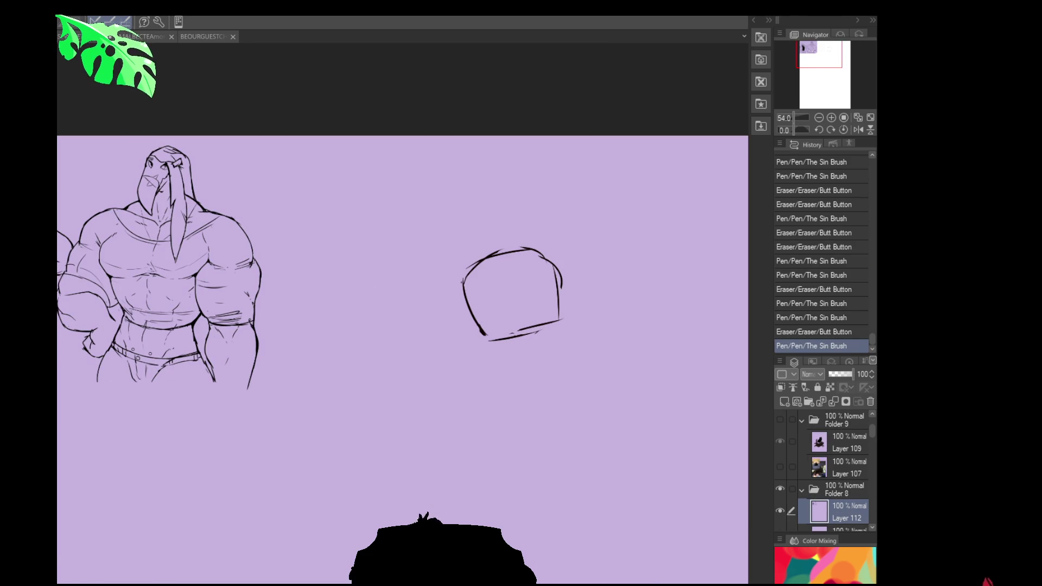
{"action": "left_click", "coordinate": [154, 38]}
{"action": "left_click", "coordinate": [185, 36]}
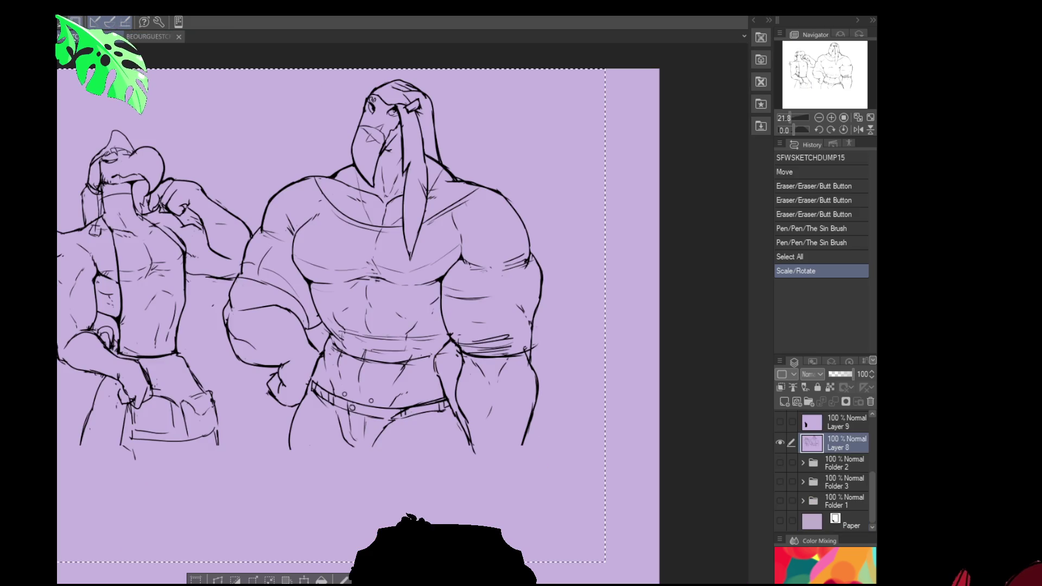
{"action": "left_click", "coordinate": [87, 37]}
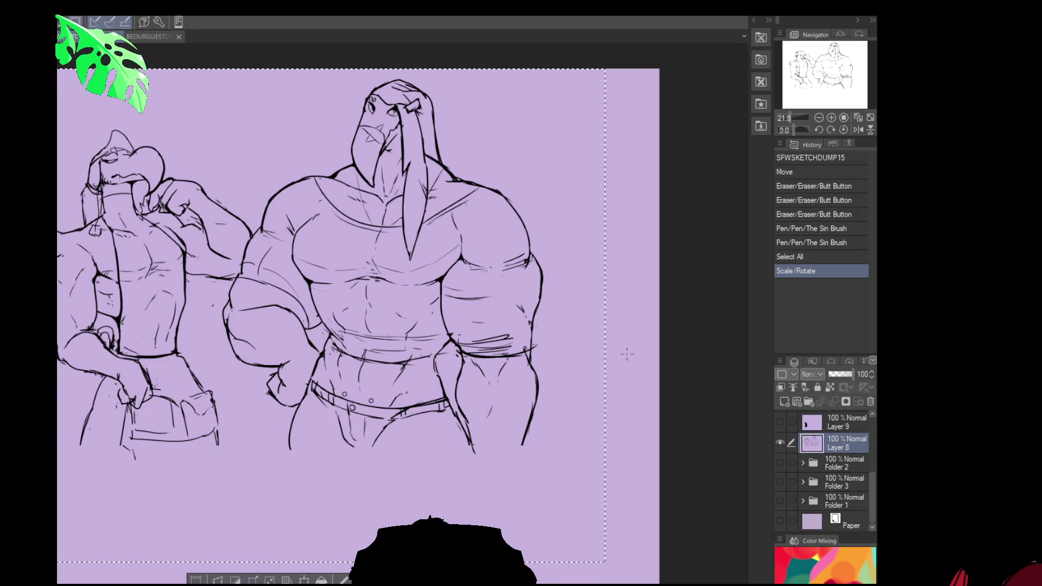
Hide the Layer 8 walrus sketch, clear the selection, and preview Folders 1, 3 and 2 individually.
{"action": "left_click", "coordinate": [780, 443]}
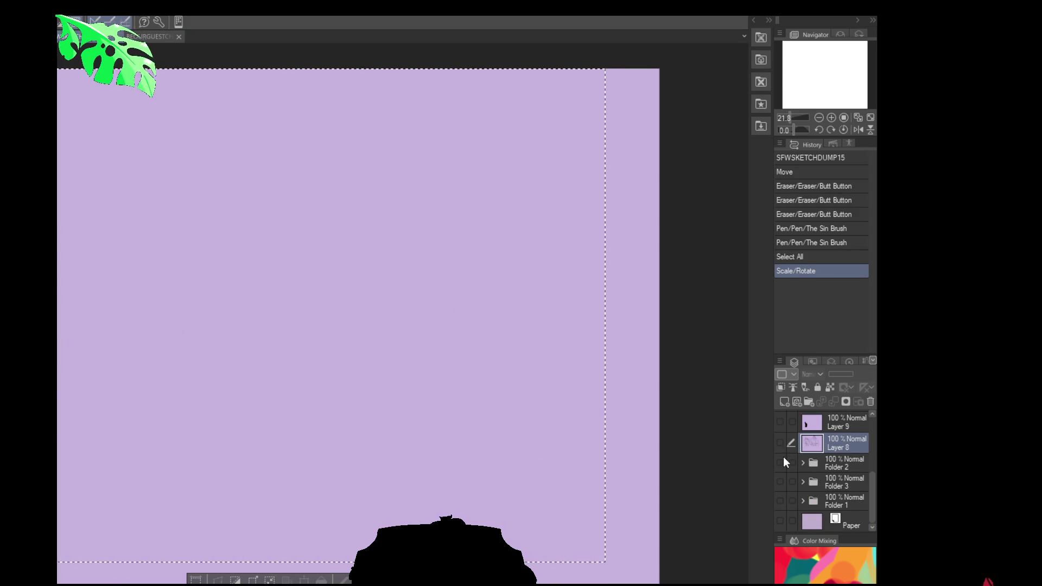
{"action": "left_click", "coordinate": [781, 500]}
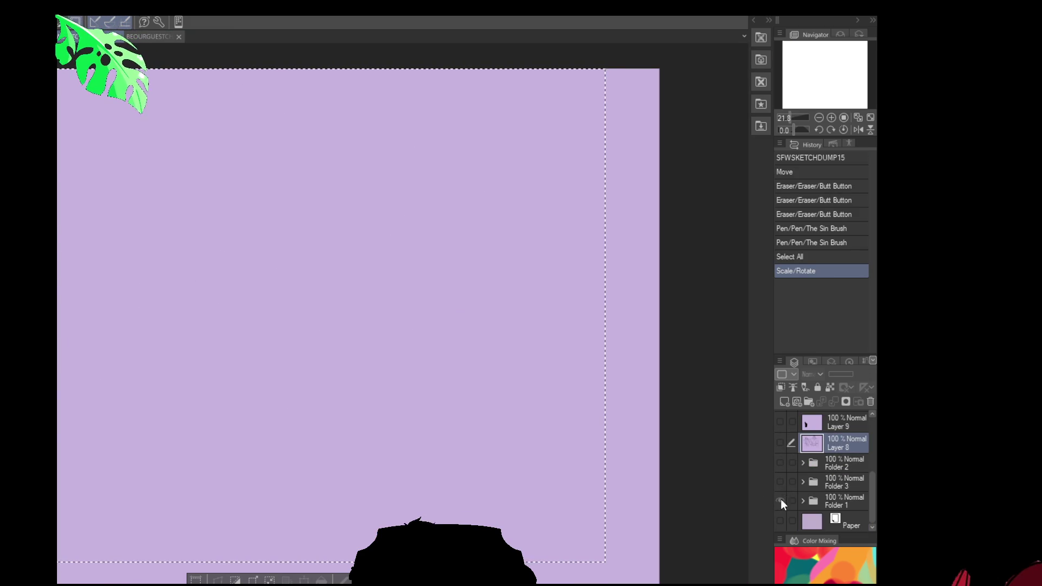
{"action": "scroll", "coordinate": [382, 286], "scroll_direction": "up", "scroll_amount": 3}
{"action": "key", "text": "ctrl+d"}
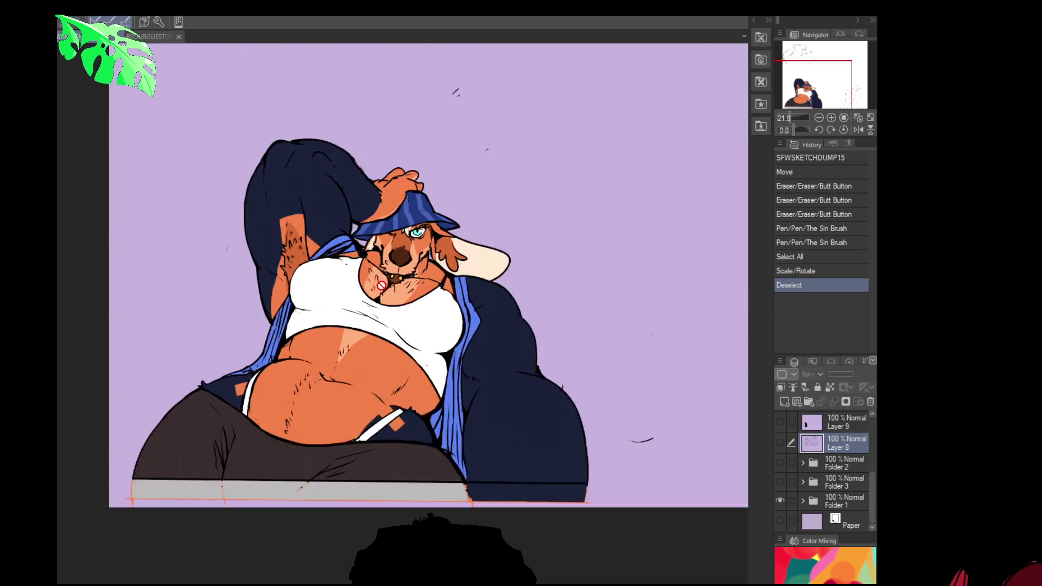
{"action": "scroll", "coordinate": [381, 285], "scroll_direction": "up", "scroll_amount": 4}
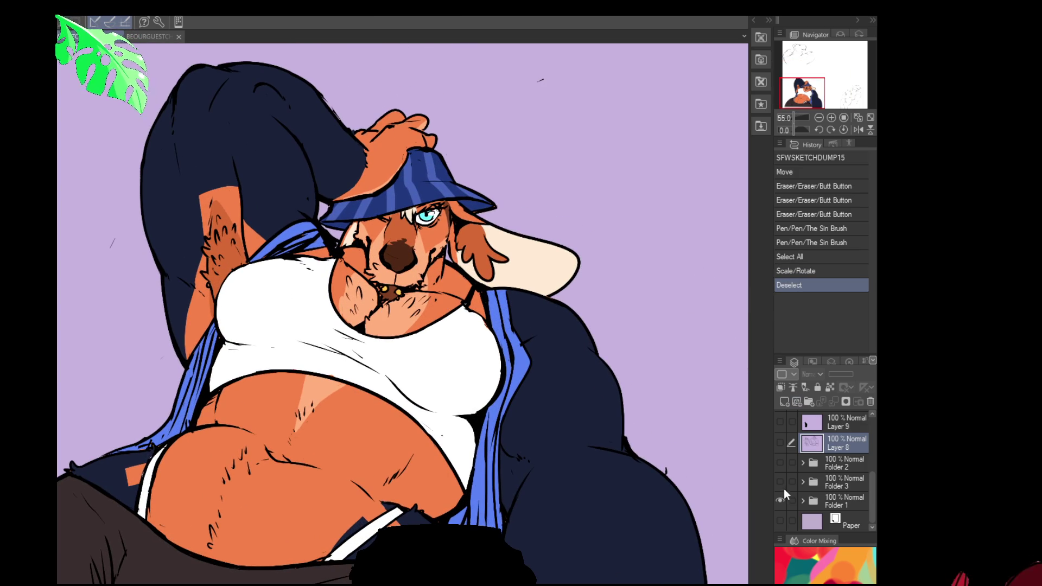
{"action": "left_click", "coordinate": [780, 500]}
{"action": "left_click", "coordinate": [780, 482]}
{"action": "left_click", "coordinate": [780, 482]}
{"action": "left_click", "coordinate": [780, 463]}
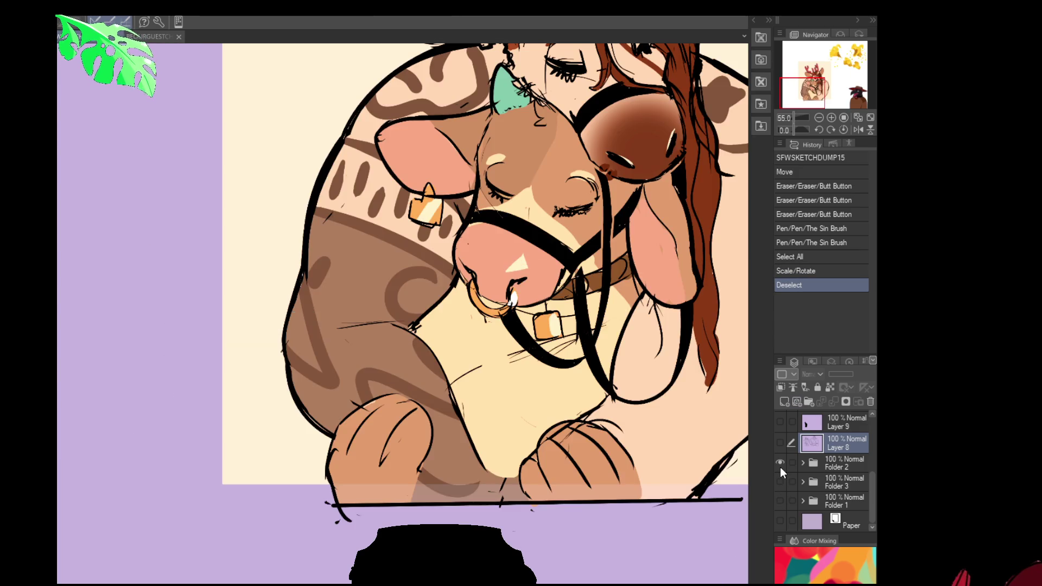
{"action": "left_click", "coordinate": [780, 465]}
{"action": "scroll", "coordinate": [780, 442], "scroll_direction": "up", "scroll_amount": 5}
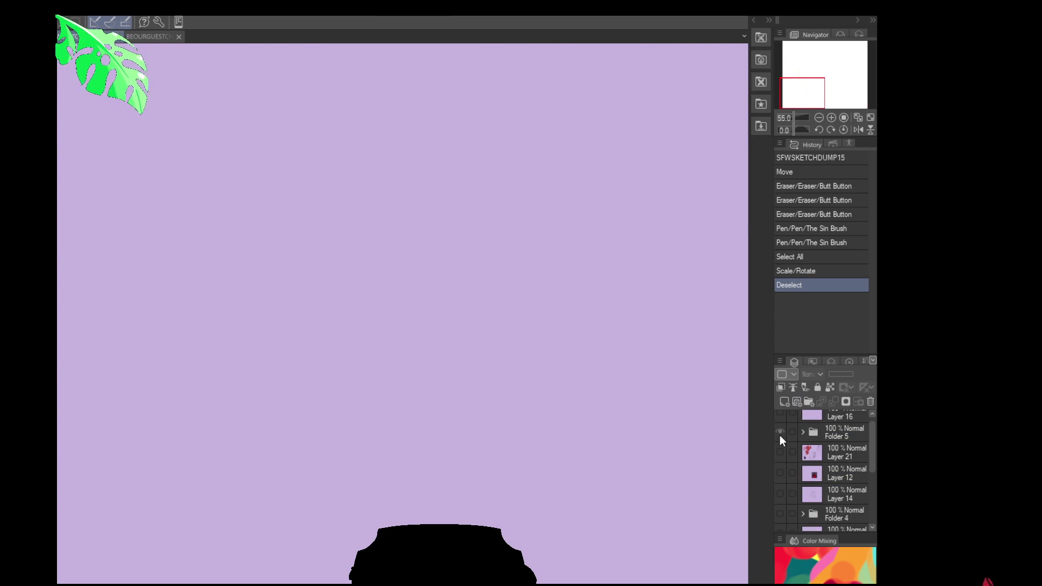
Preview the Folder 5 sketches, then hide them and show the Folder 4 artwork.
{"action": "left_click", "coordinate": [780, 432]}
{"action": "mouse_move", "coordinate": [527, 47]}
{"action": "left_mouse_down"}
{"action": "mouse_move", "coordinate": [527, 319]}
{"action": "mouse_move", "coordinate": [392, 378]}
{"action": "left_mouse_up"}
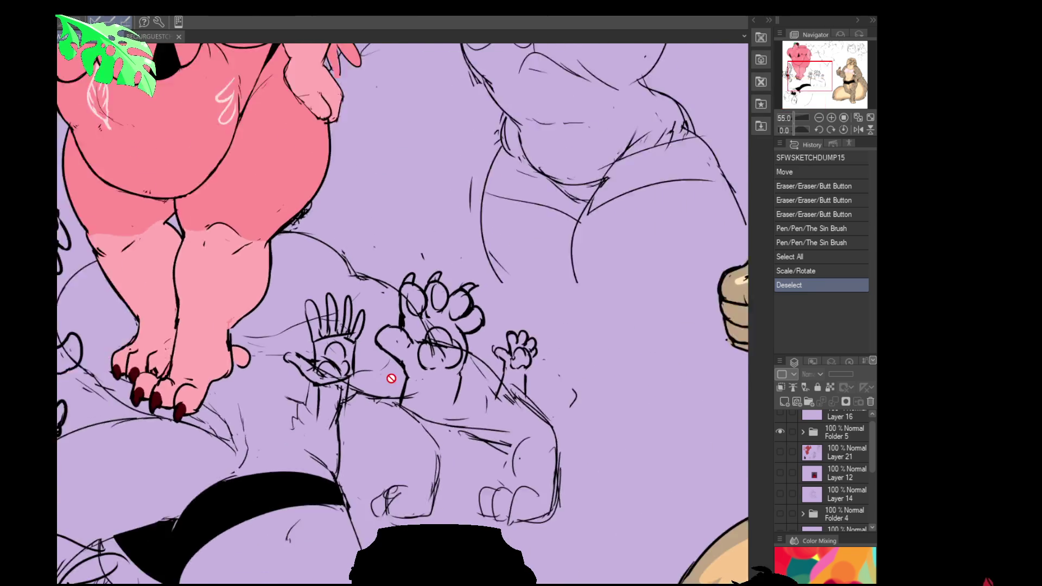
{"action": "scroll", "coordinate": [392, 378], "scroll_direction": "down", "scroll_amount": 3}
{"action": "left_click_drag", "start_coordinate": [473, 411], "coordinate": [302, 419]}
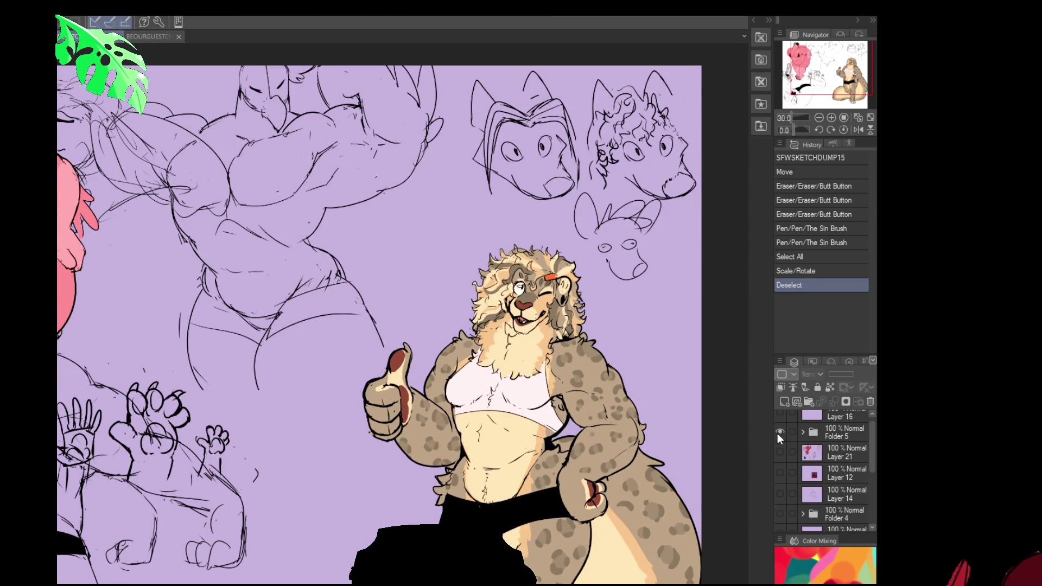
{"action": "left_click", "coordinate": [780, 433]}
{"action": "scroll", "coordinate": [780, 480], "scroll_direction": "down", "scroll_amount": 1}
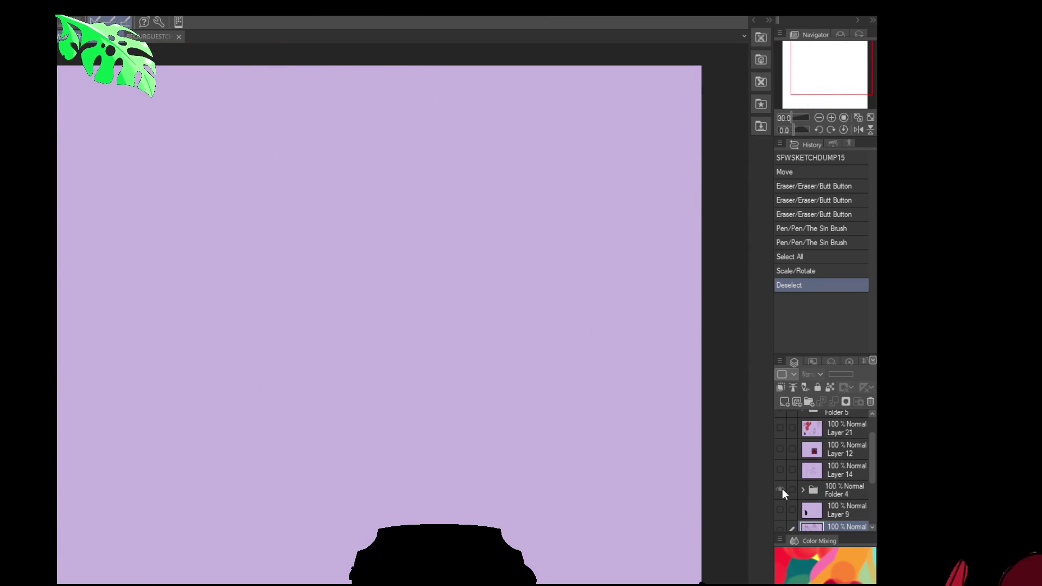
{"action": "left_click", "coordinate": [782, 489]}
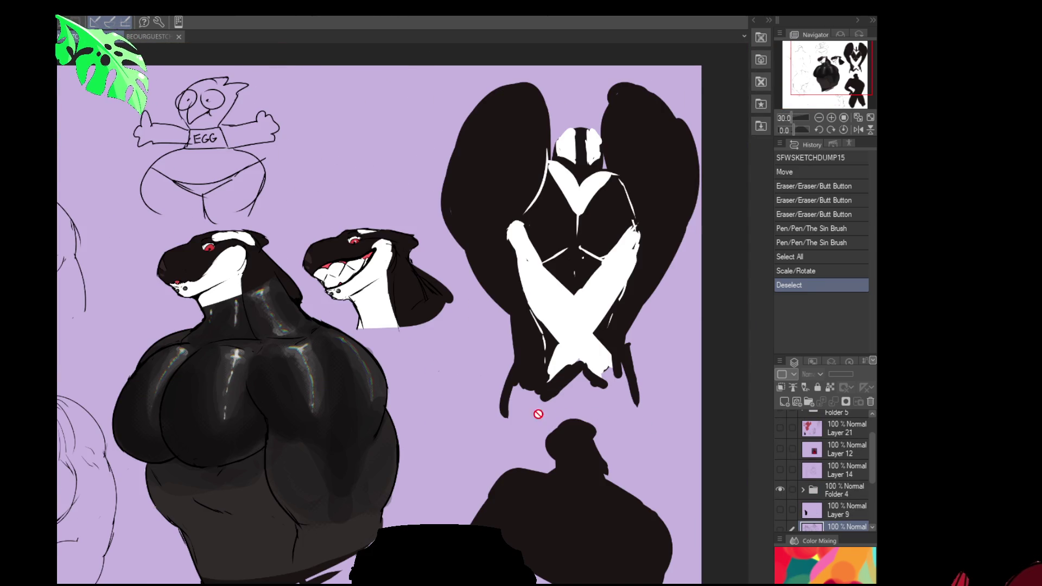
{"action": "left_click_drag", "start_coordinate": [538, 414], "coordinate": [576, 412]}
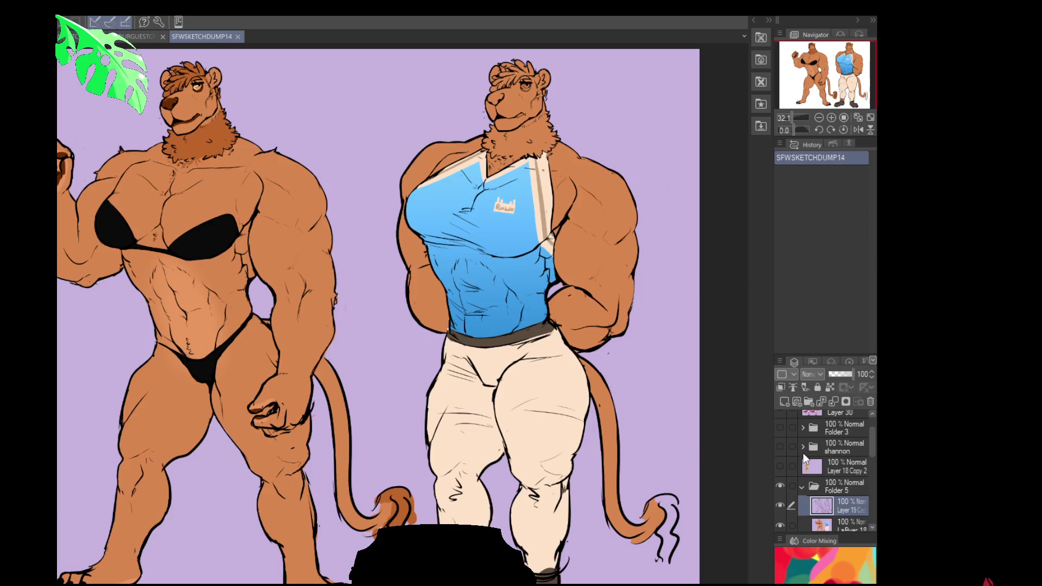
Hide the lion layers, show Folder 2's August kangaroo sheet, center it and hide the side panels.
{"action": "left_click", "coordinate": [793, 483]}
{"action": "left_click", "coordinate": [783, 450]}
{"action": "scroll", "coordinate": [787, 458], "scroll_direction": "down", "scroll_amount": 2}
{"action": "scroll", "coordinate": [783, 470], "scroll_direction": "down", "scroll_amount": 2}
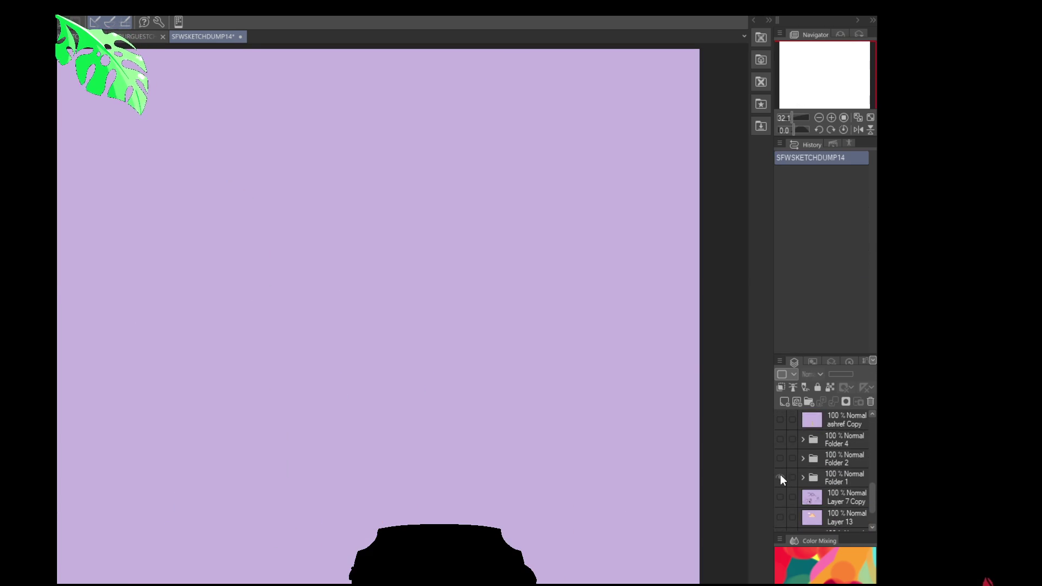
{"action": "left_click", "coordinate": [780, 477]}
{"action": "left_click", "coordinate": [780, 476]}
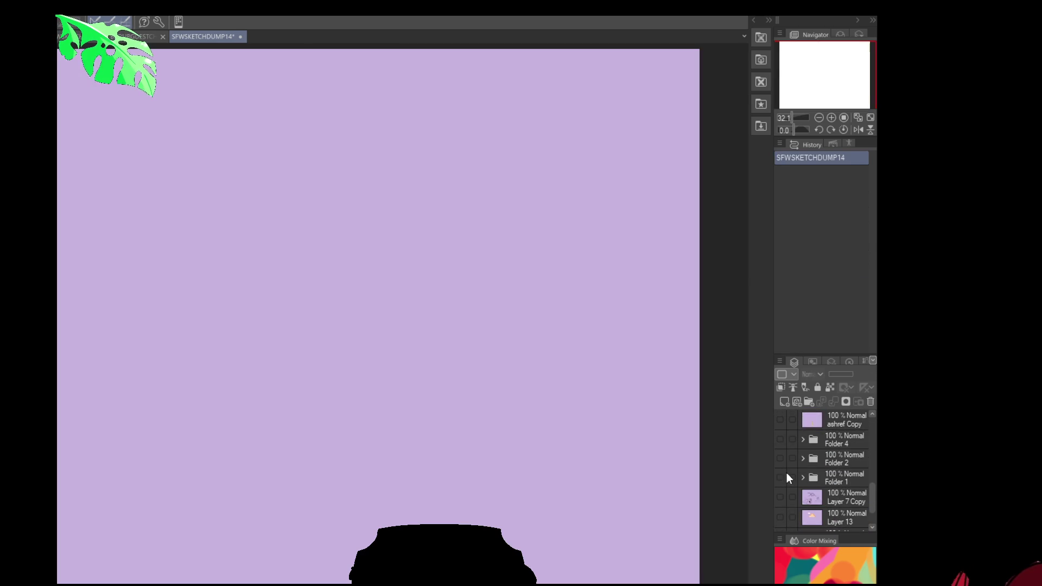
{"action": "scroll", "coordinate": [800, 459], "scroll_direction": "up", "scroll_amount": 6}
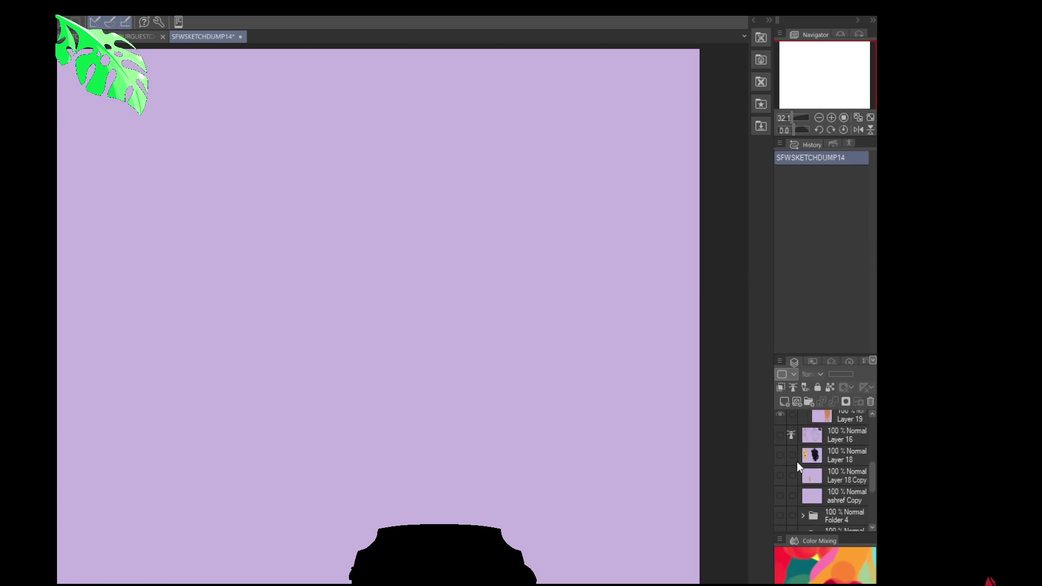
{"action": "scroll", "coordinate": [794, 465], "scroll_direction": "down", "scroll_amount": 8}
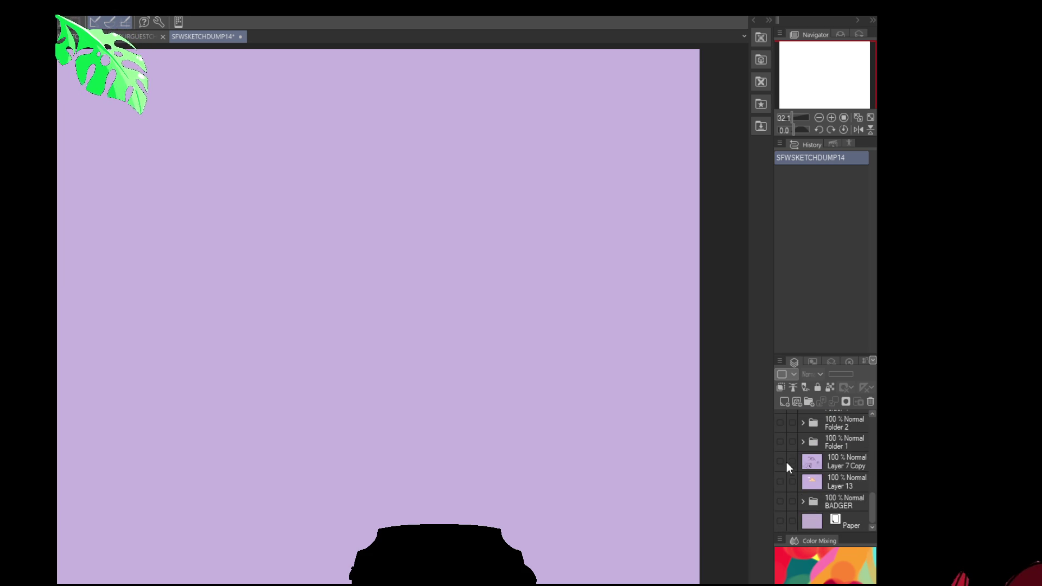
{"action": "scroll", "coordinate": [787, 463], "scroll_direction": "up", "scroll_amount": 3}
{"action": "left_click", "coordinate": [780, 467]}
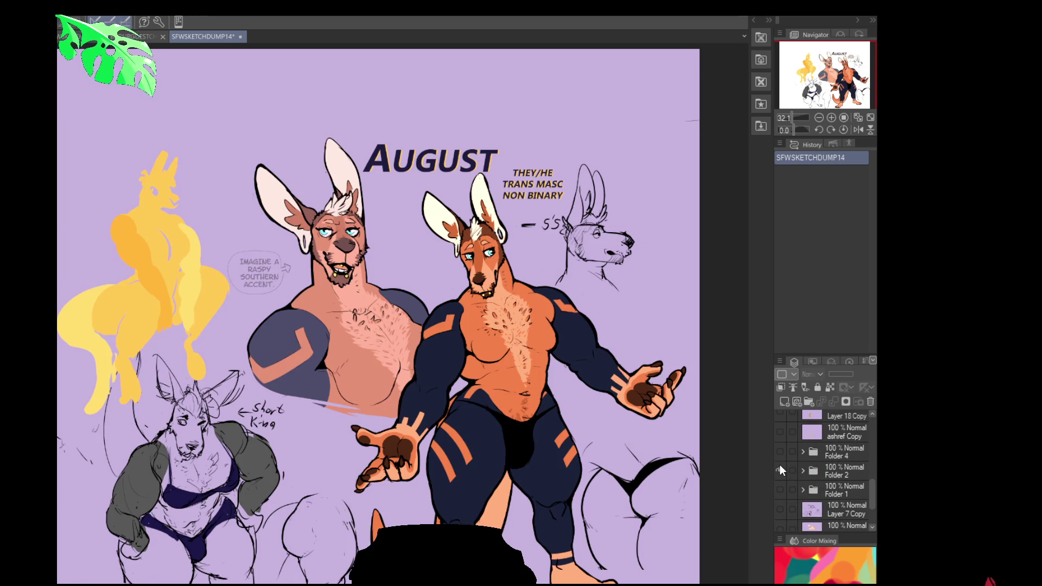
{"action": "left_click_drag", "start_coordinate": [647, 444], "coordinate": [563, 427]}
{"action": "key", "text": "Tab"}
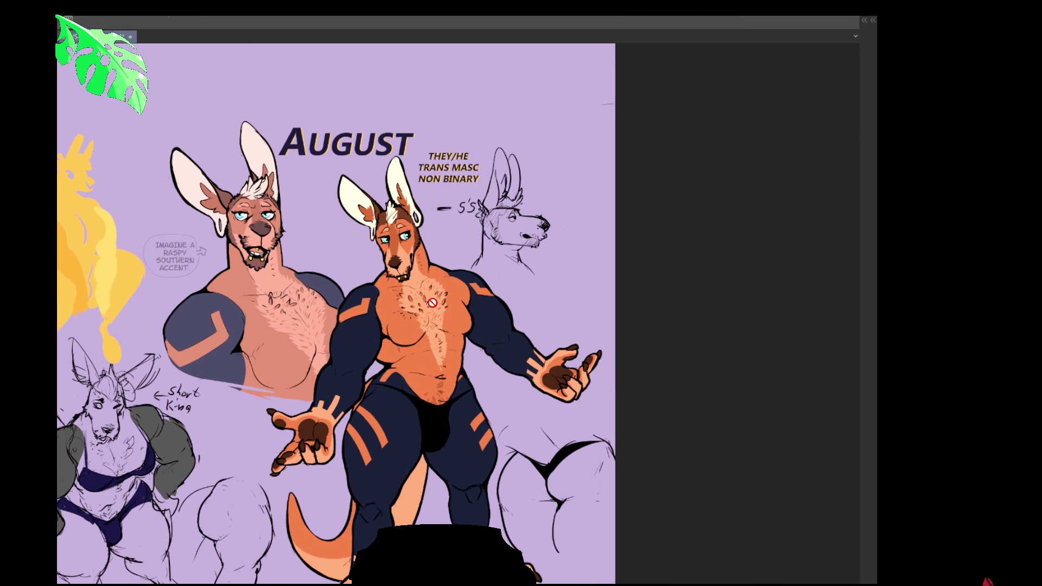
{"action": "scroll", "coordinate": [287, 259], "scroll_direction": "up", "scroll_amount": 4}
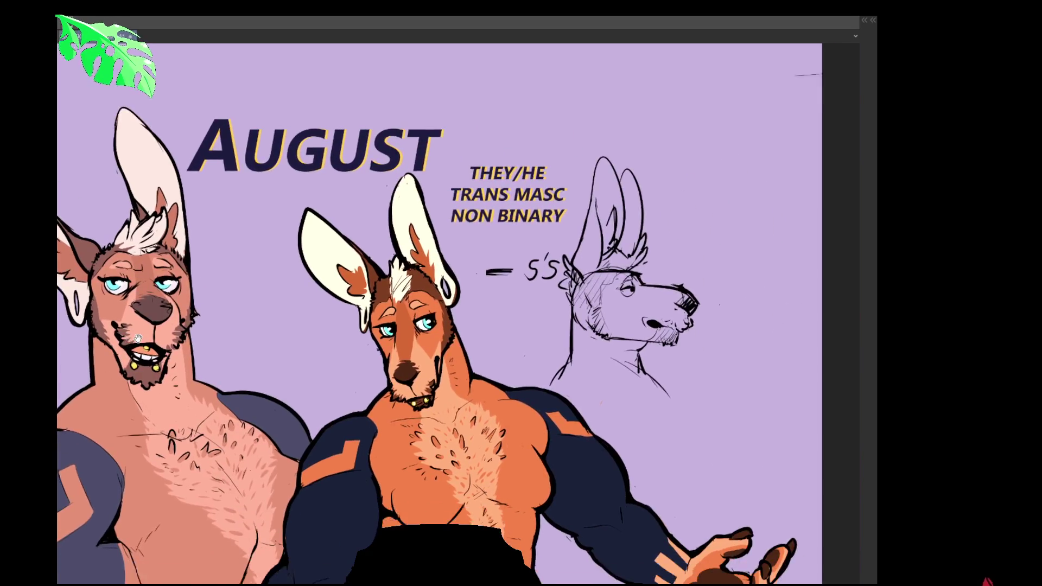
{"action": "left_click_drag", "start_coordinate": [138, 339], "coordinate": [236, 282]}
{"action": "scroll", "coordinate": [236, 282], "scroll_direction": "up", "scroll_amount": 4}
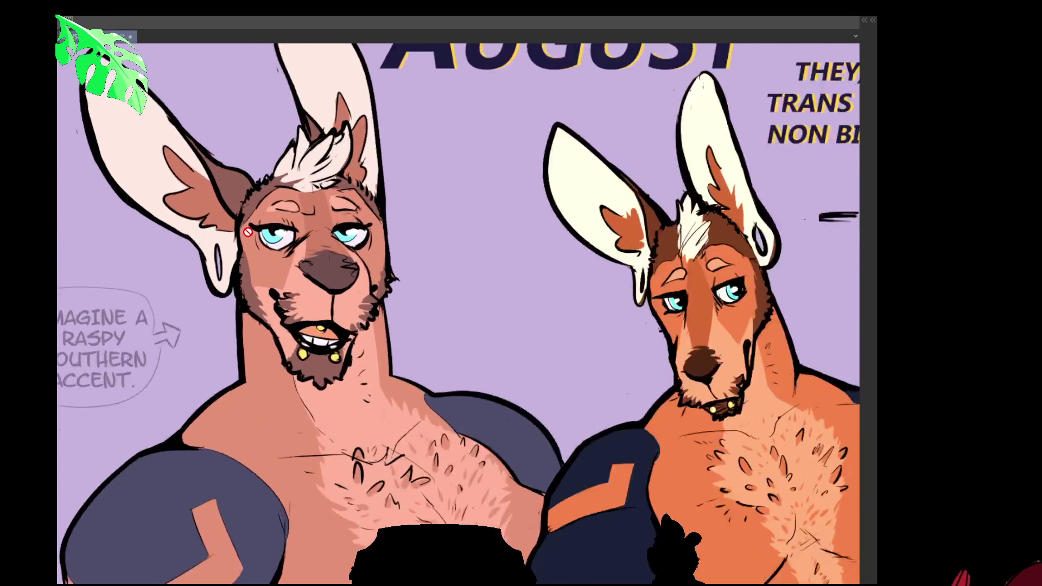
{"action": "mouse_move", "coordinate": [377, 292]}
{"action": "left_mouse_down"}
{"action": "mouse_move", "coordinate": [412, 284]}
{"action": "mouse_move", "coordinate": [447, 242]}
{"action": "left_mouse_up"}
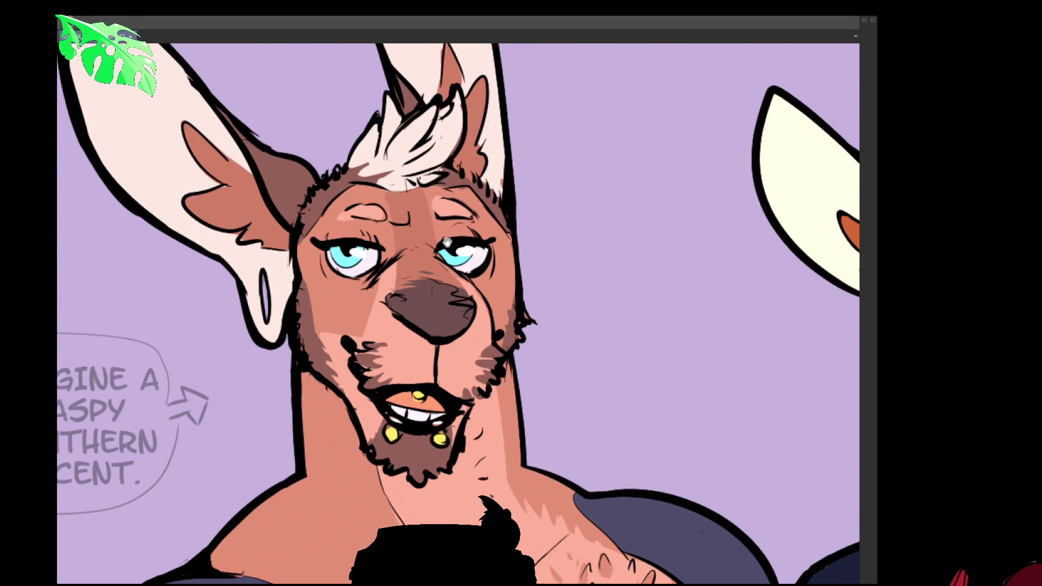
{"action": "scroll", "coordinate": [350, 380], "scroll_direction": "down", "scroll_amount": 5}
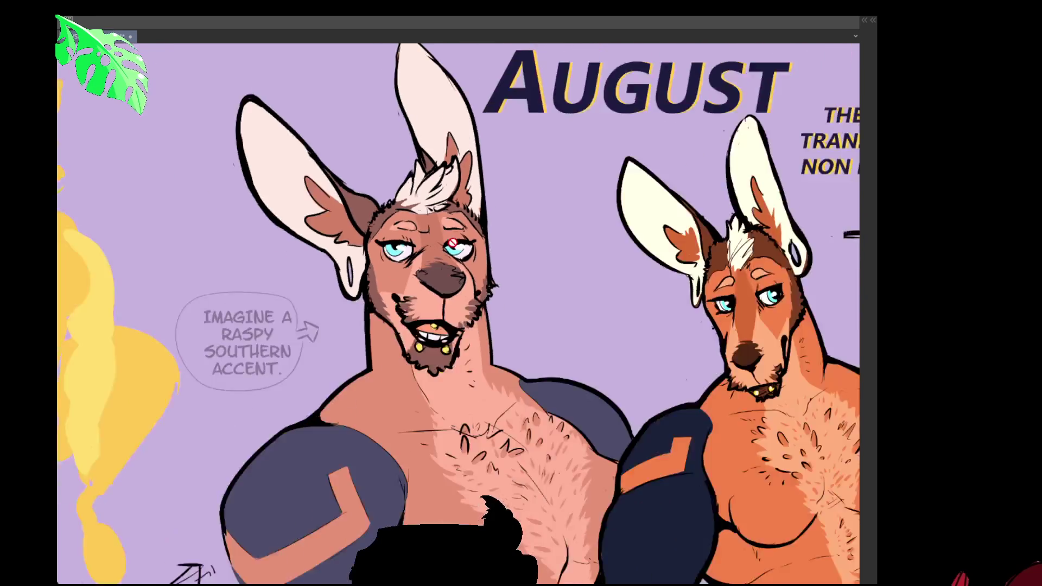
{"action": "left_click_drag", "start_coordinate": [443, 407], "coordinate": [350, 380]}
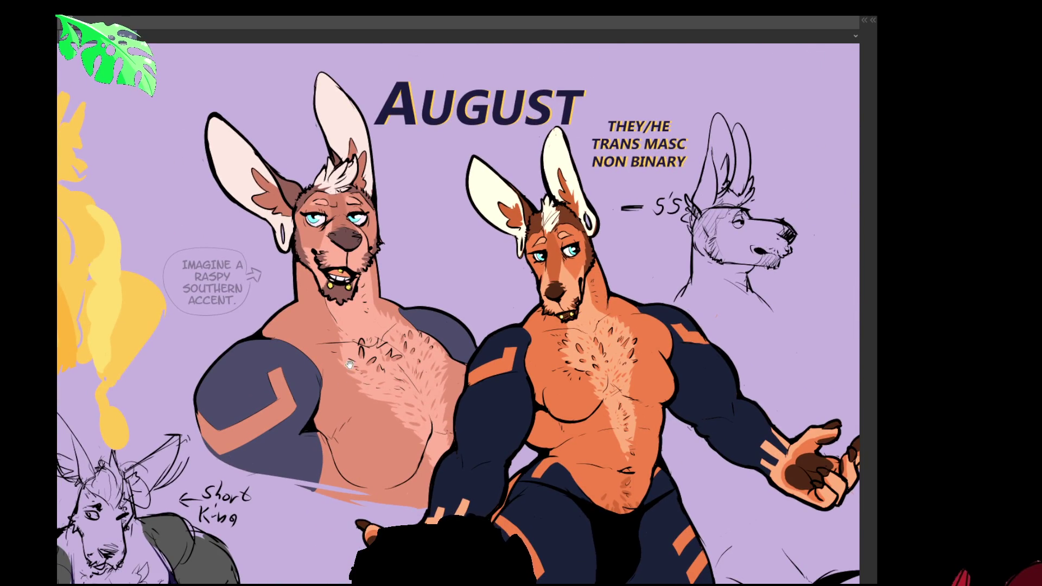
{"action": "scroll", "coordinate": [350, 380], "scroll_direction": "up", "scroll_amount": 3}
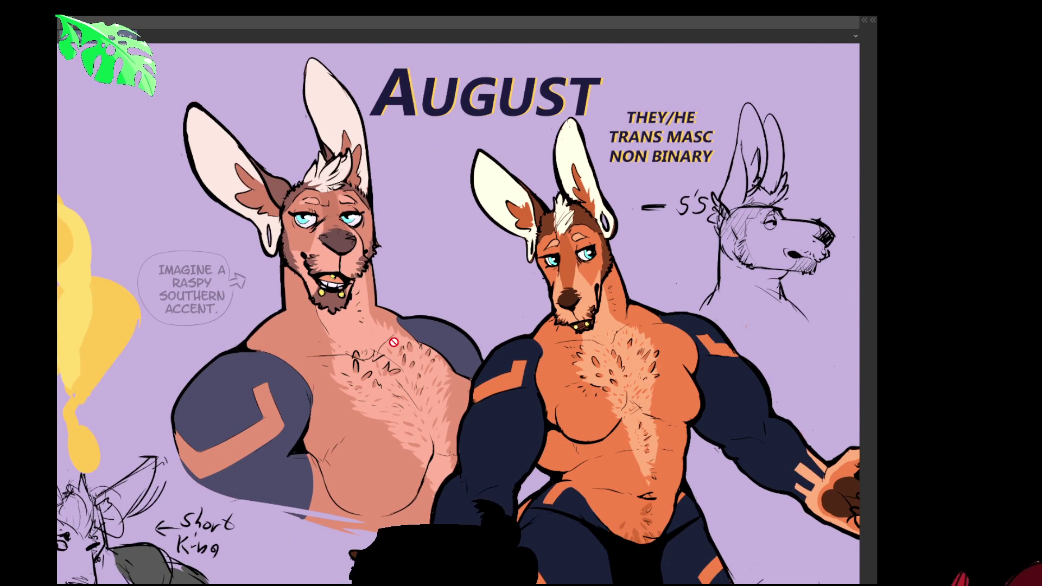
{"action": "scroll", "coordinate": [393, 342], "scroll_direction": "right", "scroll_amount": 2}
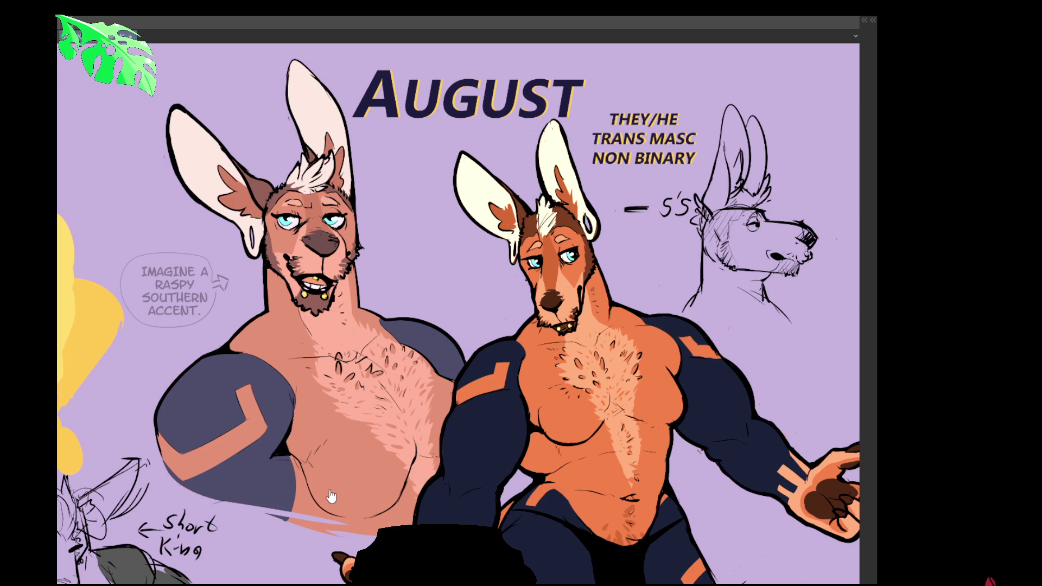
{"action": "scroll", "coordinate": [326, 389], "scroll_direction": "up", "scroll_amount": 5}
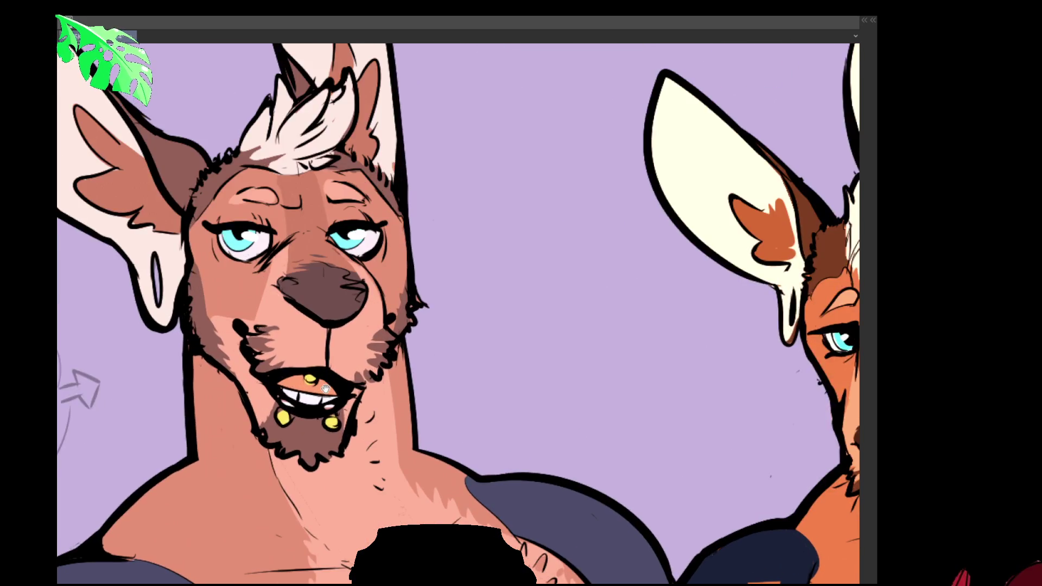
{"action": "left_click_drag", "start_coordinate": [325, 389], "coordinate": [480, 406]}
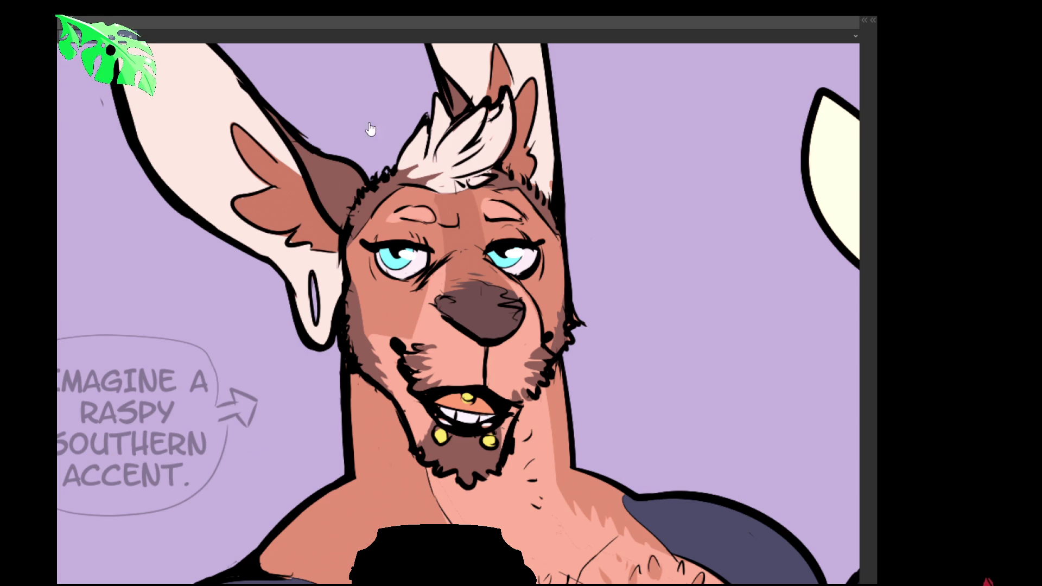
{"action": "scroll", "coordinate": [417, 243], "scroll_direction": "down", "scroll_amount": 5}
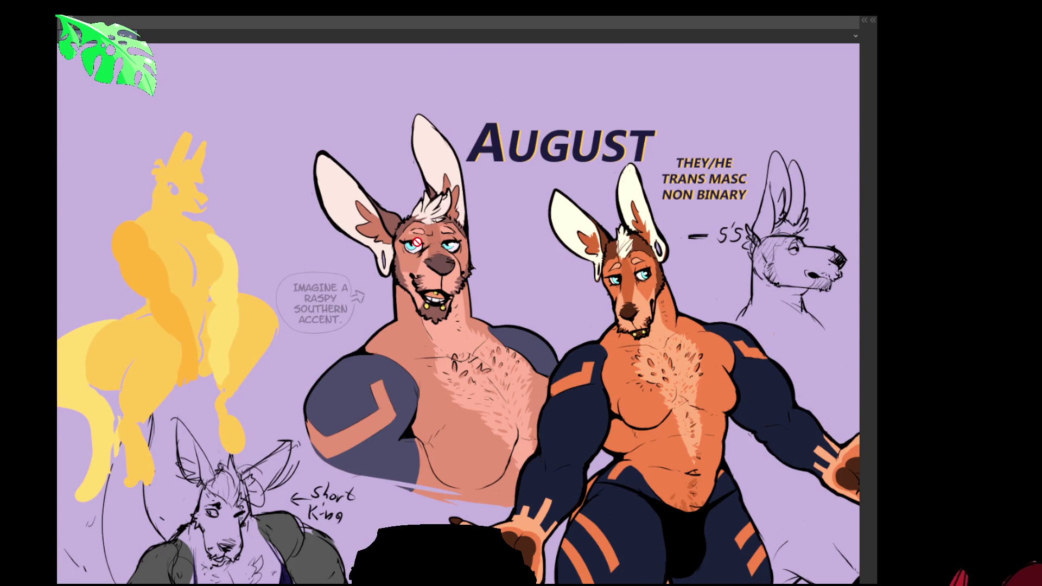
{"action": "scroll", "coordinate": [469, 371], "scroll_direction": "down", "scroll_amount": 3}
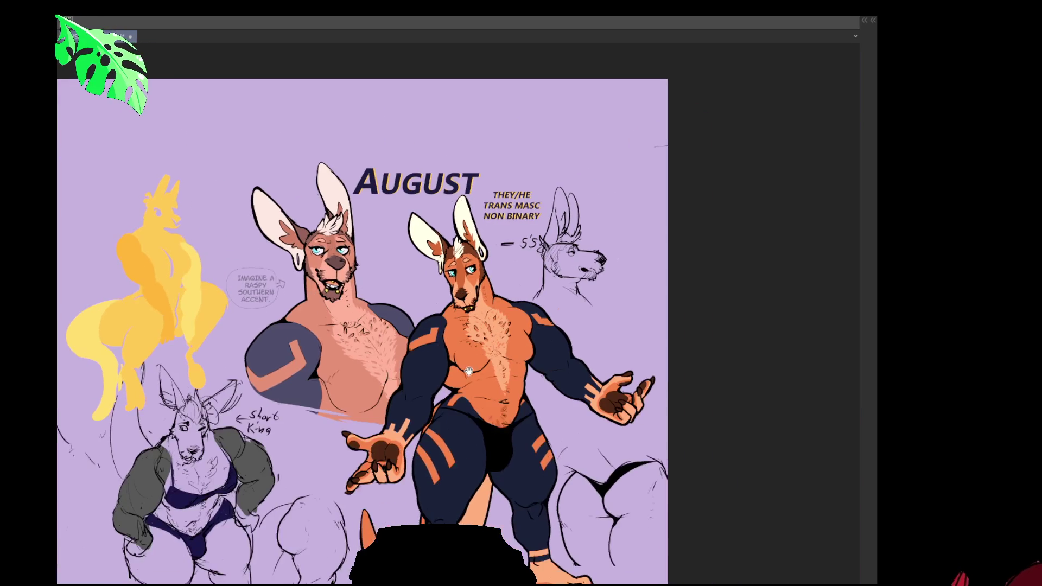
{"action": "scroll", "coordinate": [420, 415], "scroll_direction": "up", "scroll_amount": 4}
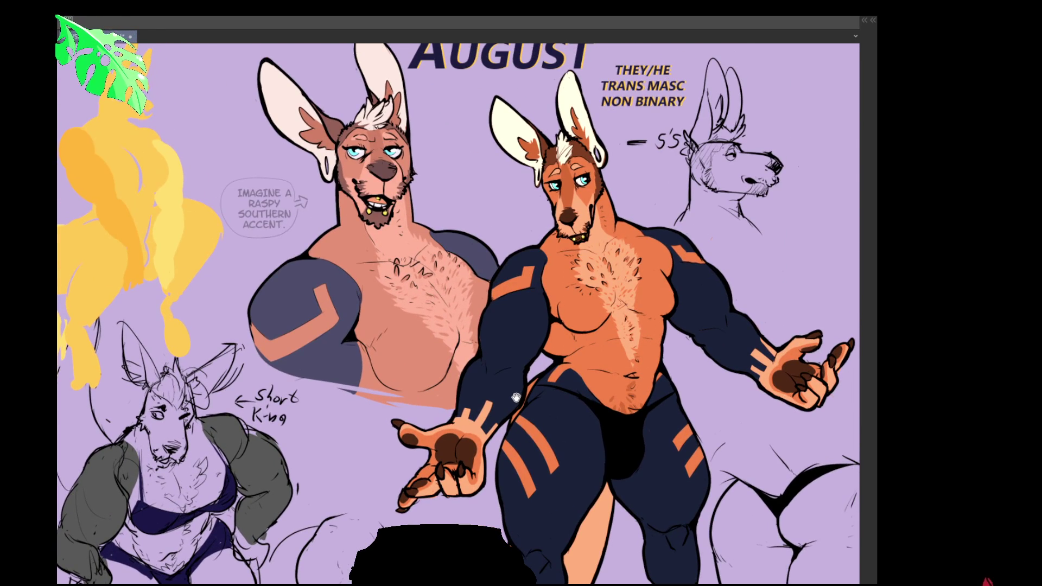
{"action": "left_click_drag", "start_coordinate": [516, 398], "coordinate": [445, 440]}
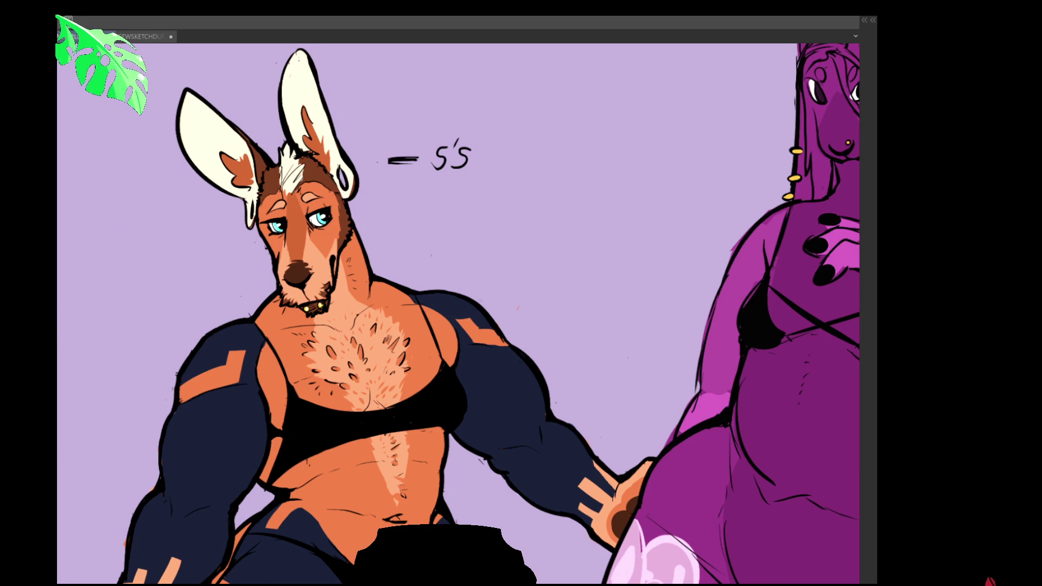
{"action": "left_click", "coordinate": [131, 38]}
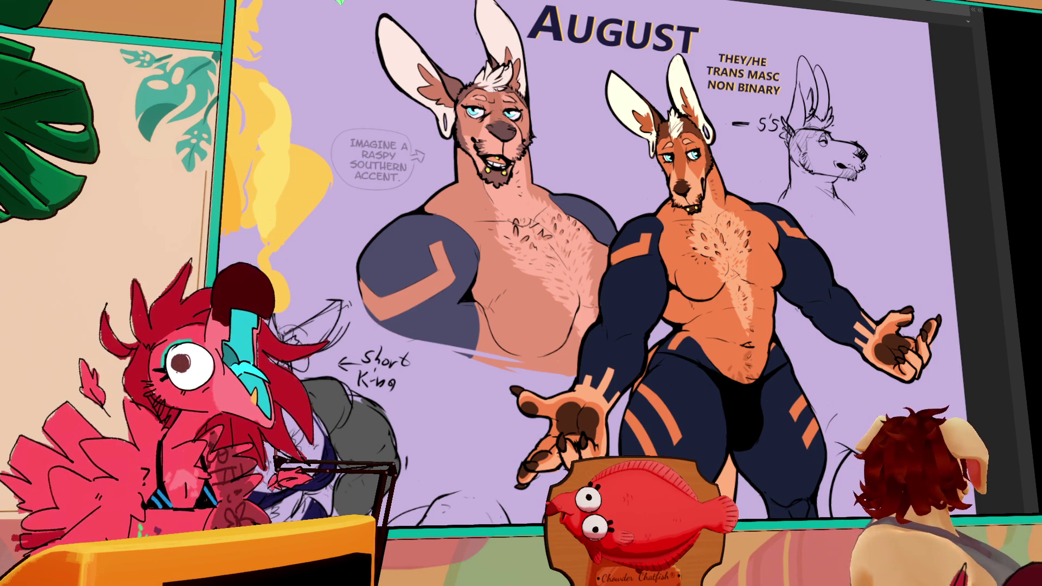
{"action": "scroll", "coordinate": [464, 55], "scroll_direction": "up", "scroll_amount": 5}
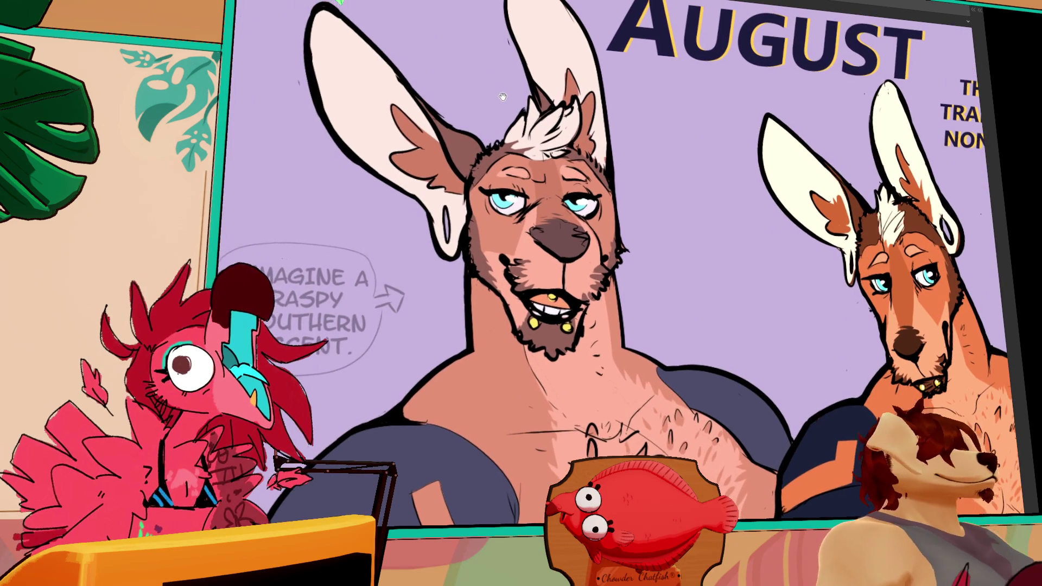
Pan to the left kangaroo's head and zoom the view on the August sheet.
{"action": "left_click_drag", "start_coordinate": [497, 116], "coordinate": [538, 136]}
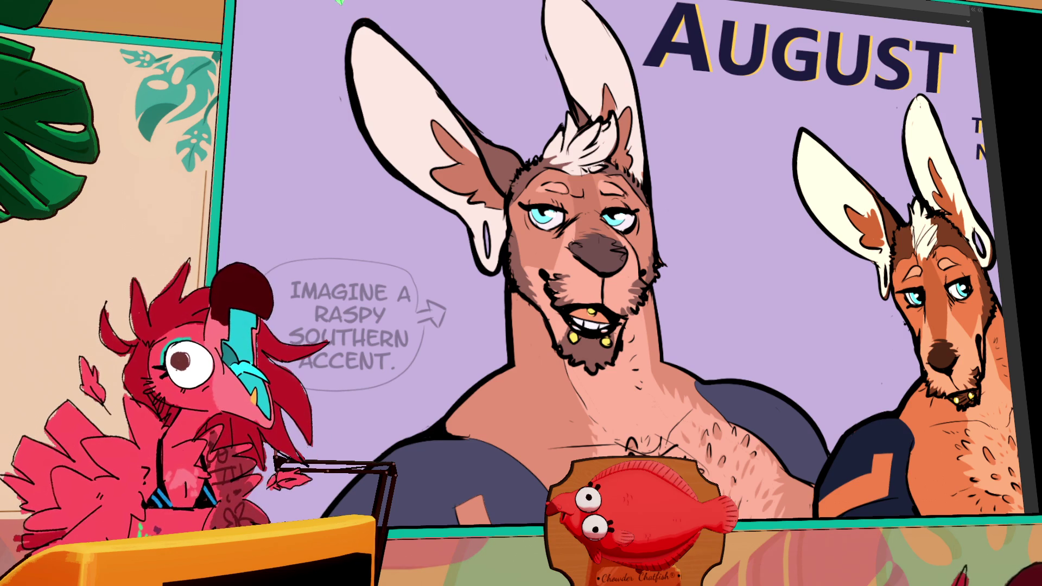
{"action": "scroll", "coordinate": [630, 264], "scroll_direction": "down", "scroll_amount": 3}
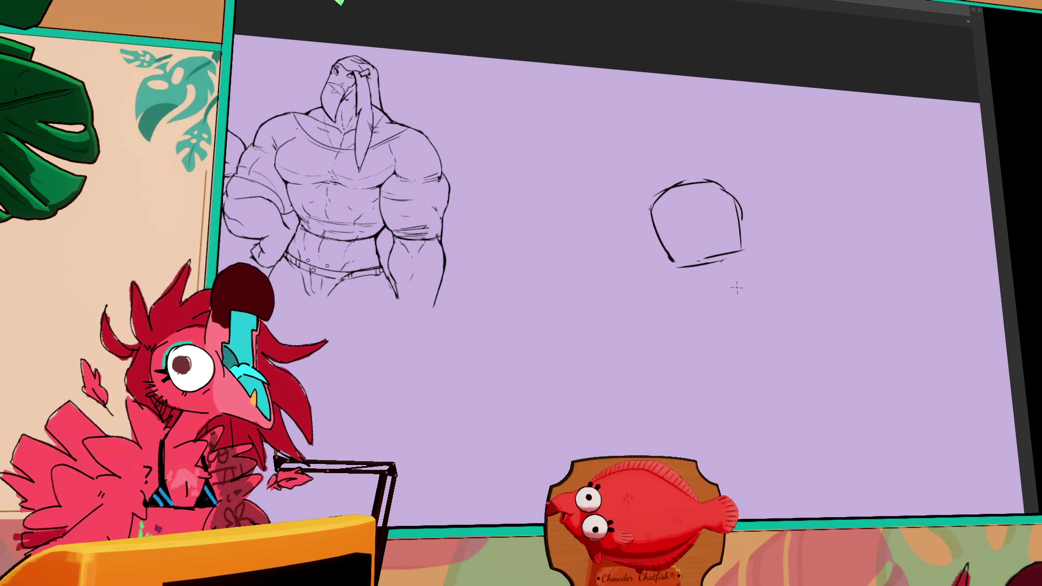
{"action": "scroll", "coordinate": [380, 224], "scroll_direction": "up", "scroll_amount": 3}
Pan over the walrus sketch, then cycle back to the August sheet with Ctrl+Tab.
{"action": "left_click_drag", "start_coordinate": [435, 204], "coordinate": [489, 288]}
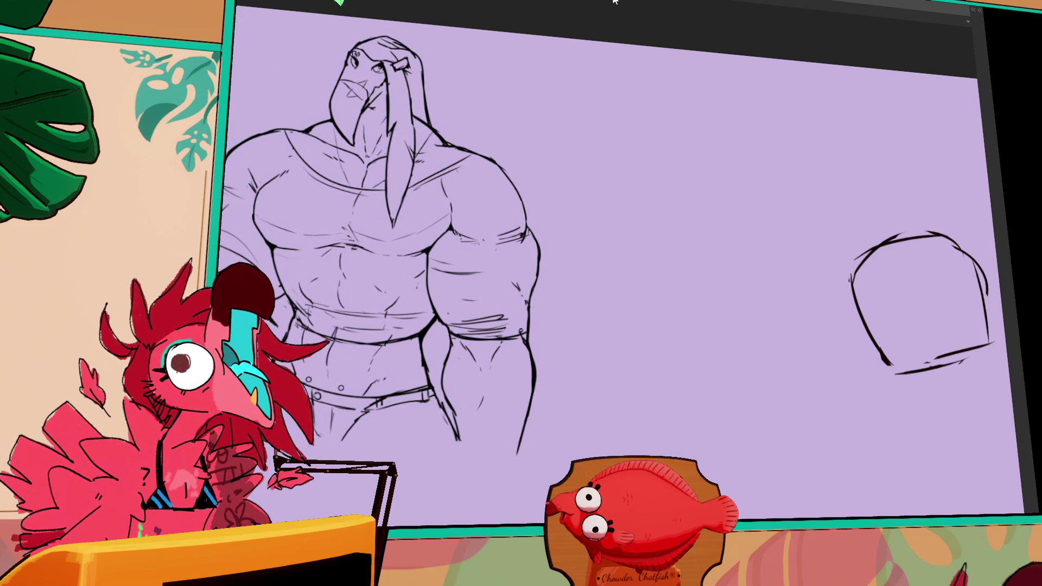
{"action": "key", "text": "ctrl+Tab"}
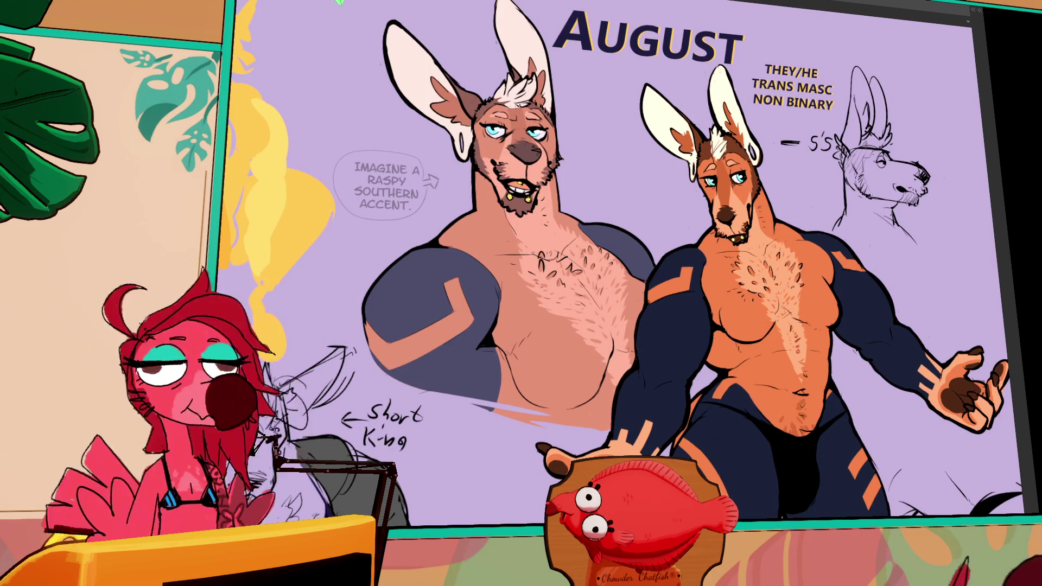
Cycle to the character lineup canvas and pan to the dog and rabbit figures.
{"action": "key", "text": "ctrl+Tab"}
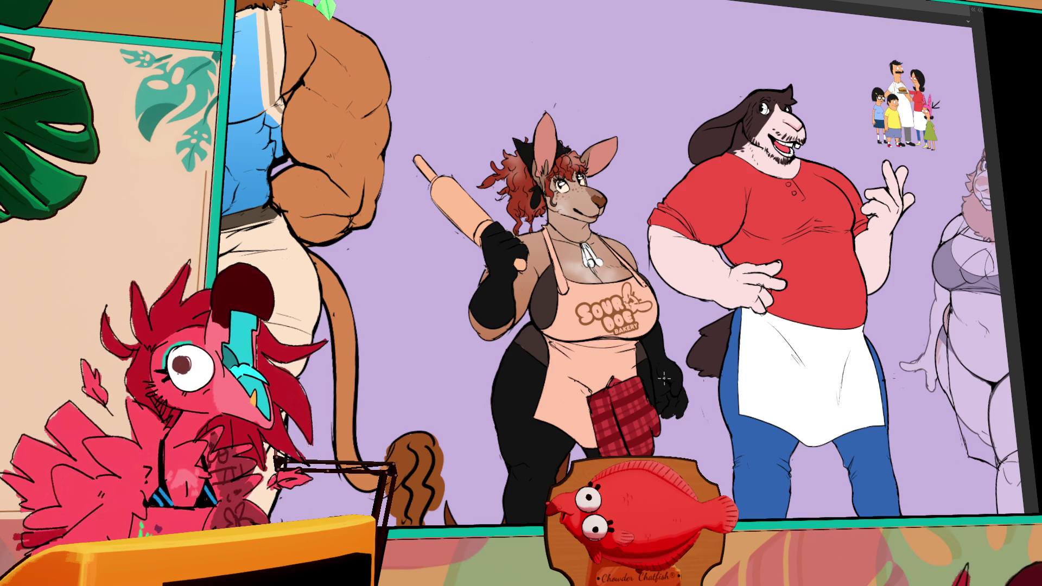
{"action": "left_click_drag", "start_coordinate": [693, 358], "coordinate": [318, 416]}
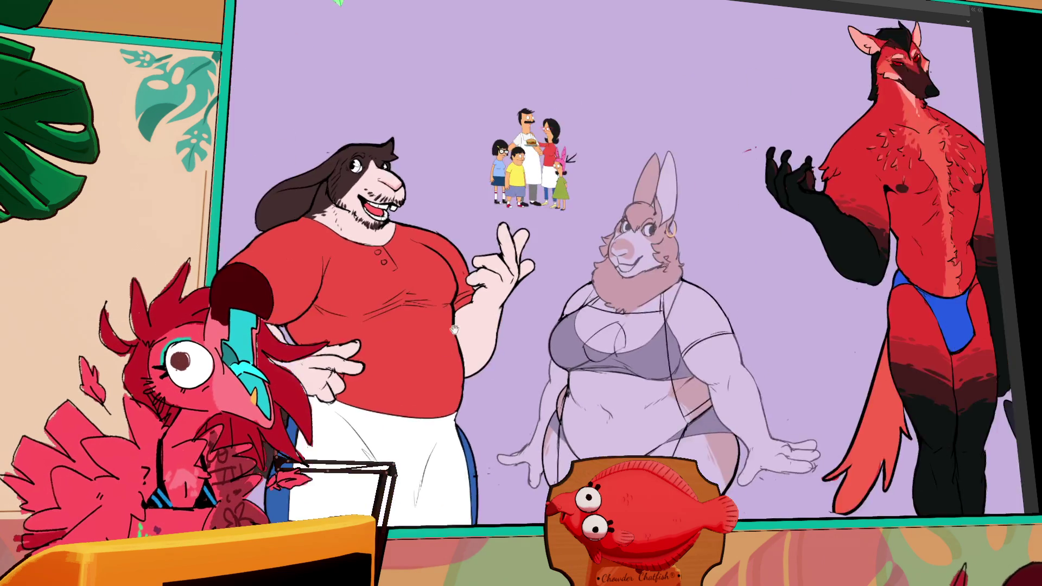
{"action": "scroll", "coordinate": [498, 317], "scroll_direction": "up", "scroll_amount": 3}
{"action": "left_click_drag", "start_coordinate": [498, 318], "coordinate": [618, 341]}
{"action": "scroll", "coordinate": [618, 340], "scroll_direction": "down", "scroll_amount": 2}
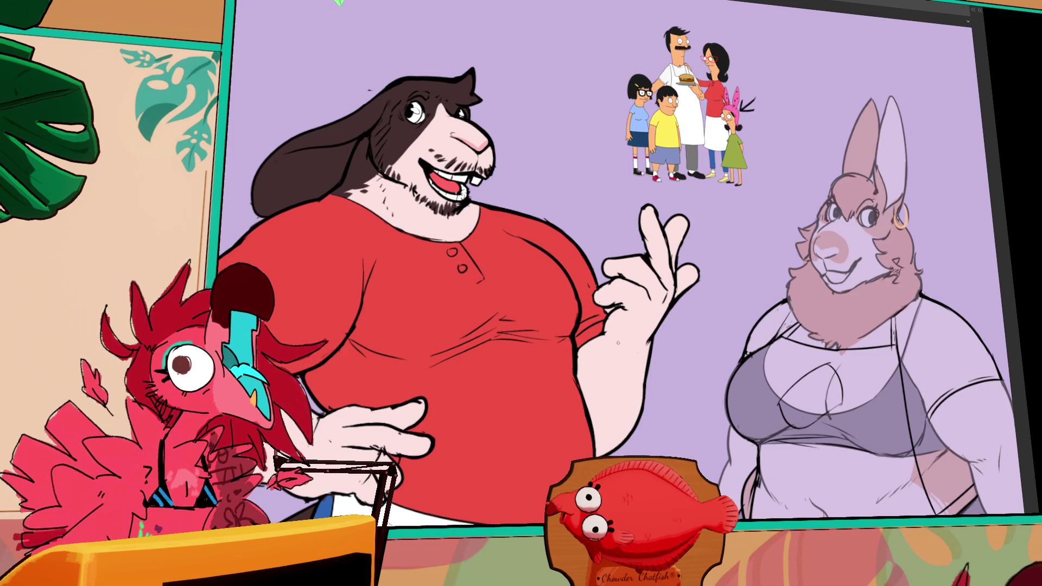
{"action": "left_click_drag", "start_coordinate": [742, 343], "coordinate": [492, 342]}
{"action": "scroll", "coordinate": [619, 347], "scroll_direction": "up", "scroll_amount": 2}
{"action": "mouse_move", "coordinate": [772, 366]}
{"action": "left_mouse_down"}
{"action": "mouse_move", "coordinate": [727, 359]}
{"action": "mouse_move", "coordinate": [676, 323]}
{"action": "left_mouse_up"}
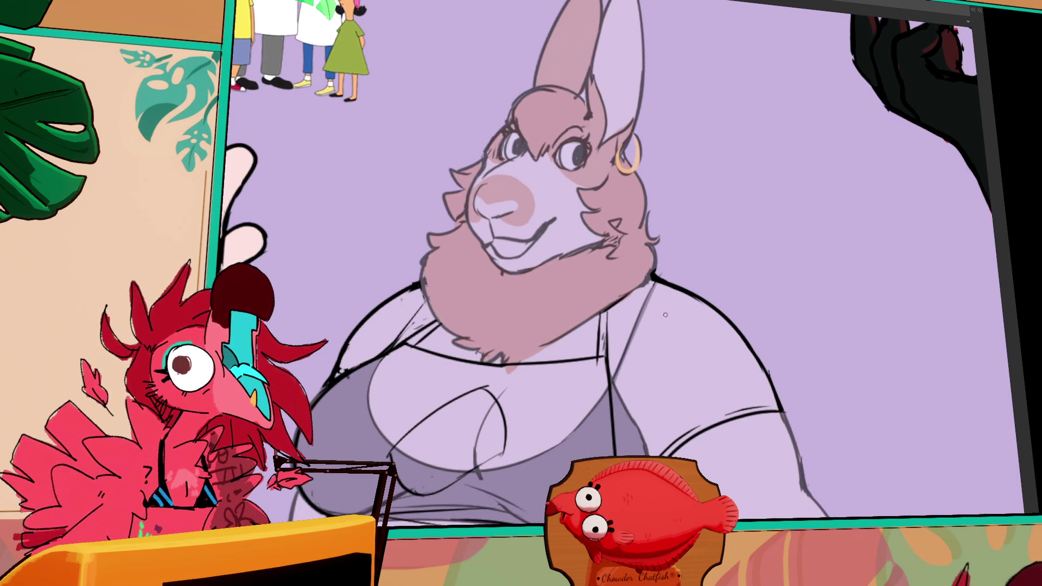
{"action": "scroll", "coordinate": [666, 315], "scroll_direction": "down", "scroll_amount": 3}
{"action": "mouse_move", "coordinate": [711, 366]}
{"action": "left_mouse_down"}
{"action": "mouse_move", "coordinate": [407, 358]}
{"action": "mouse_move", "coordinate": [972, 359]}
{"action": "left_mouse_up"}
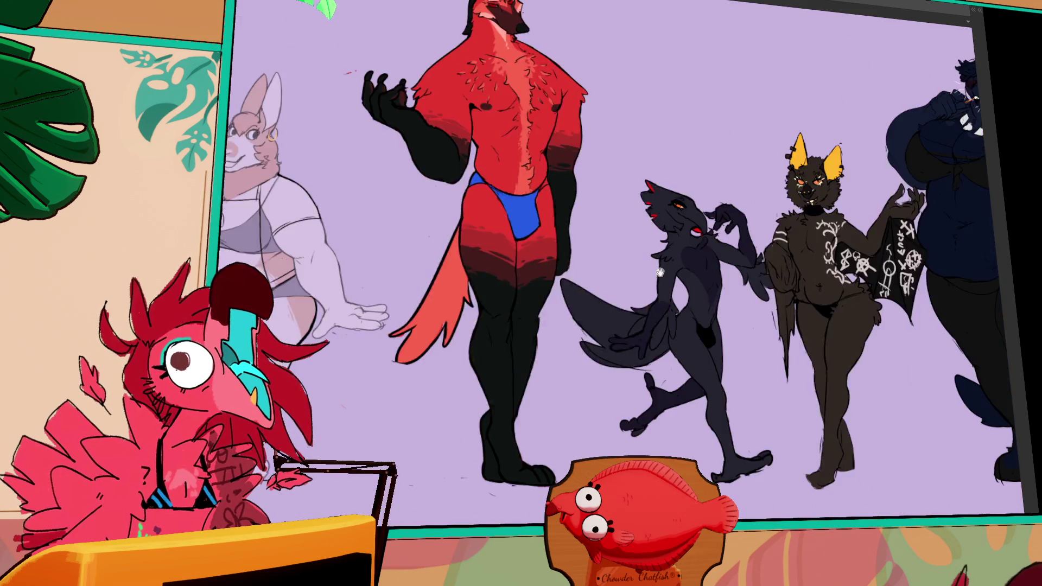
{"action": "left_click_drag", "start_coordinate": [706, 543], "coordinate": [706, 206]}
{"action": "left_click_drag", "start_coordinate": [86, 271], "coordinate": [668, 271]}
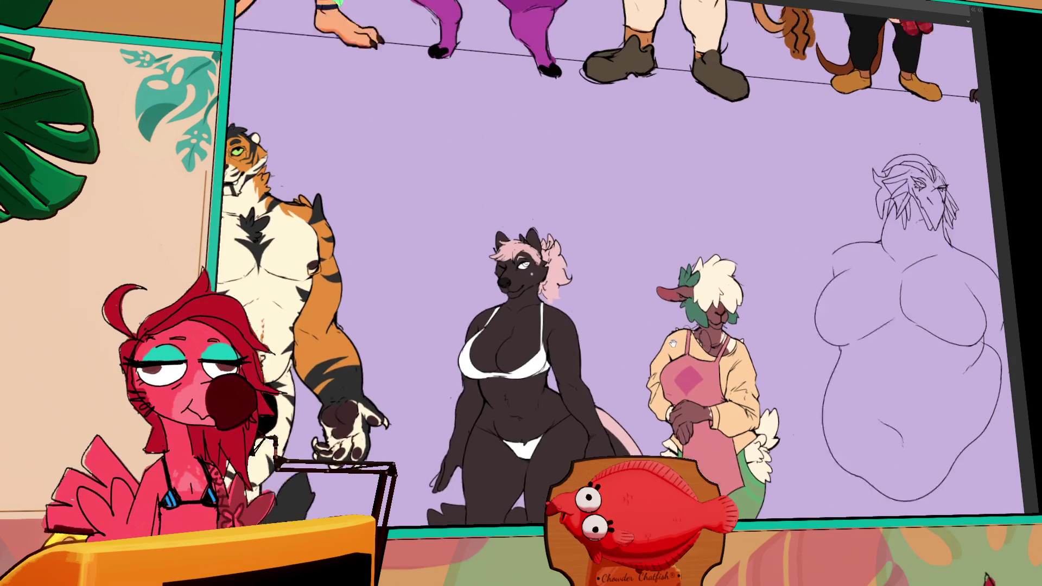
{"action": "left_click_drag", "start_coordinate": [722, 233], "coordinate": [767, 507]}
{"action": "mouse_move", "coordinate": [683, 259]}
{"action": "left_mouse_down"}
{"action": "mouse_move", "coordinate": [819, 346]}
{"action": "mouse_move", "coordinate": [831, 209]}
{"action": "left_mouse_up"}
{"action": "mouse_move", "coordinate": [760, 434]}
{"action": "left_mouse_down"}
{"action": "mouse_move", "coordinate": [782, 278]}
{"action": "mouse_move", "coordinate": [668, 236]}
{"action": "left_mouse_up"}
{"action": "left_click_drag", "start_coordinate": [814, 271], "coordinate": [418, 348]}
{"action": "left_click_drag", "start_coordinate": [402, 269], "coordinate": [353, 263]}
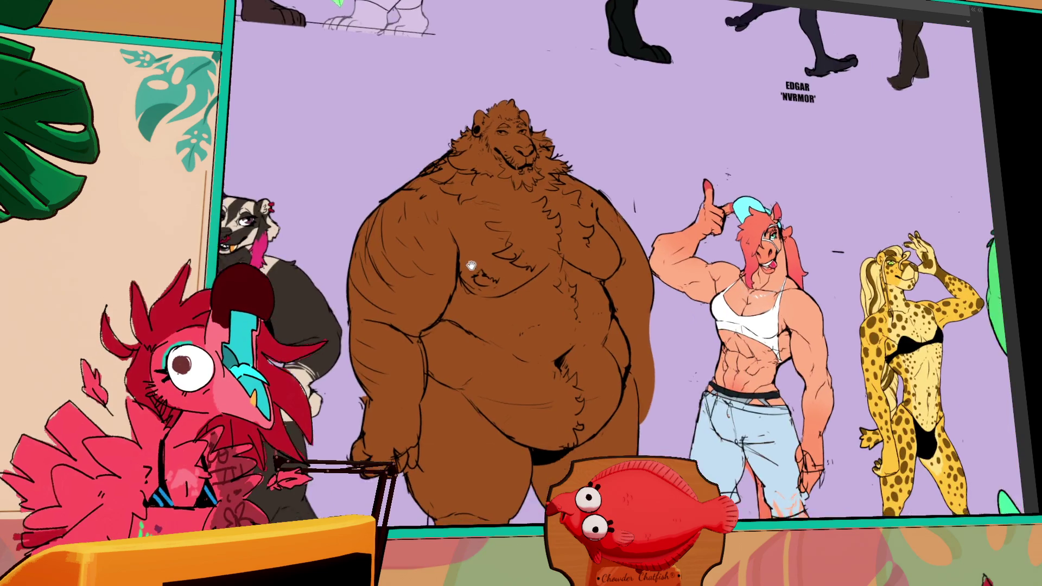
{"action": "left_click_drag", "start_coordinate": [726, 268], "coordinate": [574, 268]}
{"action": "left_click_drag", "start_coordinate": [825, 307], "coordinate": [428, 260]}
{"action": "mouse_move", "coordinate": [535, 279]}
{"action": "left_mouse_down"}
{"action": "mouse_move", "coordinate": [472, 32]}
{"action": "mouse_move", "coordinate": [532, 282]}
{"action": "left_mouse_up"}
{"action": "scroll", "coordinate": [499, 304], "scroll_direction": "up", "scroll_amount": 5}
{"action": "scroll", "coordinate": [469, 331], "scroll_direction": "down", "scroll_amount": 3}
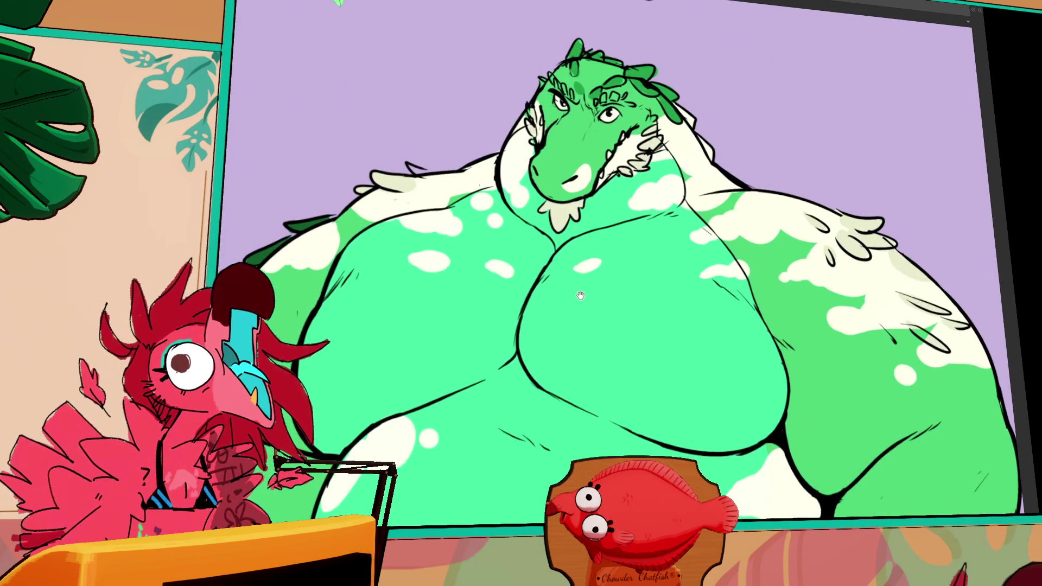
{"action": "scroll", "coordinate": [585, 293], "scroll_direction": "down", "scroll_amount": 1}
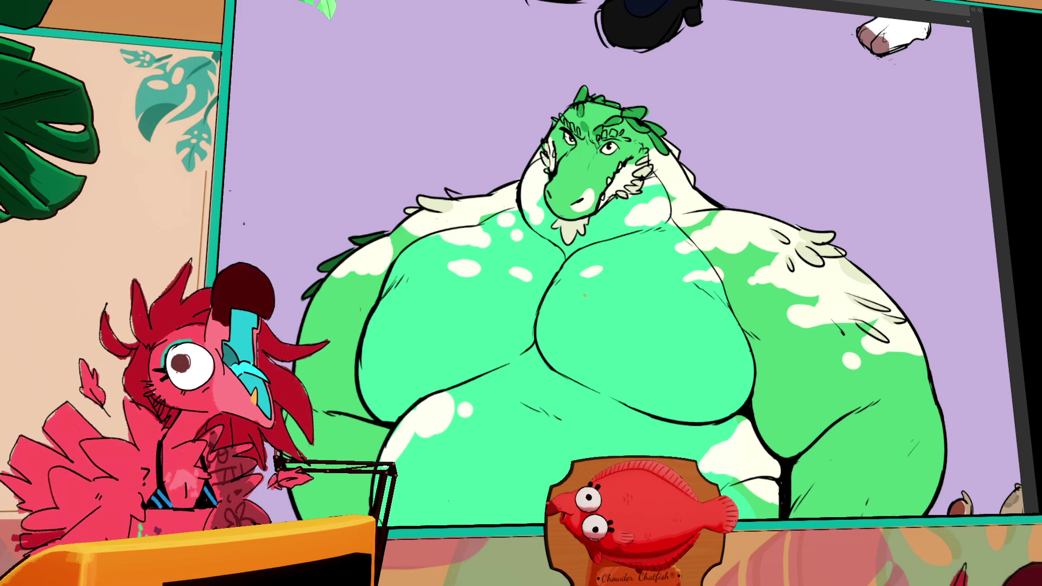
{"action": "scroll", "coordinate": [695, 269], "scroll_direction": "up", "scroll_amount": 10}
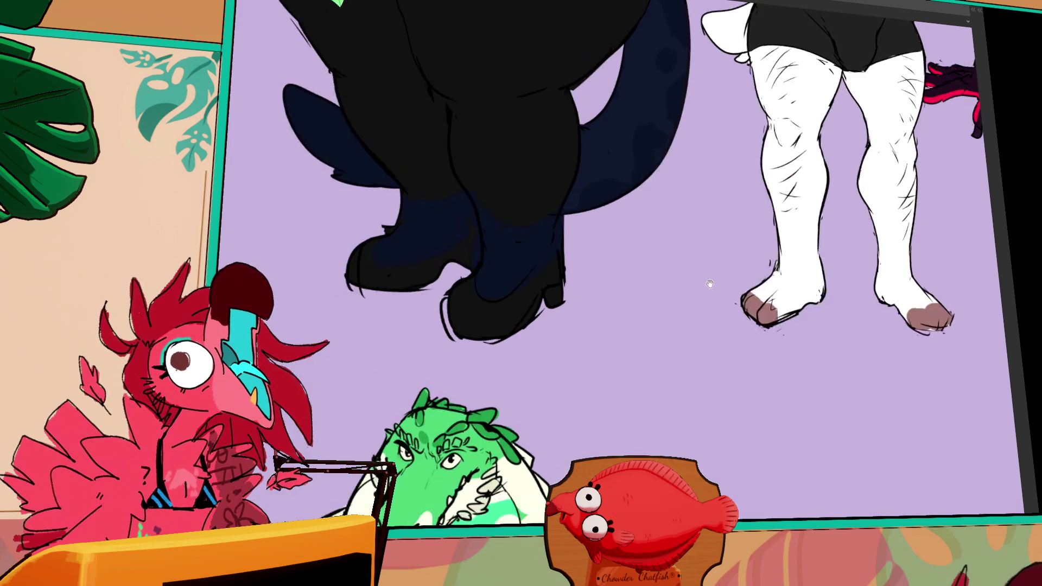
{"action": "scroll", "coordinate": [706, 282], "scroll_direction": "right", "scroll_amount": 6}
{"action": "mouse_move", "coordinate": [557, 263]}
{"action": "left_mouse_down"}
{"action": "mouse_move", "coordinate": [557, 342]}
{"action": "mouse_move", "coordinate": [669, 350]}
{"action": "left_mouse_up"}
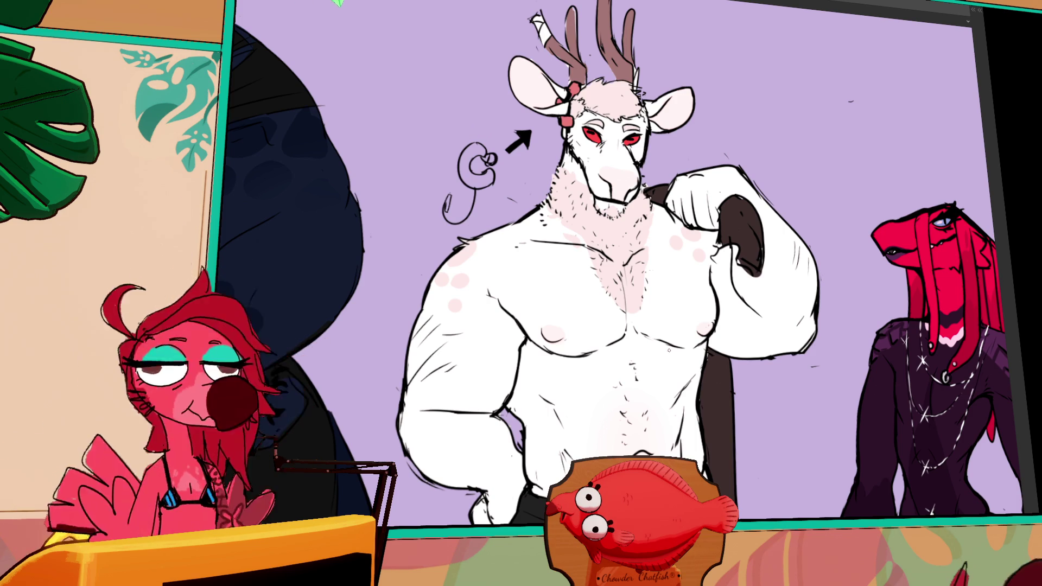
{"action": "left_click_drag", "start_coordinate": [669, 350], "coordinate": [615, 342]}
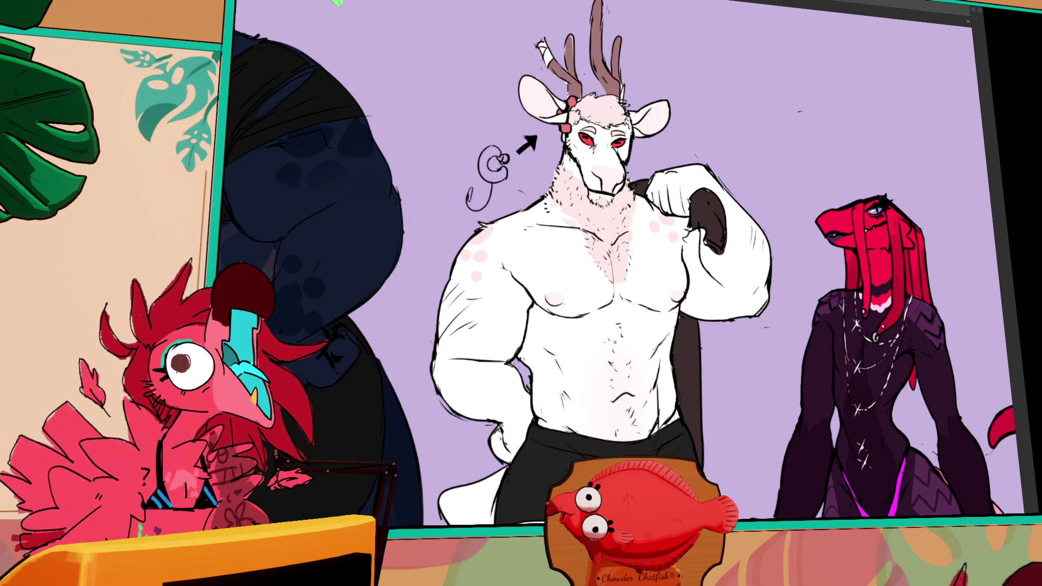
{"action": "left_click_drag", "start_coordinate": [673, 141], "coordinate": [542, 138]}
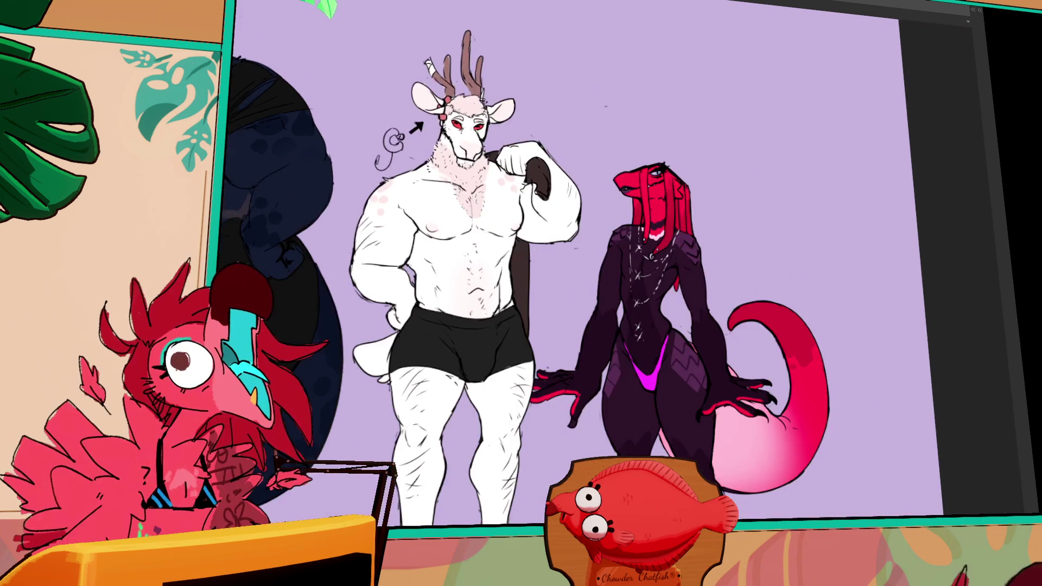
{"action": "left_click_drag", "start_coordinate": [272, 141], "coordinate": [760, 142]}
{"action": "left_click_drag", "start_coordinate": [375, 142], "coordinate": [731, 142]}
{"action": "left_click_drag", "start_coordinate": [385, 208], "coordinate": [744, 369]}
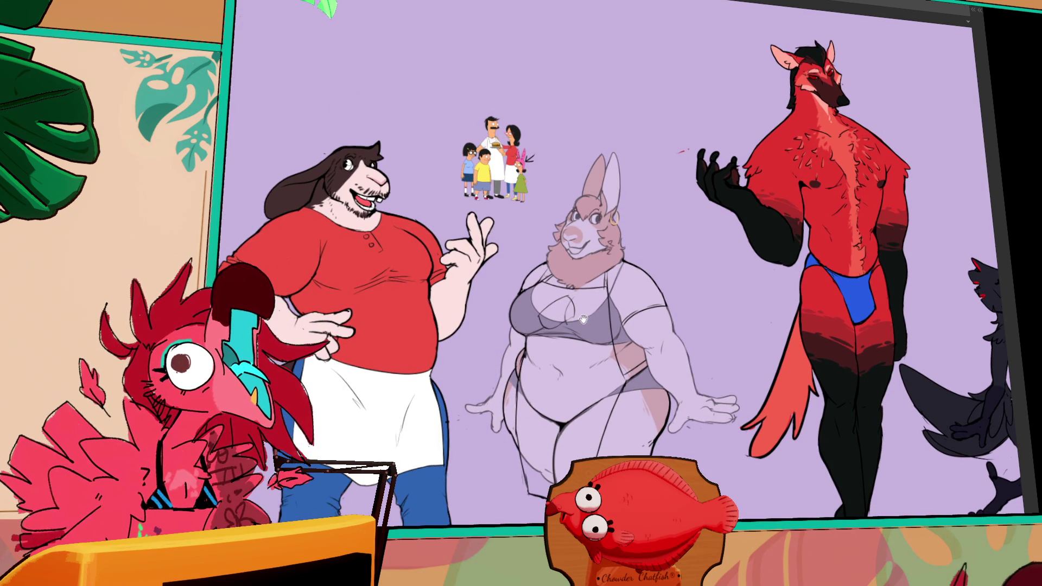
{"action": "mouse_move", "coordinate": [542, 304]}
{"action": "left_mouse_down"}
{"action": "mouse_move", "coordinate": [721, 277]}
{"action": "mouse_move", "coordinate": [624, 97]}
{"action": "left_mouse_up"}
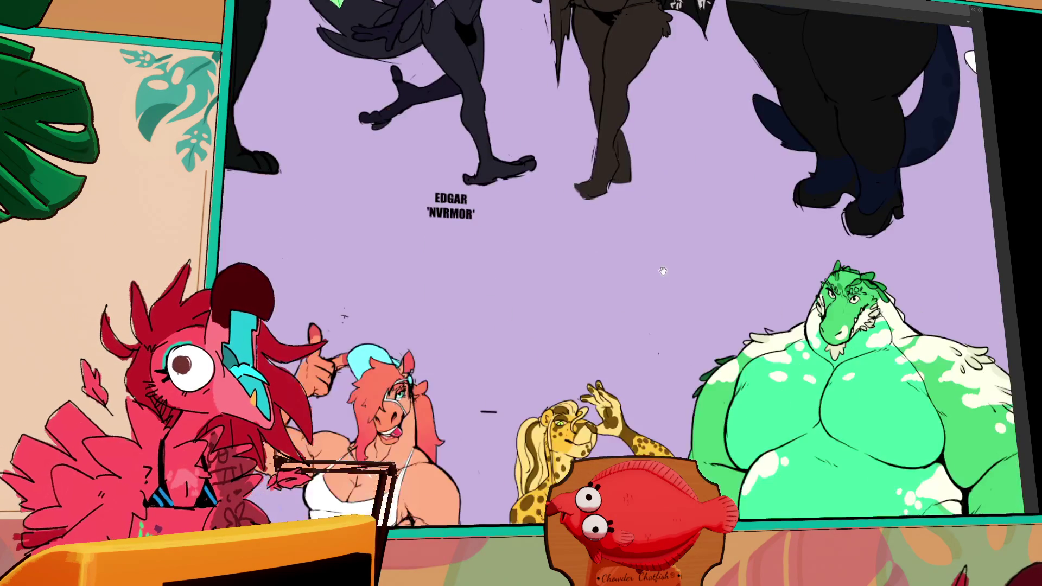
{"action": "scroll", "coordinate": [624, 136], "scroll_direction": "up", "scroll_amount": 2}
{"action": "left_click_drag", "start_coordinate": [434, 136], "coordinate": [565, 136]}
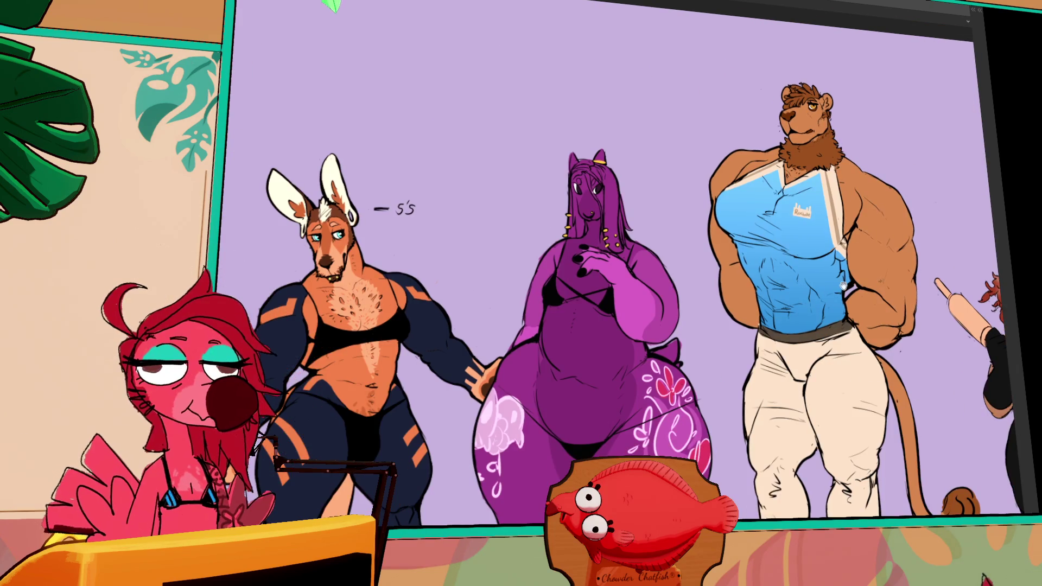
{"action": "mouse_move", "coordinate": [843, 286]}
{"action": "left_mouse_down"}
{"action": "mouse_move", "coordinate": [469, 422]}
{"action": "mouse_move", "coordinate": [304, 205]}
{"action": "left_mouse_up"}
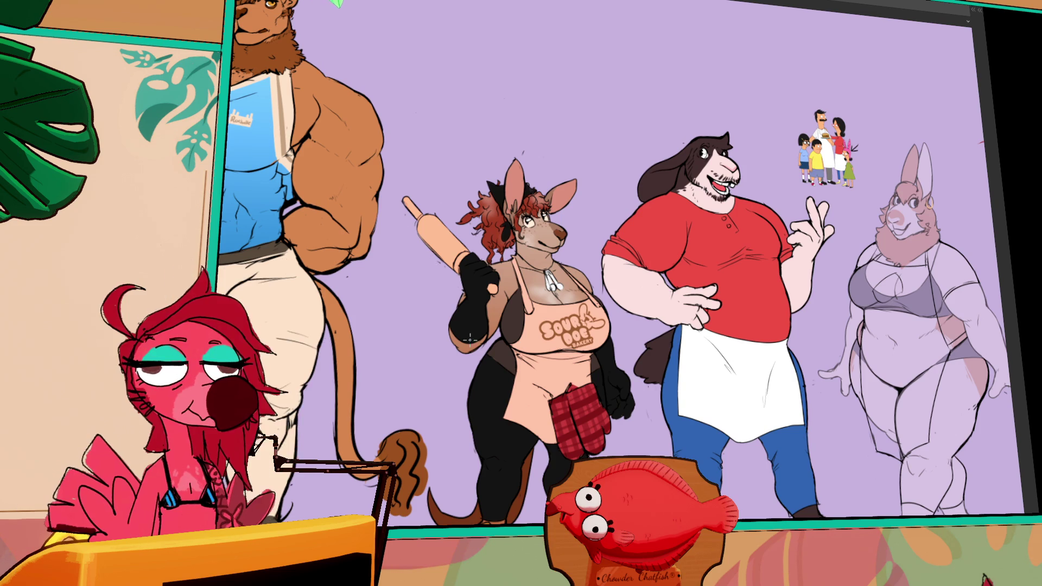
{"action": "scroll", "coordinate": [700, 156], "scroll_direction": "down", "scroll_amount": 10}
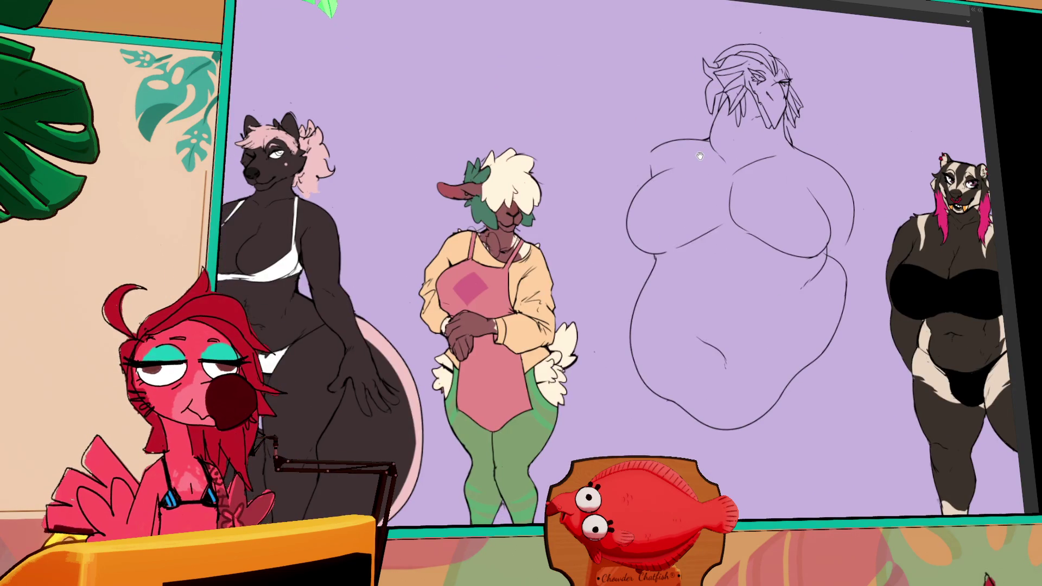
{"action": "left_click_drag", "start_coordinate": [701, 156], "coordinate": [277, 136]}
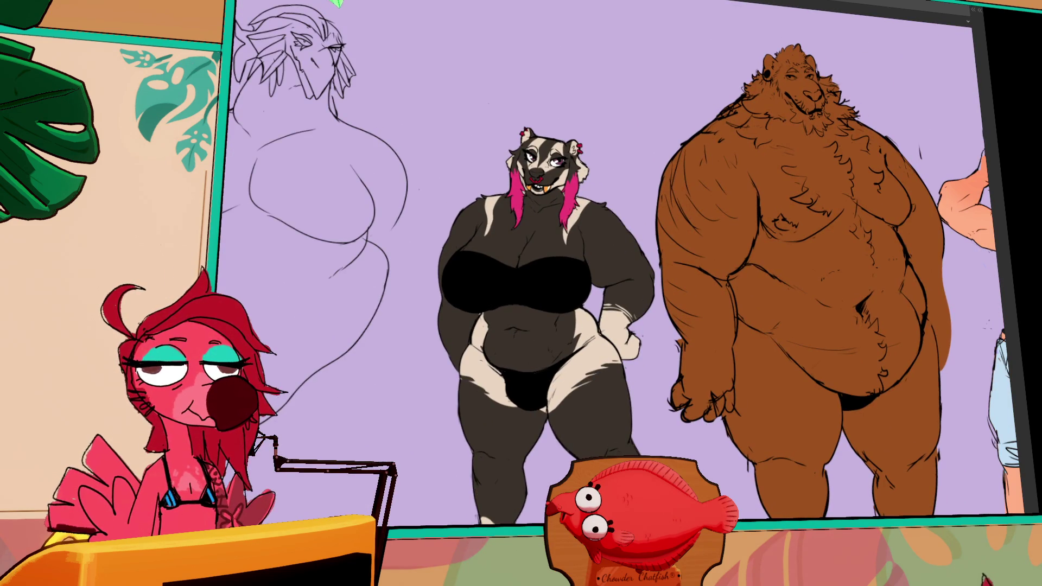
{"action": "scroll", "coordinate": [543, 217], "scroll_direction": "up", "scroll_amount": 5}
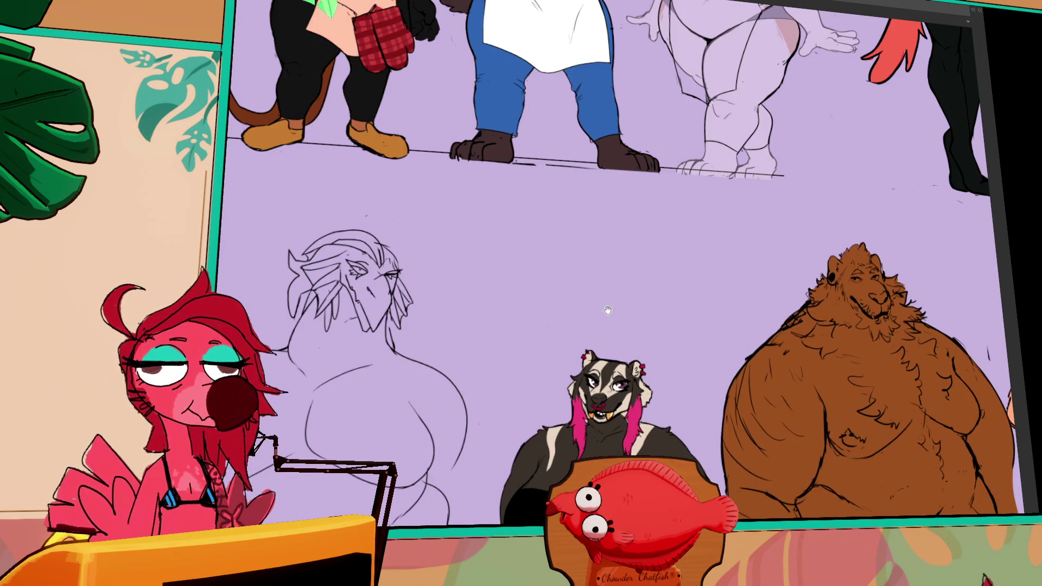
{"action": "scroll", "coordinate": [525, 272], "scroll_direction": "up", "scroll_amount": 5}
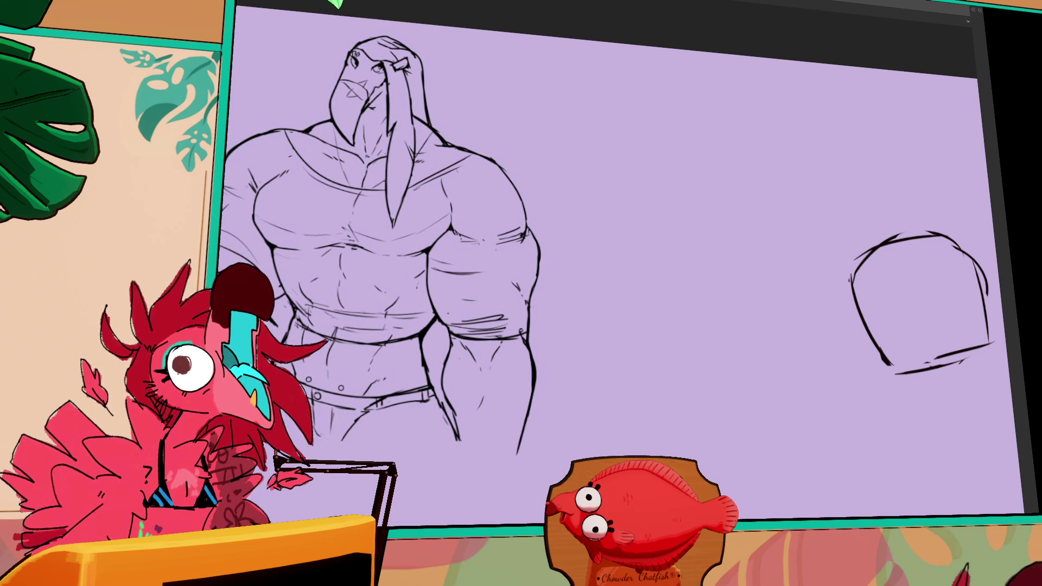
Expand the Navigator and Layers palettes, zoom into the walrus sketch and back to 100%.
{"action": "left_click", "coordinate": [984, 106]}
{"action": "left_click", "coordinate": [957, 88]}
{"action": "left_click", "coordinate": [955, 88]}
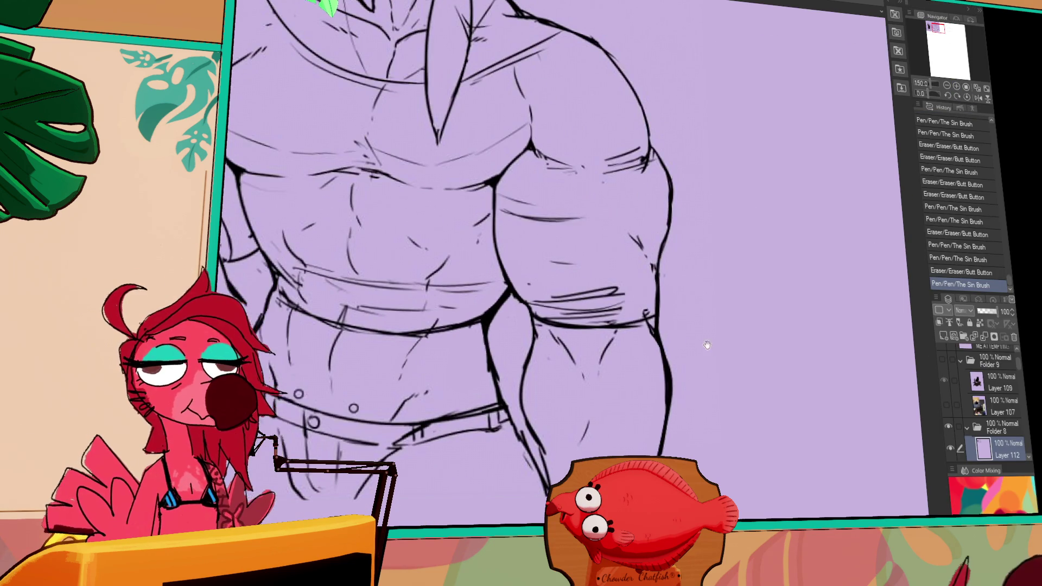
{"action": "left_click", "coordinate": [947, 87]}
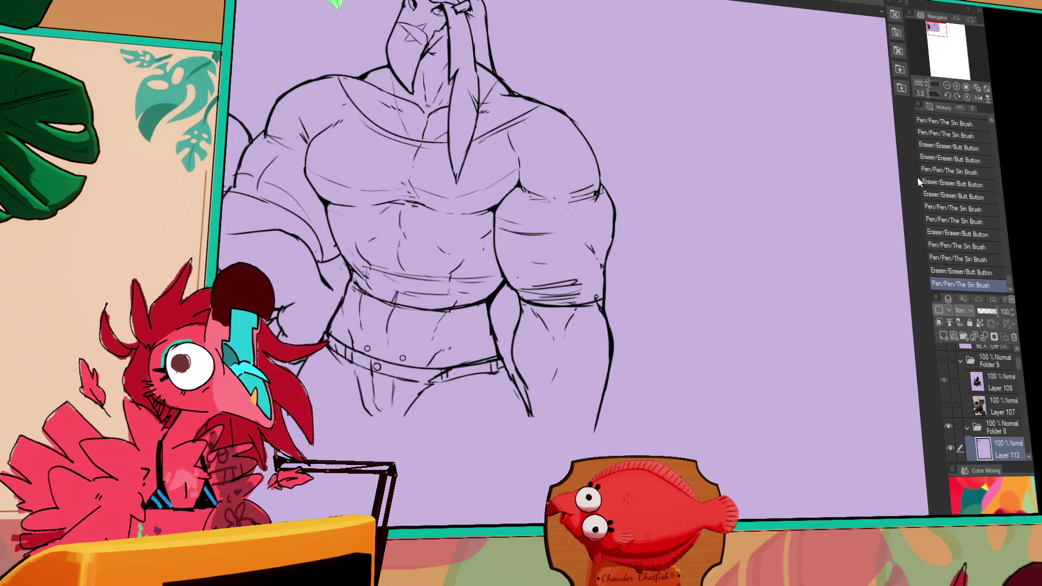
{"action": "key", "text": "ctrl+Tab"}
{"action": "key", "text": "ctrl+Tab"}
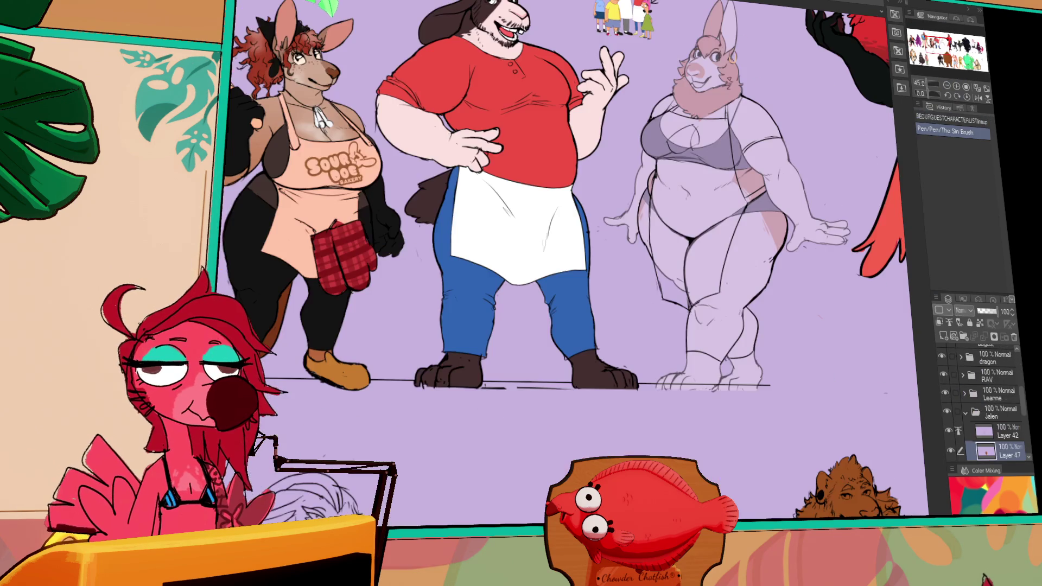
{"action": "key", "text": "ctrl+Tab"}
{"action": "key", "text": "ctrl+Tab"}
{"action": "key", "text": "ctrl+Tab"}
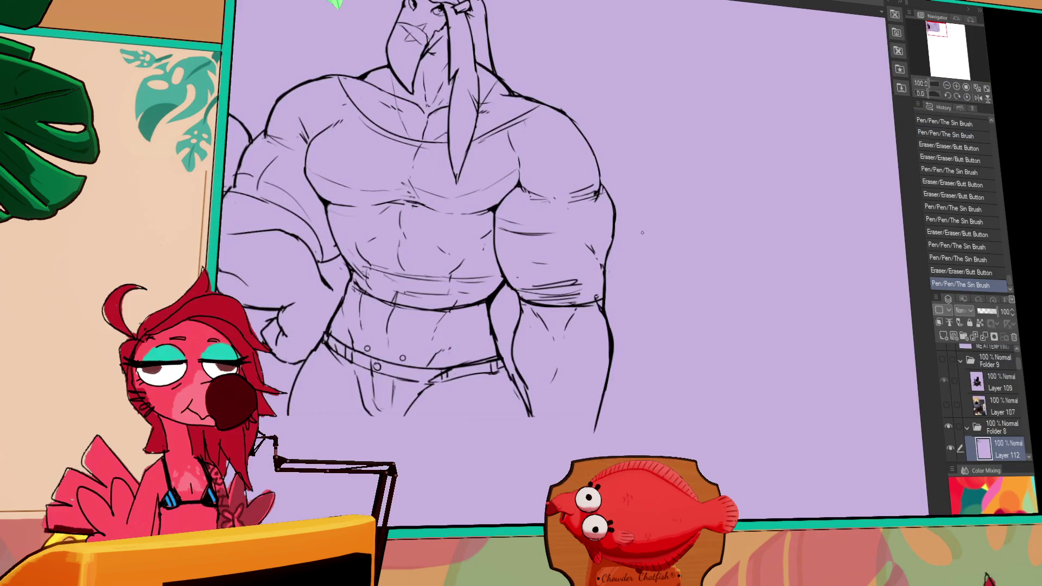
Pan over the walrus sketch and delete its layer.
{"action": "mouse_move", "coordinate": [682, 341]}
{"action": "left_mouse_down"}
{"action": "mouse_move", "coordinate": [549, 184]}
{"action": "mouse_move", "coordinate": [660, 375]}
{"action": "mouse_move", "coordinate": [489, 260]}
{"action": "mouse_move", "coordinate": [486, 274]}
{"action": "left_mouse_up"}
{"action": "left_click_drag", "start_coordinate": [353, 261], "coordinate": [489, 296]}
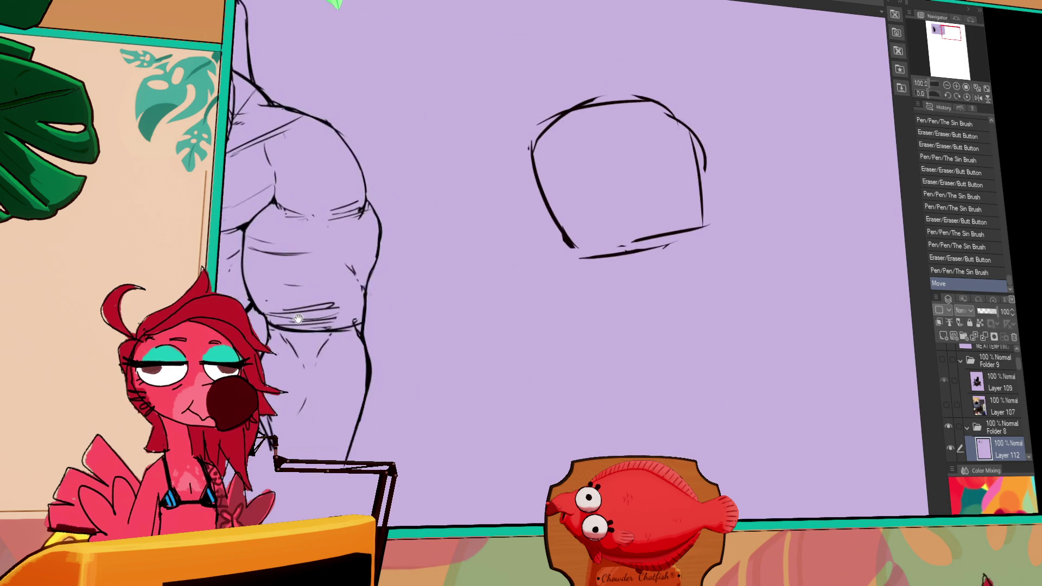
{"action": "mouse_move", "coordinate": [220, 281]}
{"action": "left_mouse_down"}
{"action": "mouse_move", "coordinate": [586, 346]}
{"action": "mouse_move", "coordinate": [581, 354]}
{"action": "left_mouse_up"}
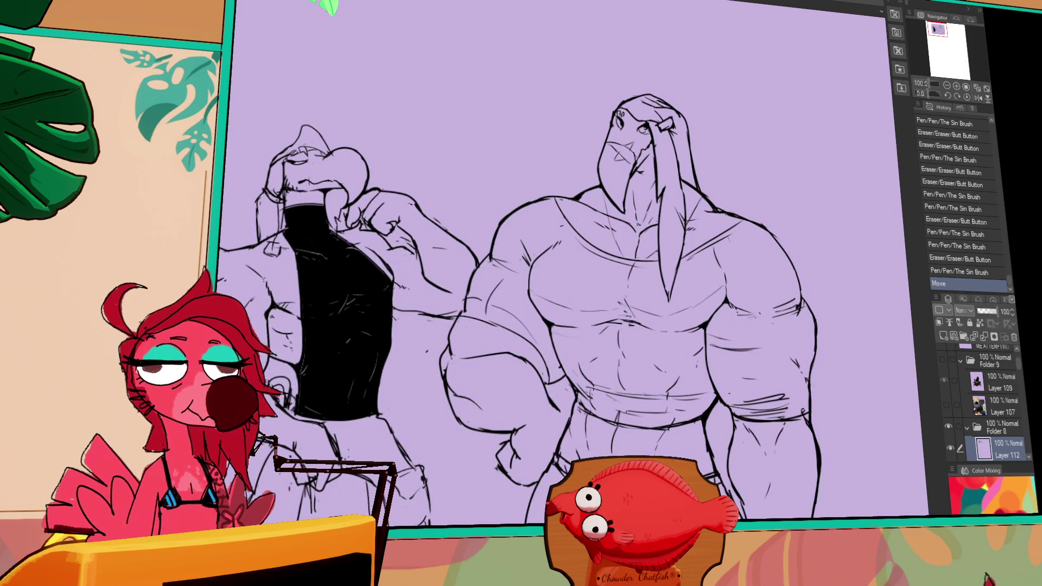
{"action": "left_click", "coordinate": [1014, 337]}
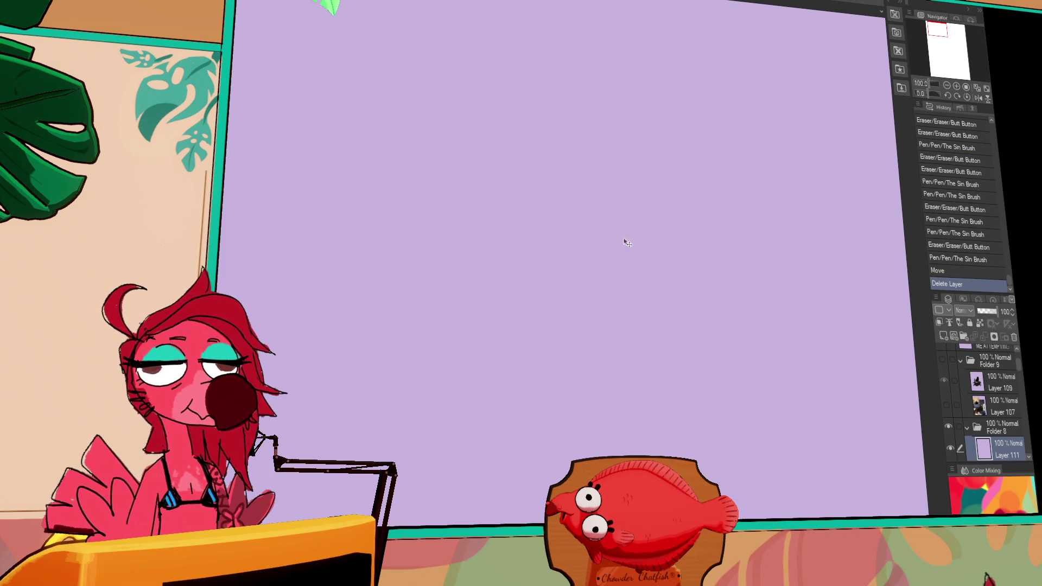
Pan and zoom across the emptied lavender canvas.
{"action": "mouse_move", "coordinate": [663, 217]}
{"action": "left_mouse_down"}
{"action": "mouse_move", "coordinate": [563, 252]}
{"action": "mouse_move", "coordinate": [440, 186]}
{"action": "mouse_move", "coordinate": [571, 214]}
{"action": "left_mouse_up"}
{"action": "scroll", "coordinate": [456, 198], "scroll_direction": "down", "scroll_amount": 1}
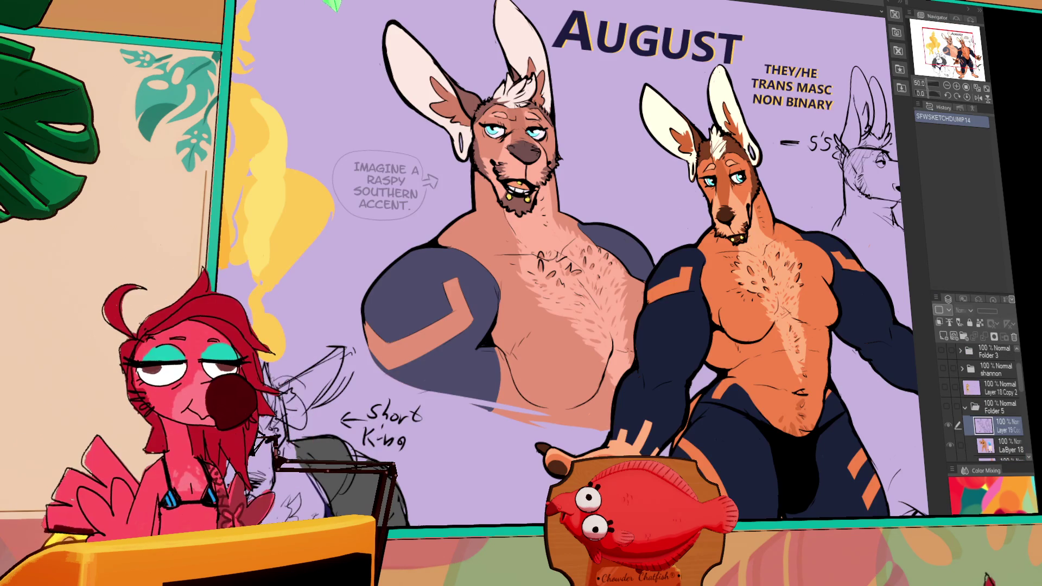
Hide the deer artwork and show Layer 21 with the red flexing silhouette sketches.
{"action": "scroll", "coordinate": [983, 380], "scroll_direction": "up", "scroll_amount": 2}
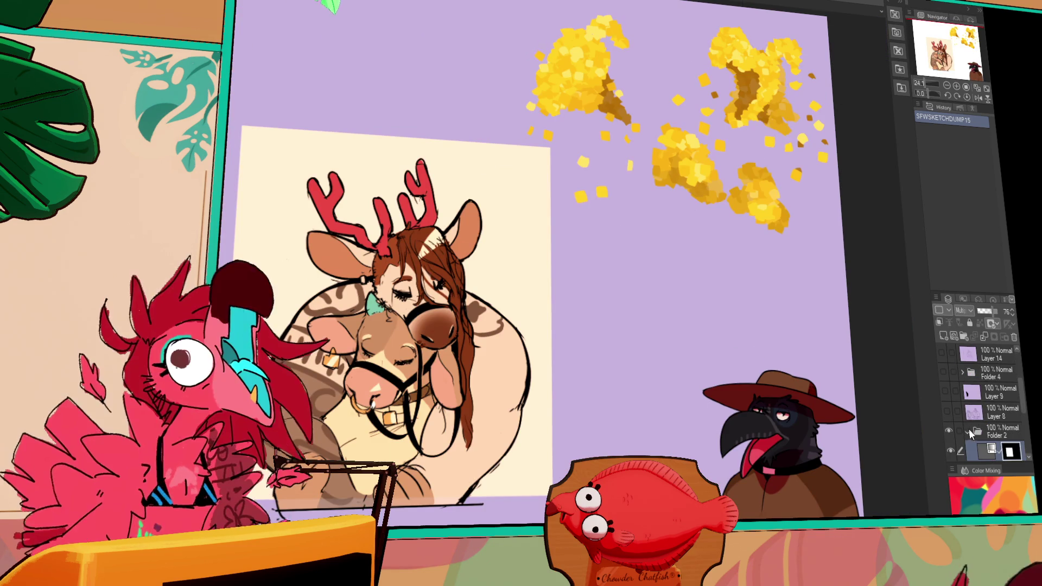
{"action": "left_click", "coordinate": [952, 431]}
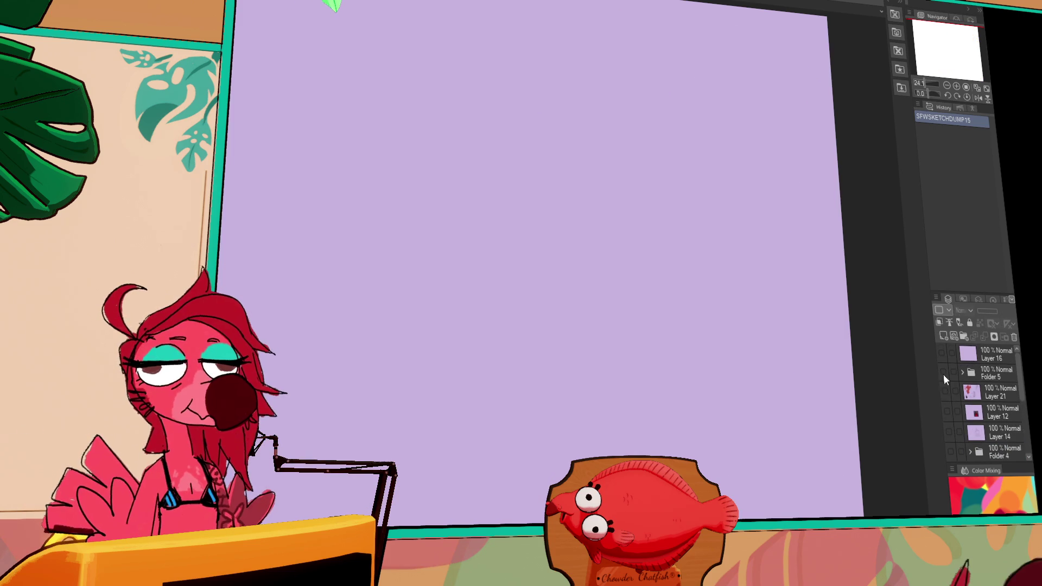
{"action": "left_click", "coordinate": [945, 390]}
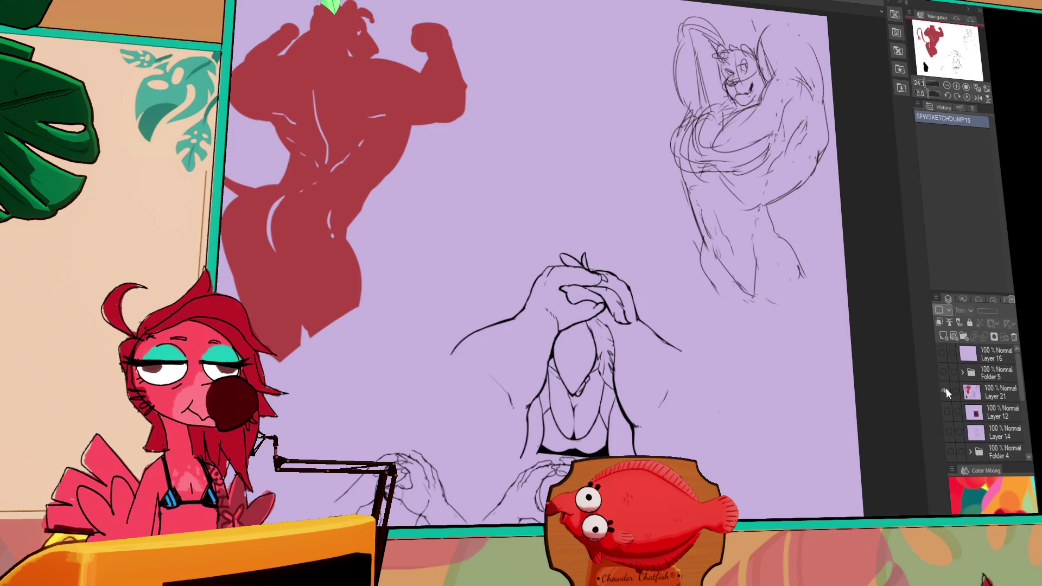
Hide Folder 5, show and select Layer 8, move the walrus sketch up-right, zoom to 33.3%.
{"action": "left_click", "coordinate": [947, 369]}
{"action": "scroll", "coordinate": [947, 374], "scroll_direction": "down", "scroll_amount": 5}
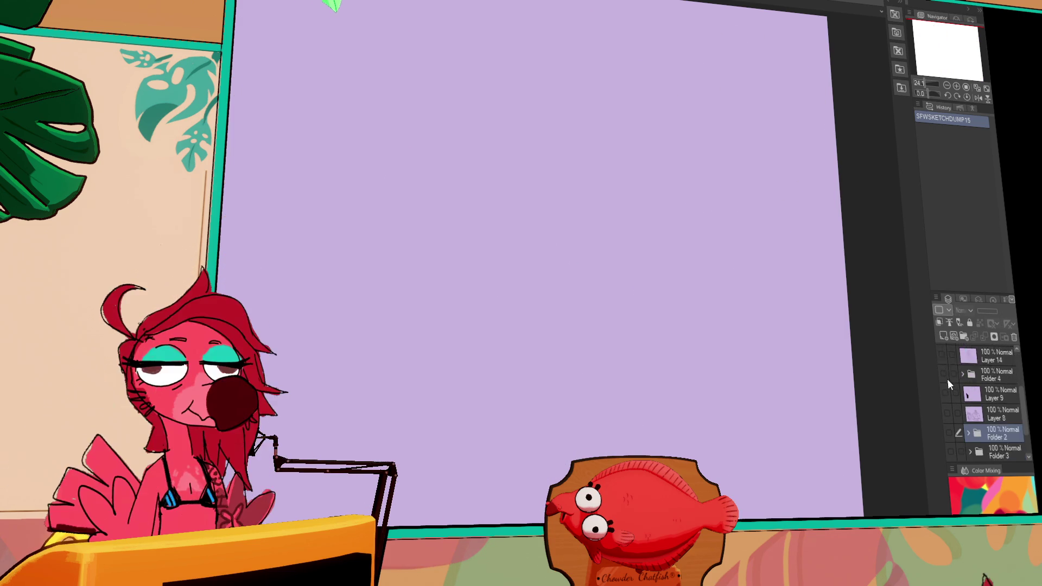
{"action": "left_click", "coordinate": [947, 377]}
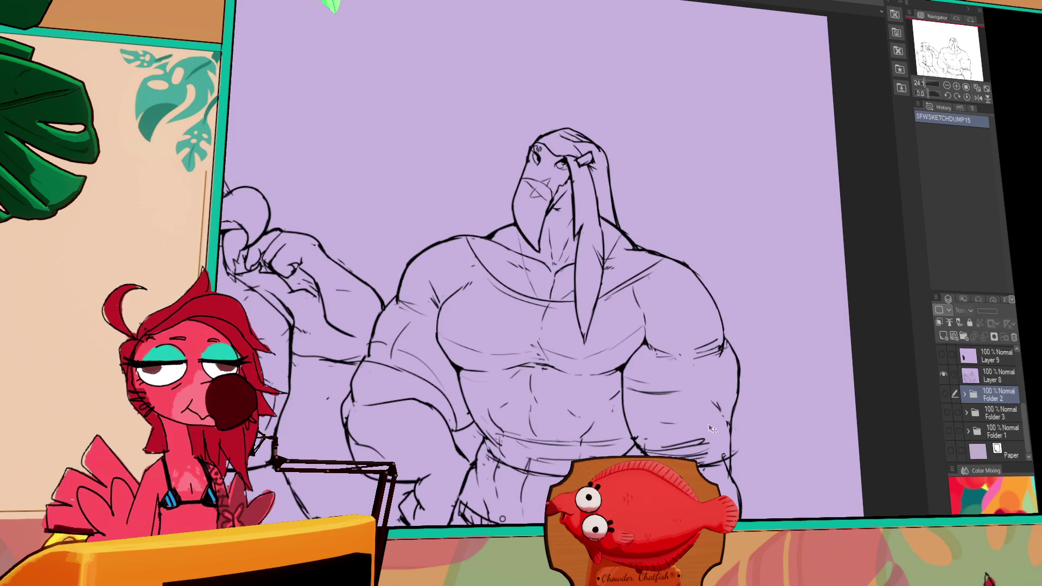
{"action": "left_click_drag", "start_coordinate": [946, 376], "coordinate": [955, 417]}
{"action": "left_click", "coordinate": [977, 376]}
{"action": "mouse_move", "coordinate": [513, 396]}
{"action": "left_mouse_down"}
{"action": "mouse_move", "coordinate": [539, 295]}
{"action": "mouse_move", "coordinate": [561, 287]}
{"action": "mouse_move", "coordinate": [563, 365]}
{"action": "left_mouse_up"}
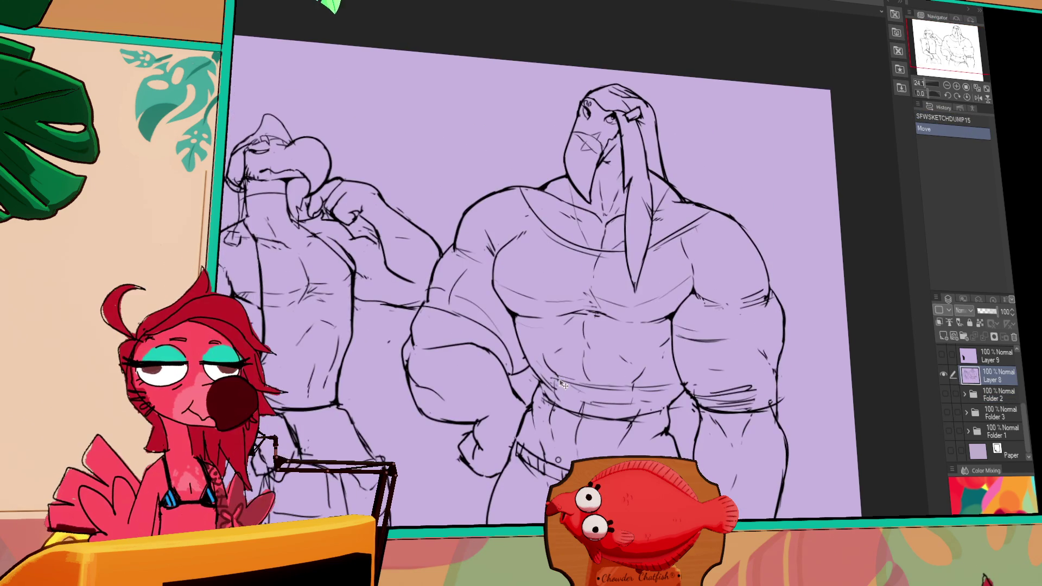
{"action": "left_click_drag", "start_coordinate": [649, 403], "coordinate": [654, 407]}
{"action": "left_click", "coordinate": [956, 86]}
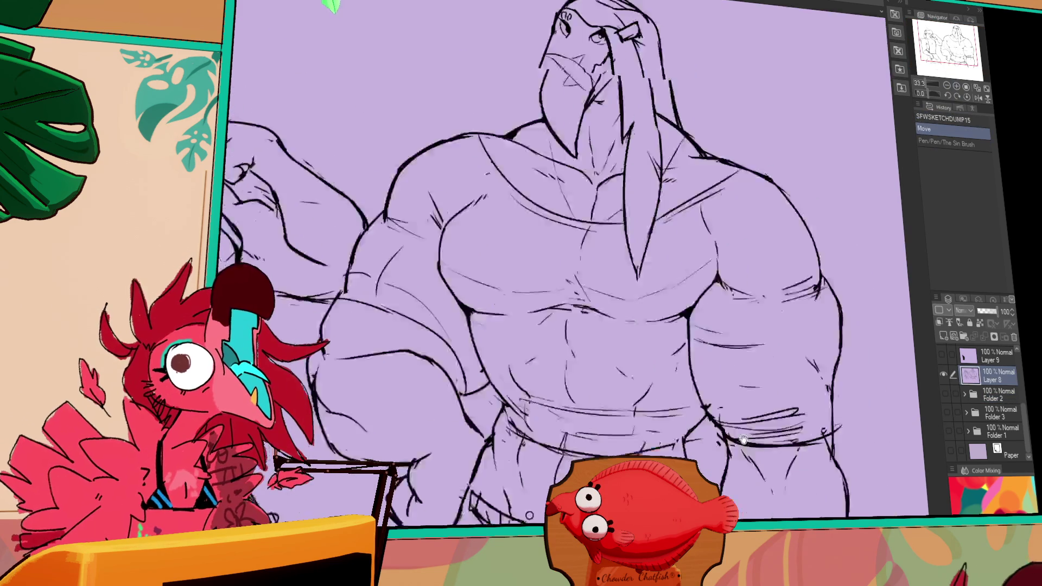
{"action": "left_click", "coordinate": [957, 86]}
Erase stray marks near the torso, zoom out, and test a stroke with undo and redo.
{"action": "left_click_drag", "start_coordinate": [577, 291], "coordinate": [548, 307]}
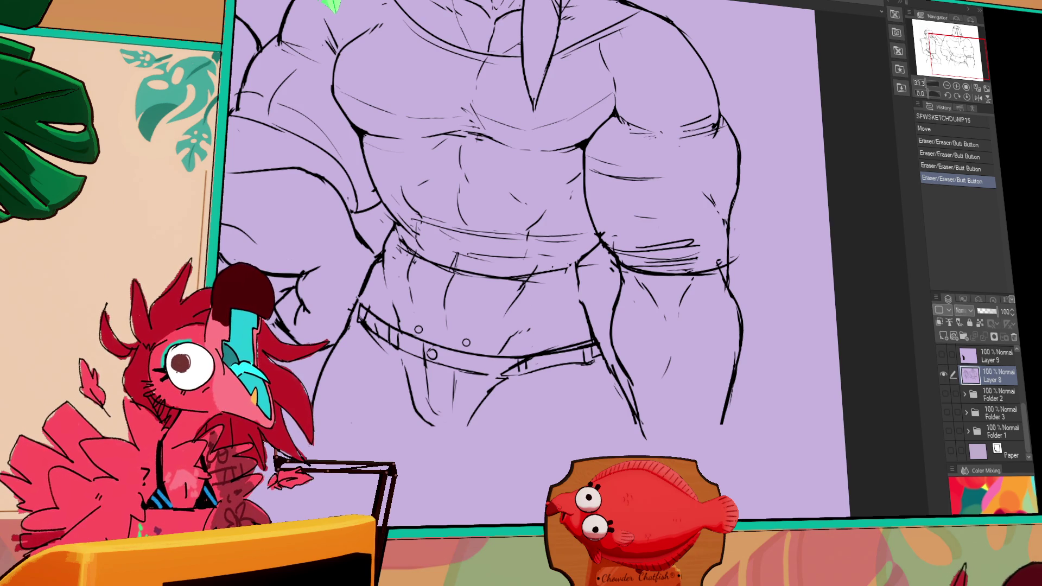
{"action": "key", "text": "ctrl+minus"}
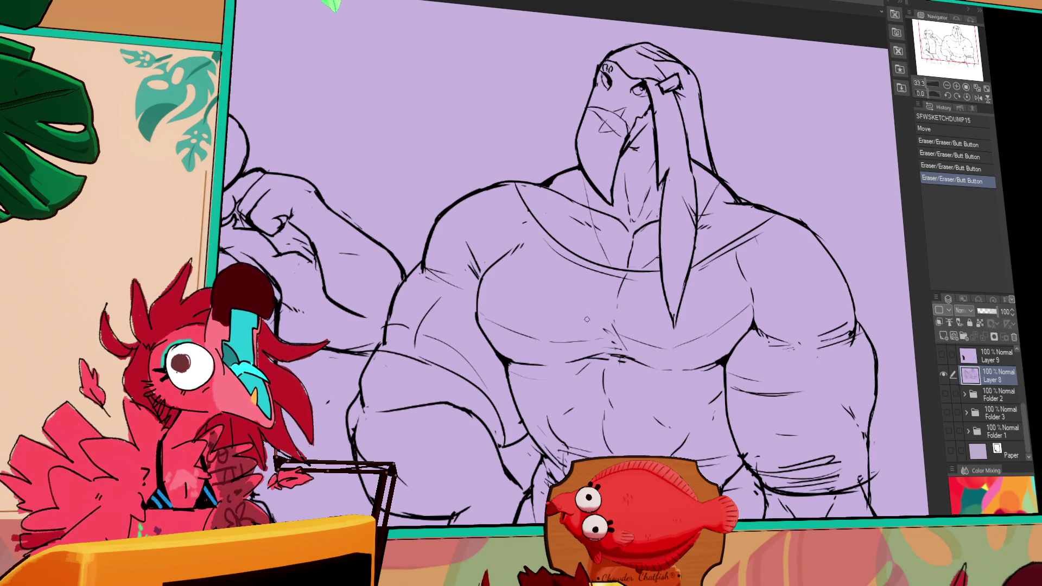
{"action": "scroll", "coordinate": [879, 371], "scroll_direction": "down", "scroll_amount": 2}
{"action": "left_click", "coordinate": [741, 464]}
{"action": "key", "text": "ctrl+z"}
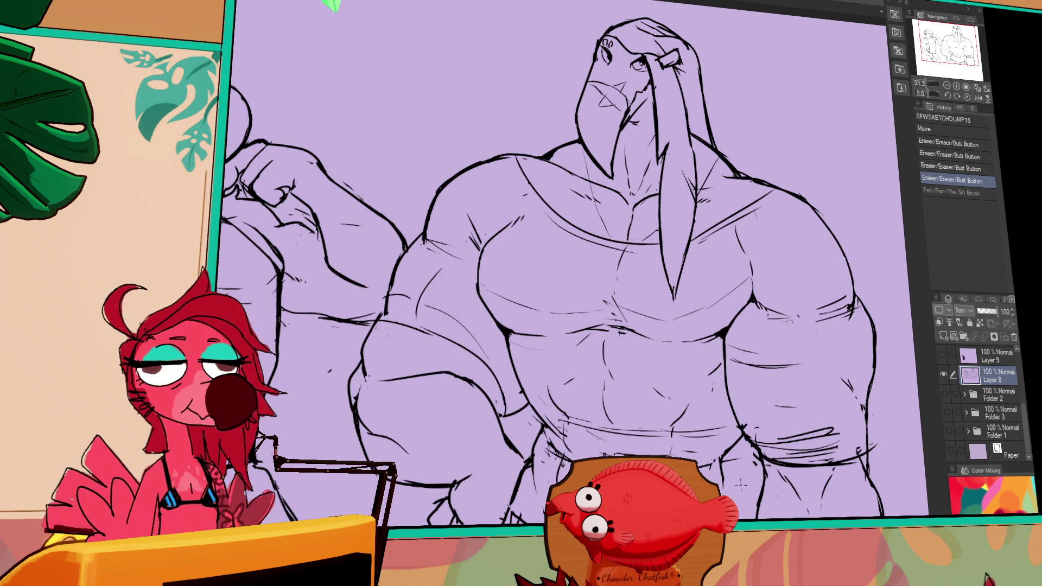
{"action": "key", "text": "ctrl+y"}
{"action": "key", "text": "ctrl+z"}
{"action": "key", "text": "ctrl+y"}
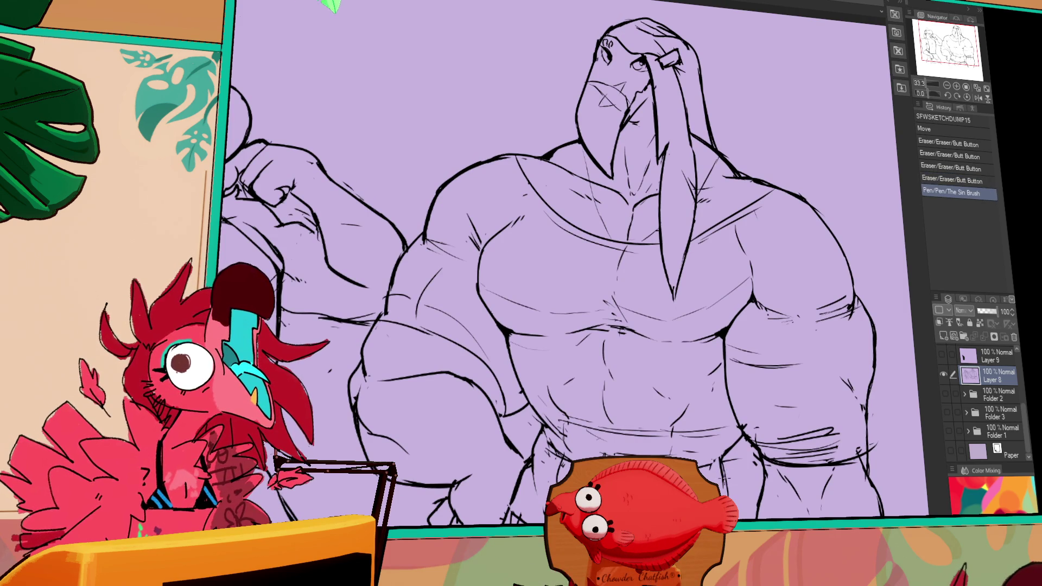
Erase stray lines on the walrus and add small replacement ink strokes to the lineart.
{"action": "left_click", "coordinate": [726, 467]}
{"action": "left_click", "coordinate": [724, 478]}
{"action": "left_click", "coordinate": [823, 489]}
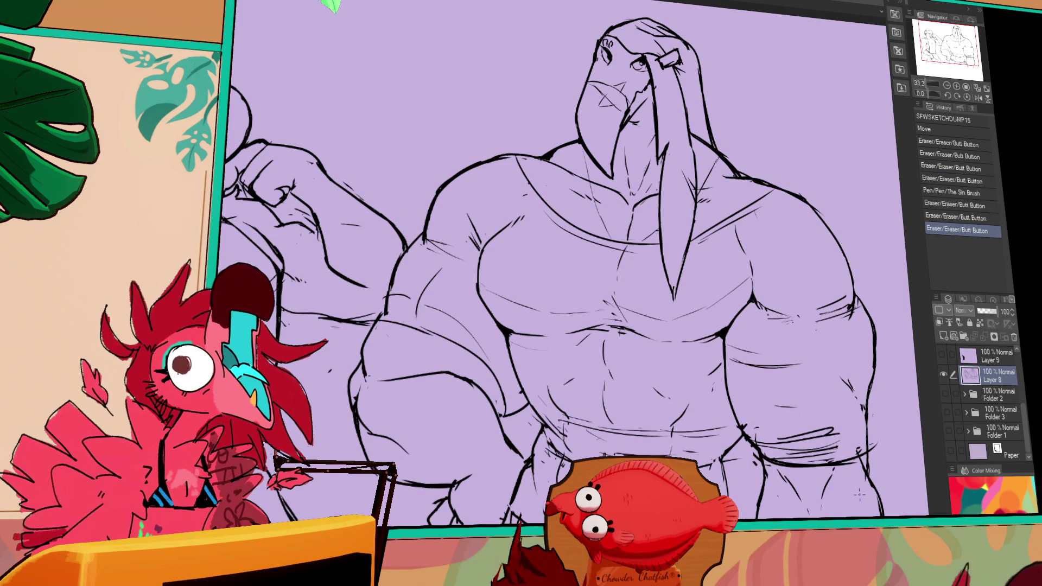
{"action": "left_click", "coordinate": [728, 472]}
{"action": "left_click", "coordinate": [814, 483]}
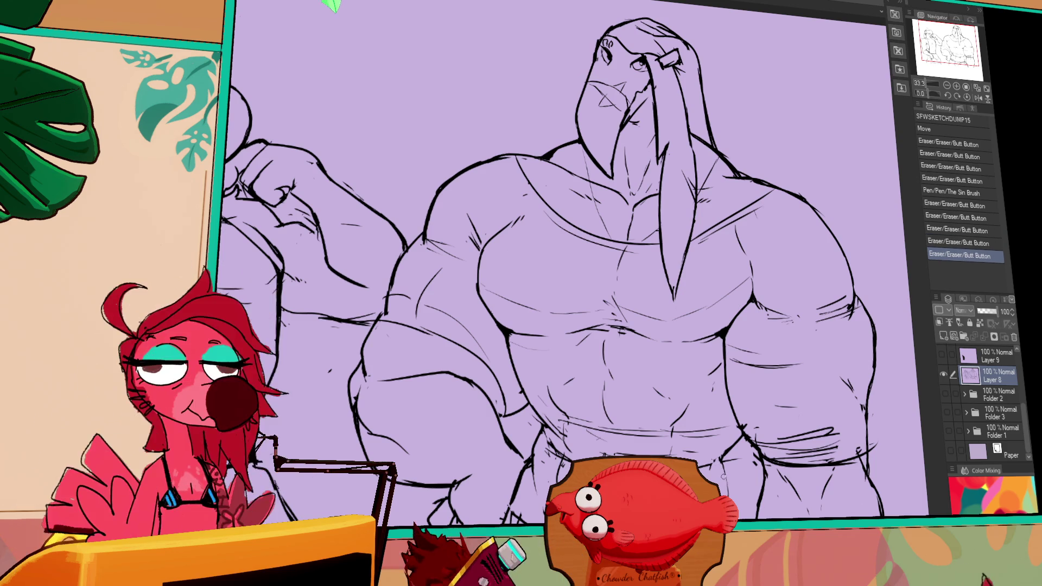
{"action": "left_click", "coordinate": [771, 467]}
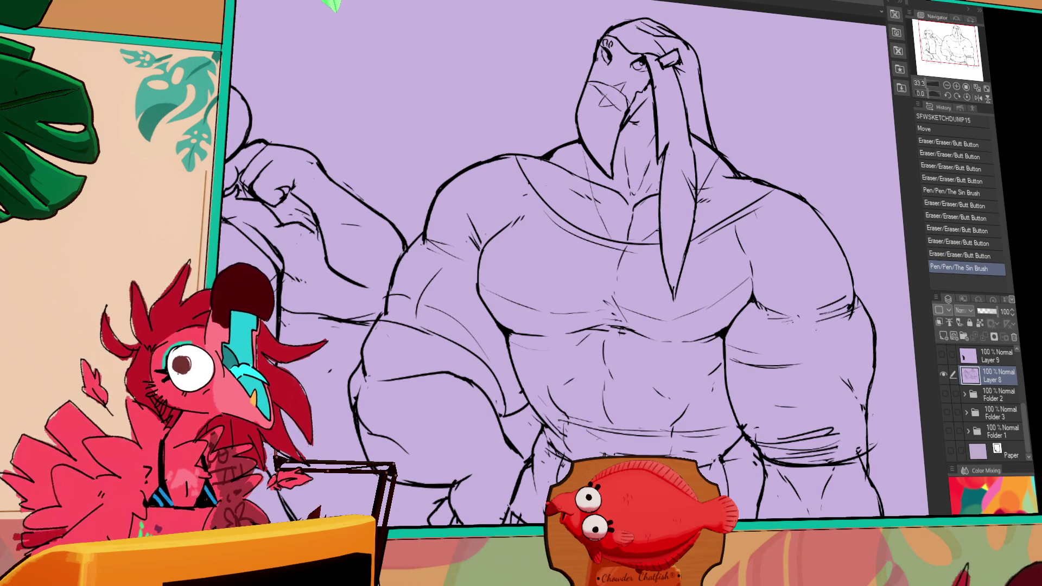
{"action": "left_click", "coordinate": [728, 472]}
{"action": "left_click", "coordinate": [743, 464]}
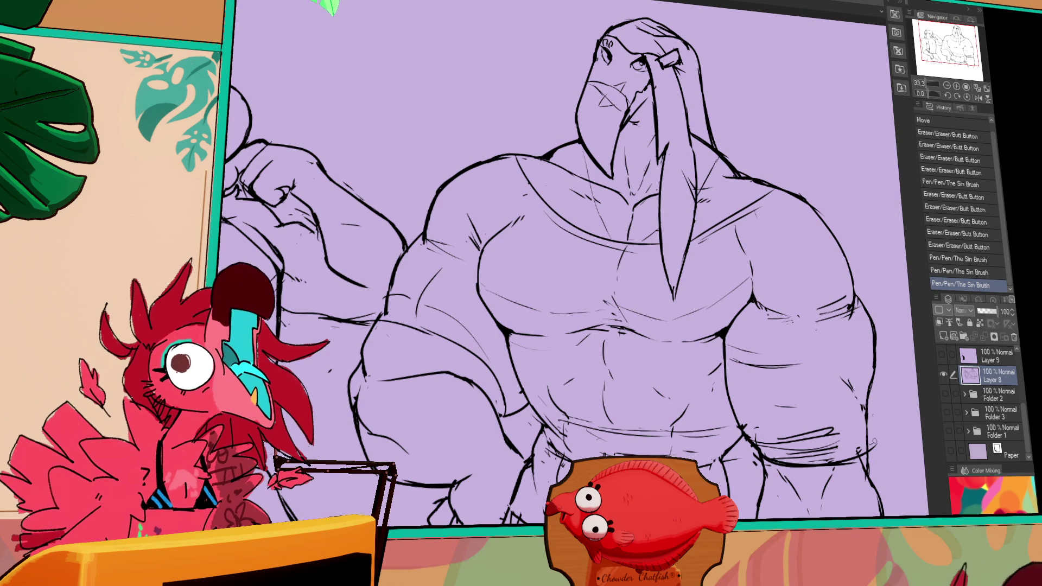
Erase stray bits of lineart around the walrus's right hip, undoing one stroke.
{"action": "left_click_drag", "start_coordinate": [868, 450], "coordinate": [870, 461]}
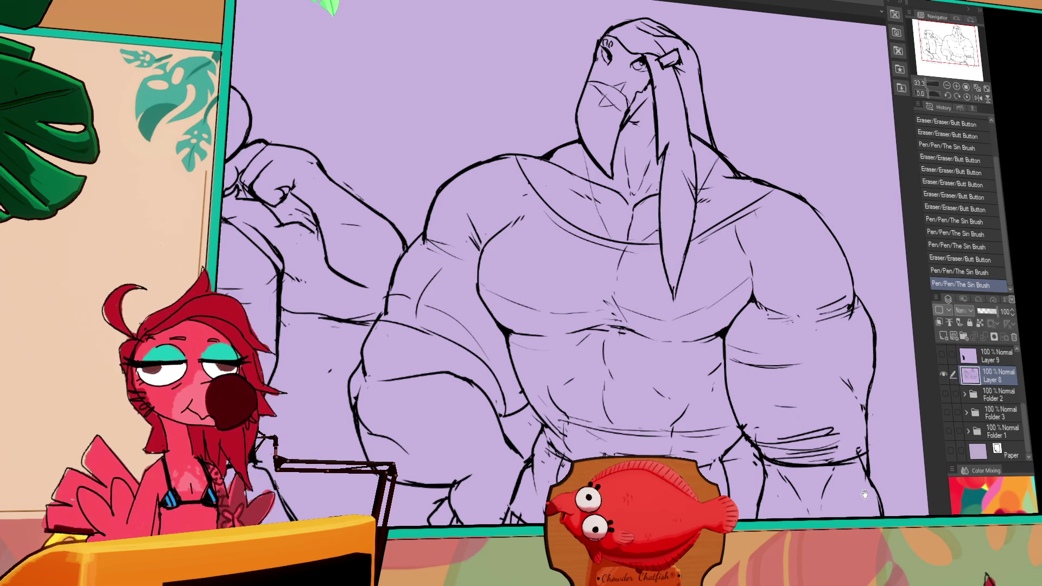
{"action": "left_click_drag", "start_coordinate": [559, 263], "coordinate": [573, 239]}
{"action": "left_click_drag", "start_coordinate": [746, 491], "coordinate": [749, 494]}
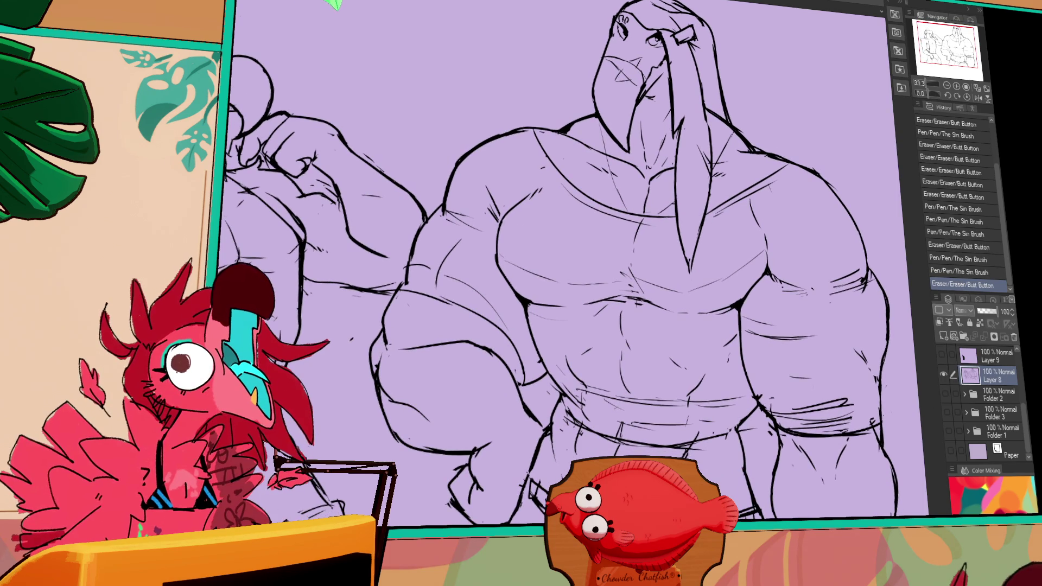
{"action": "left_click_drag", "start_coordinate": [543, 418], "coordinate": [529, 472]}
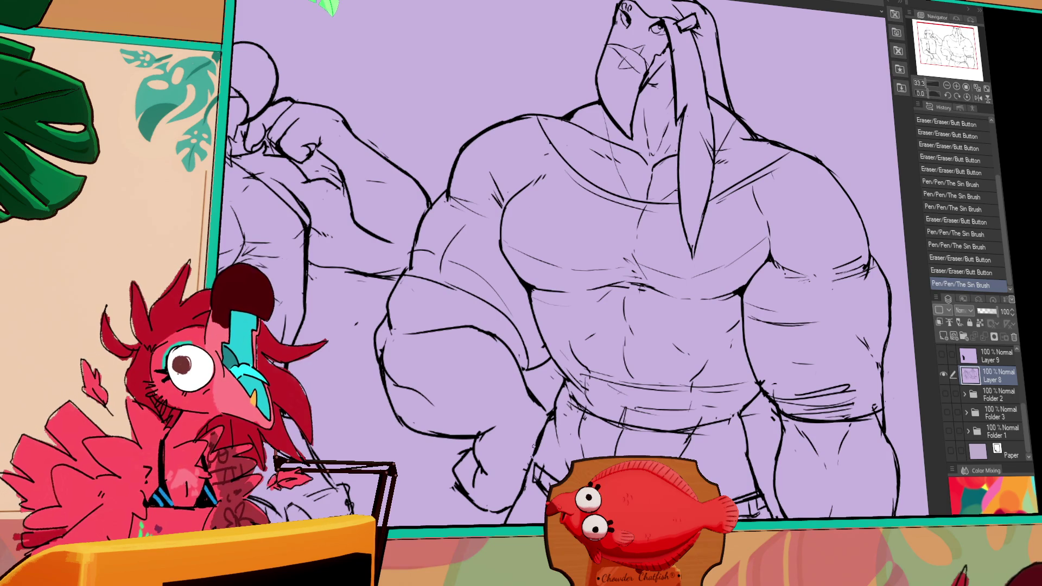
{"action": "key", "text": "ctrl+z"}
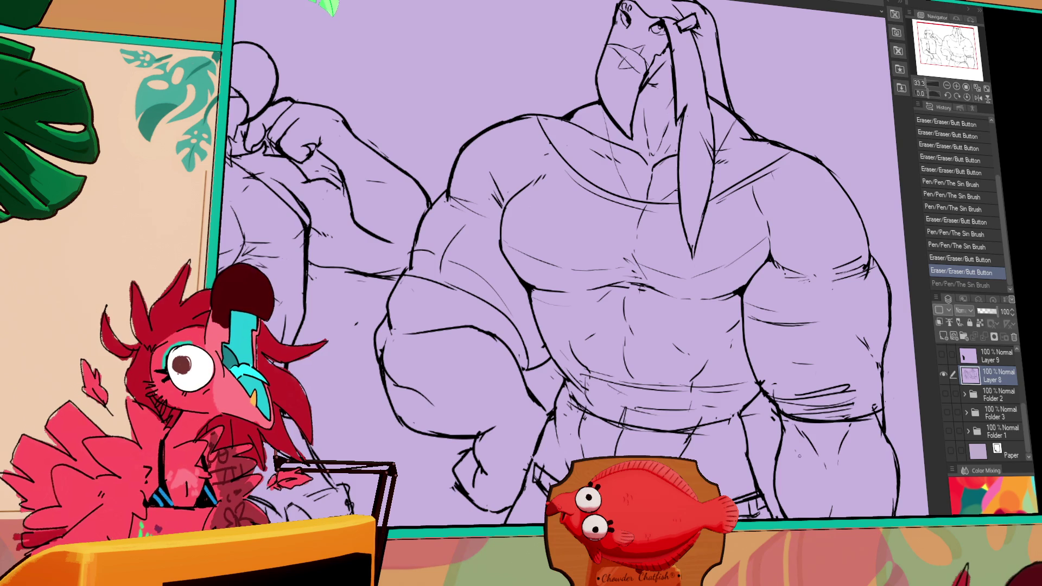
Touch up the lines on the figure's right side and lower right leg.
{"action": "left_click_drag", "start_coordinate": [774, 448], "coordinate": [775, 466]}
{"action": "left_click_drag", "start_coordinate": [778, 429], "coordinate": [778, 461]}
{"action": "mouse_move", "coordinate": [777, 496]}
{"action": "left_mouse_down"}
{"action": "mouse_move", "coordinate": [785, 513]}
{"action": "mouse_move", "coordinate": [772, 510]}
{"action": "left_mouse_up"}
{"action": "key", "text": "ctrl+z"}
Erase and redraw the lines on the walrus's lower body and lower torso.
{"action": "mouse_move", "coordinate": [876, 435]}
{"action": "left_mouse_down"}
{"action": "mouse_move", "coordinate": [853, 454]}
{"action": "mouse_move", "coordinate": [874, 502]}
{"action": "mouse_move", "coordinate": [877, 486]}
{"action": "left_mouse_up"}
{"action": "left_click_drag", "start_coordinate": [707, 456], "coordinate": [727, 466]}
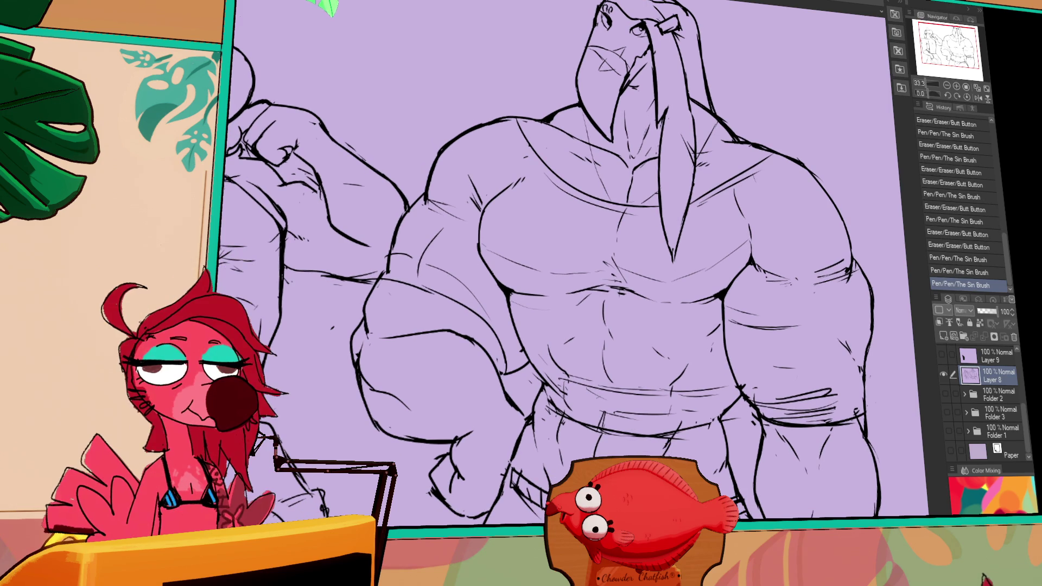
{"action": "mouse_move", "coordinate": [666, 448]}
{"action": "left_mouse_down"}
{"action": "mouse_move", "coordinate": [679, 428]}
{"action": "mouse_move", "coordinate": [670, 445]}
{"action": "left_mouse_up"}
{"action": "mouse_move", "coordinate": [604, 423]}
{"action": "left_mouse_down"}
{"action": "mouse_move", "coordinate": [637, 419]}
{"action": "mouse_move", "coordinate": [630, 434]}
{"action": "left_mouse_up"}
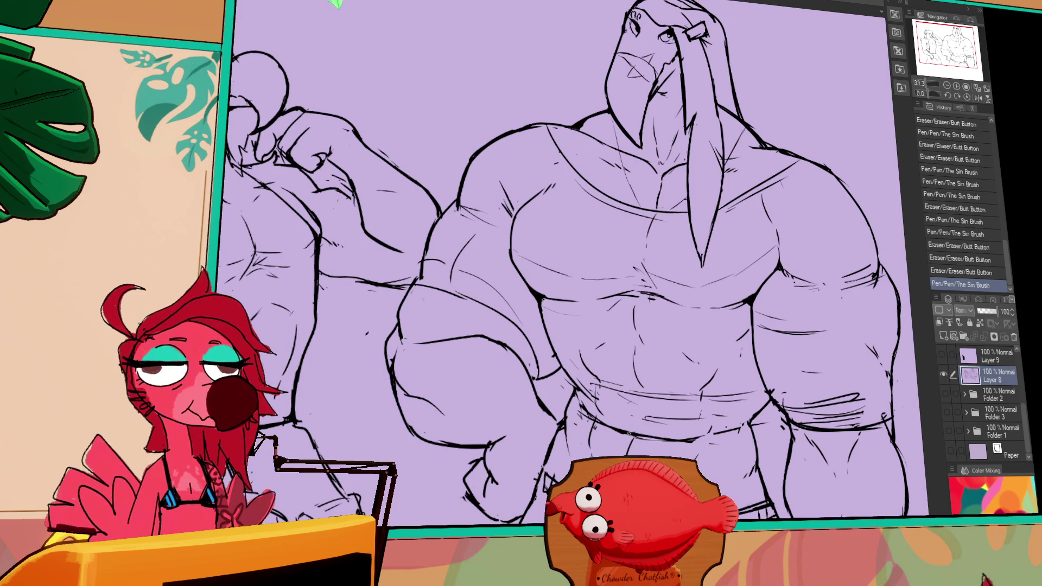
{"action": "mouse_move", "coordinate": [748, 461]}
{"action": "left_mouse_down"}
{"action": "mouse_move", "coordinate": [739, 463]}
{"action": "mouse_move", "coordinate": [756, 481]}
{"action": "left_mouse_up"}
{"action": "left_click_drag", "start_coordinate": [701, 455], "coordinate": [748, 456]}
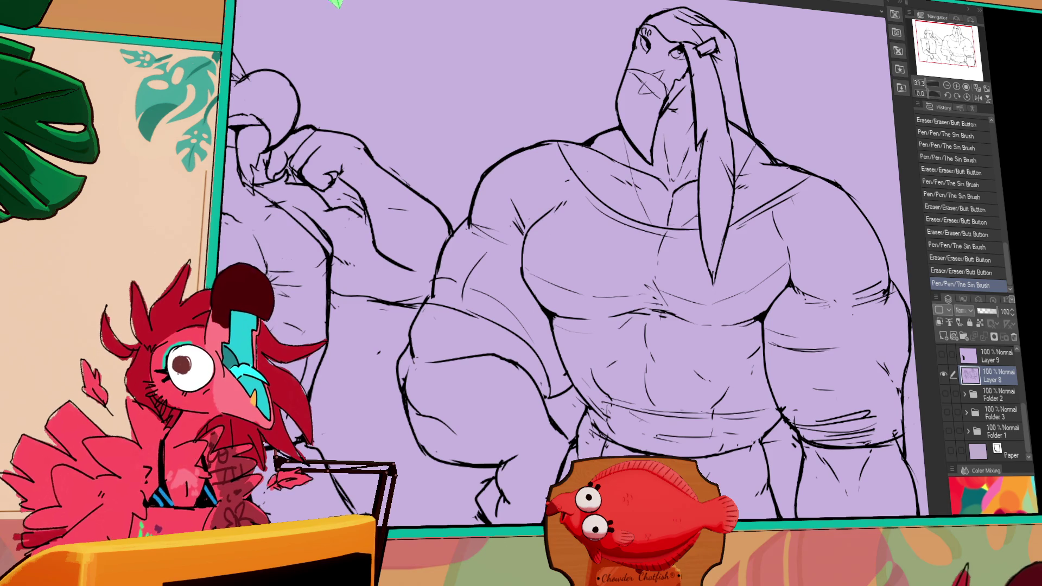
Rework the walrus's leg line with short pen marks and an eraser pass.
{"action": "left_click_drag", "start_coordinate": [762, 433], "coordinate": [768, 459]}
{"action": "left_click_drag", "start_coordinate": [777, 418], "coordinate": [768, 461]}
{"action": "mouse_move", "coordinate": [777, 422]}
{"action": "left_mouse_down"}
{"action": "mouse_move", "coordinate": [770, 461]}
{"action": "mouse_move", "coordinate": [793, 434]}
{"action": "mouse_move", "coordinate": [776, 406]}
{"action": "left_mouse_up"}
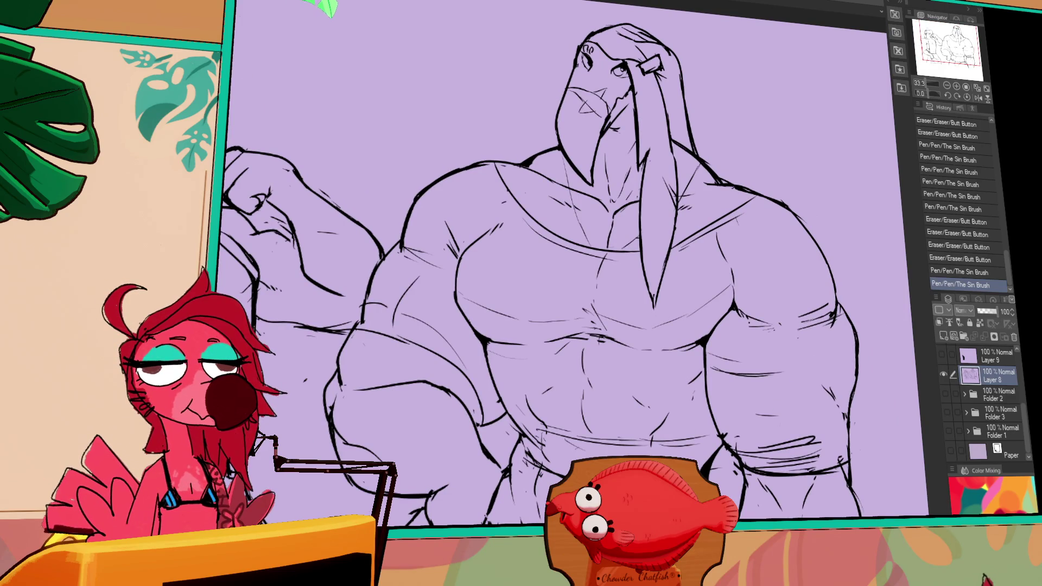
{"action": "scroll", "coordinate": [684, 510], "scroll_direction": "down", "scroll_amount": 1}
Zoom out to 25% and draw the briefs' bulge and lower groin lines.
{"action": "mouse_move", "coordinate": [685, 510]}
{"action": "left_mouse_down"}
{"action": "mouse_move", "coordinate": [681, 518]}
{"action": "mouse_move", "coordinate": [761, 457]}
{"action": "mouse_move", "coordinate": [729, 400]}
{"action": "mouse_move", "coordinate": [738, 453]}
{"action": "mouse_move", "coordinate": [754, 451]}
{"action": "left_mouse_up"}
{"action": "mouse_move", "coordinate": [625, 535]}
{"action": "left_mouse_down"}
{"action": "mouse_move", "coordinate": [619, 433]}
{"action": "mouse_move", "coordinate": [570, 407]}
{"action": "left_mouse_up"}
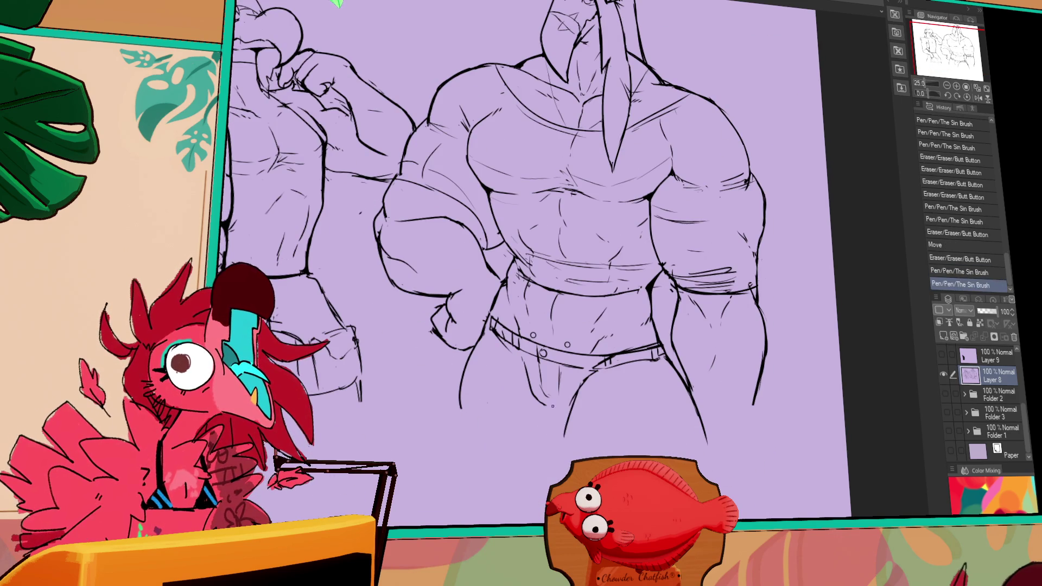
{"action": "mouse_move", "coordinate": [543, 356]}
{"action": "left_mouse_down"}
{"action": "mouse_move", "coordinate": [576, 405]}
{"action": "mouse_move", "coordinate": [546, 401]}
{"action": "mouse_move", "coordinate": [564, 390]}
{"action": "mouse_move", "coordinate": [576, 401]}
{"action": "mouse_move", "coordinate": [572, 460]}
{"action": "left_mouse_up"}
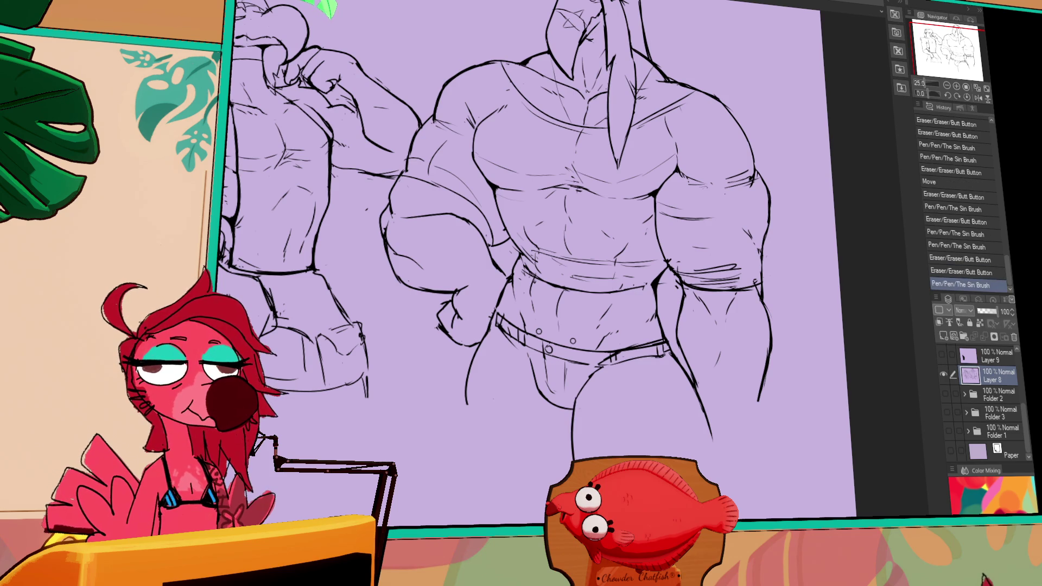
{"action": "left_click_drag", "start_coordinate": [543, 271], "coordinate": [538, 262]}
{"action": "left_click_drag", "start_coordinate": [573, 413], "coordinate": [570, 459]}
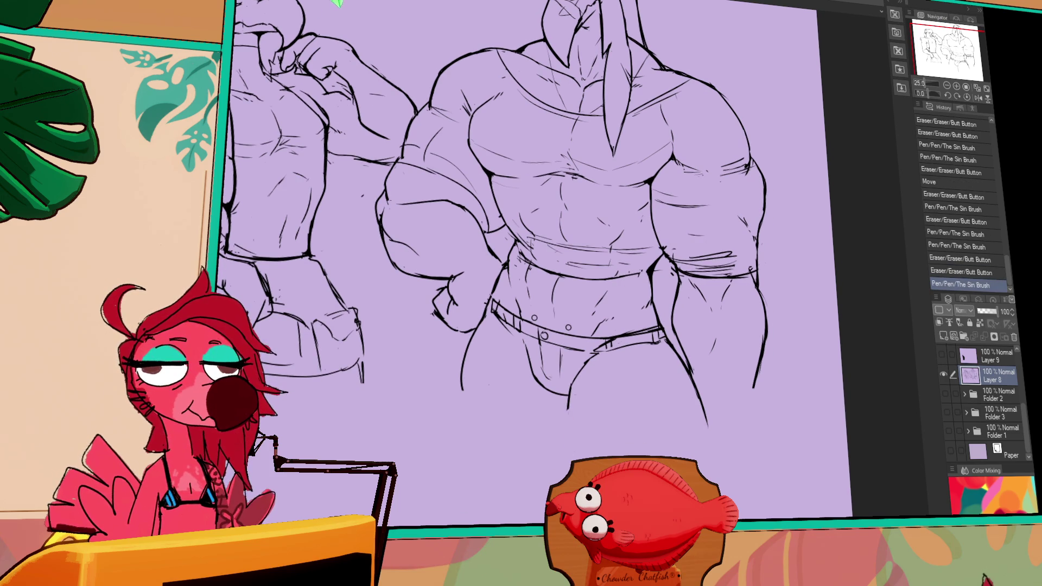
{"action": "left_click_drag", "start_coordinate": [570, 388], "coordinate": [568, 463]}
{"action": "key", "text": "ctrl+z"}
Redraw the crotch line and extend the left and right leg contours downward.
{"action": "left_click_drag", "start_coordinate": [571, 380], "coordinate": [568, 463]}
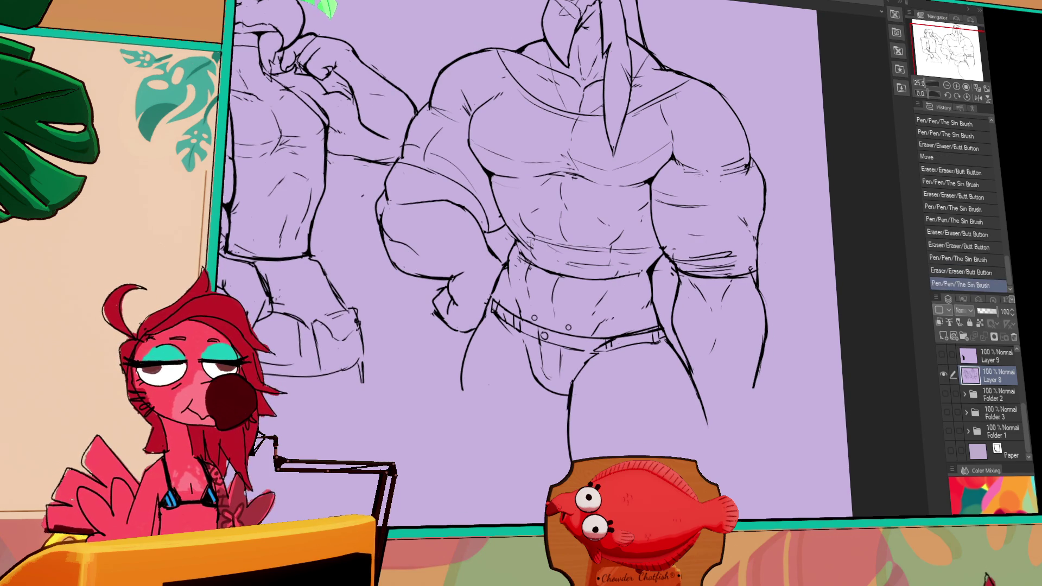
{"action": "left_click_drag", "start_coordinate": [695, 389], "coordinate": [719, 489]}
{"action": "key", "text": "ctrl+y"}
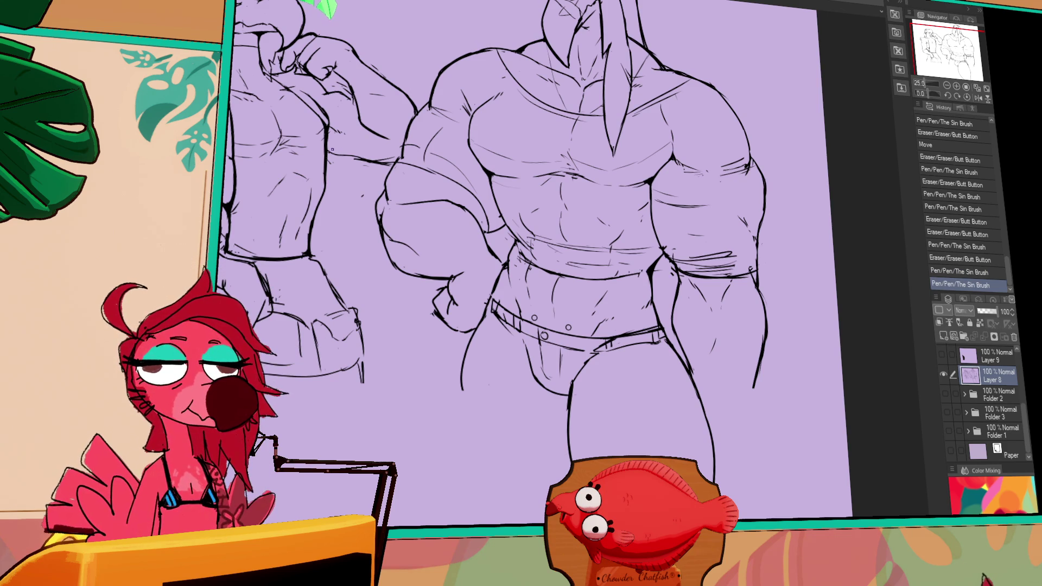
{"action": "left_click_drag", "start_coordinate": [460, 380], "coordinate": [444, 524]}
{"action": "left_click_drag", "start_coordinate": [451, 467], "coordinate": [445, 510]}
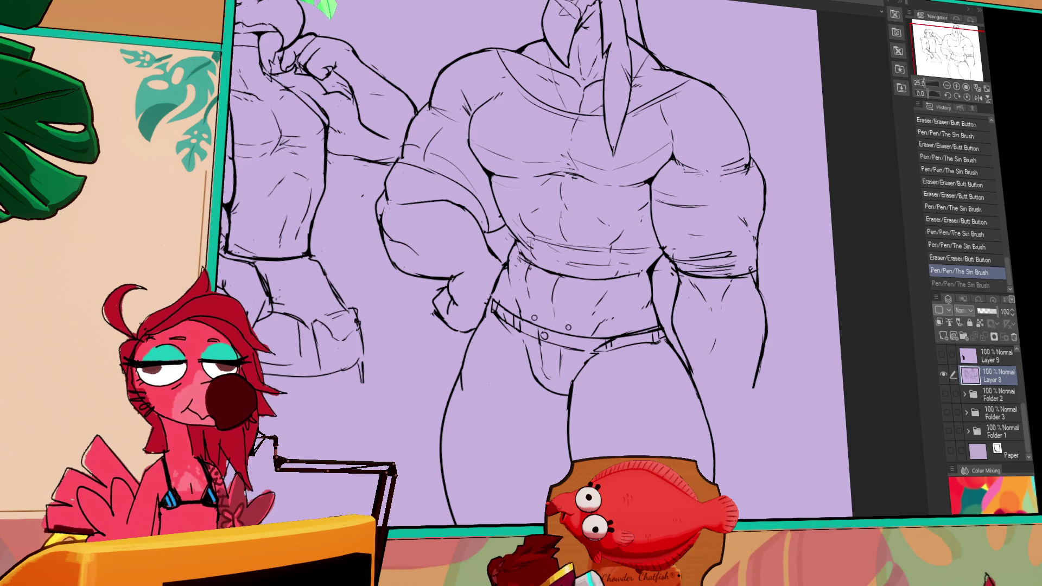
{"action": "left_click_drag", "start_coordinate": [718, 446], "coordinate": [720, 492]}
Ink small strokes along the belt, then switch to the AUGUST reference sheet document.
{"action": "scroll", "coordinate": [537, 261], "scroll_direction": "up", "scroll_amount": 2}
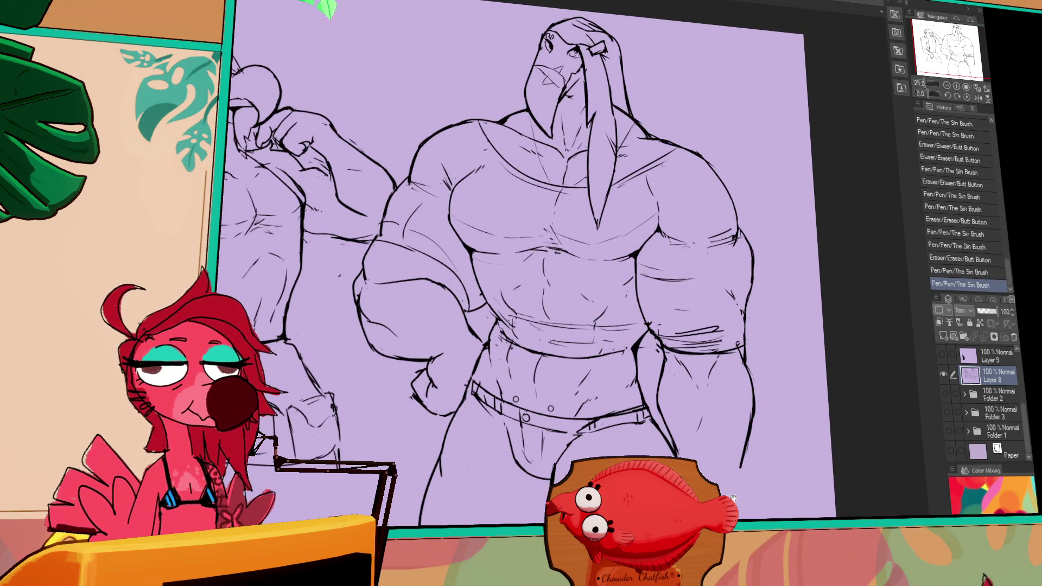
{"action": "scroll", "coordinate": [537, 260], "scroll_direction": "up", "scroll_amount": 1}
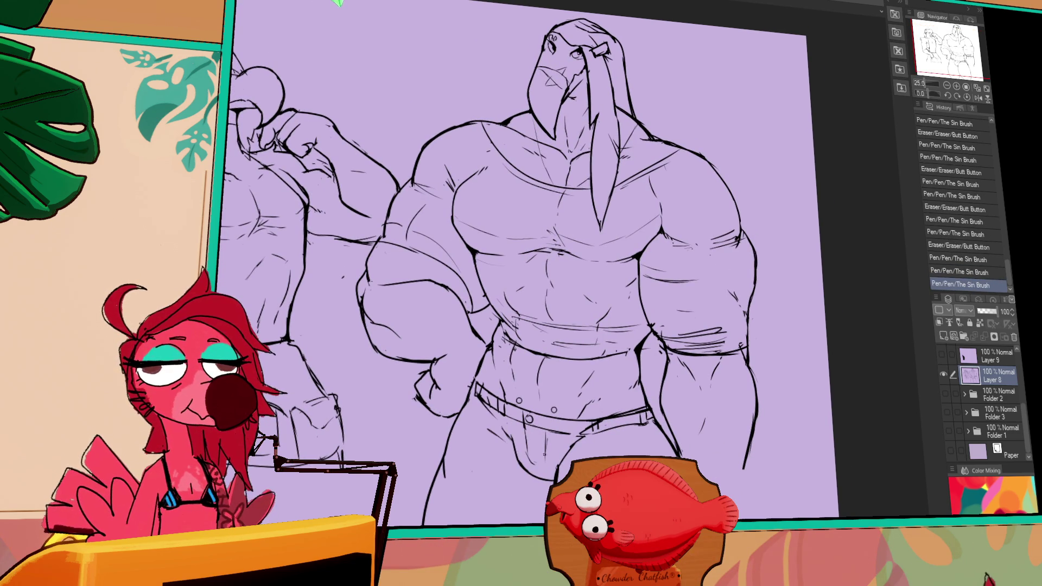
{"action": "key", "text": "ctrl+z"}
{"action": "mouse_move", "coordinate": [638, 441]}
{"action": "left_mouse_down"}
{"action": "mouse_move", "coordinate": [634, 431]}
{"action": "mouse_move", "coordinate": [636, 441]}
{"action": "mouse_move", "coordinate": [686, 395]}
{"action": "left_mouse_up"}
{"action": "left_click_drag", "start_coordinate": [537, 421], "coordinate": [538, 424]}
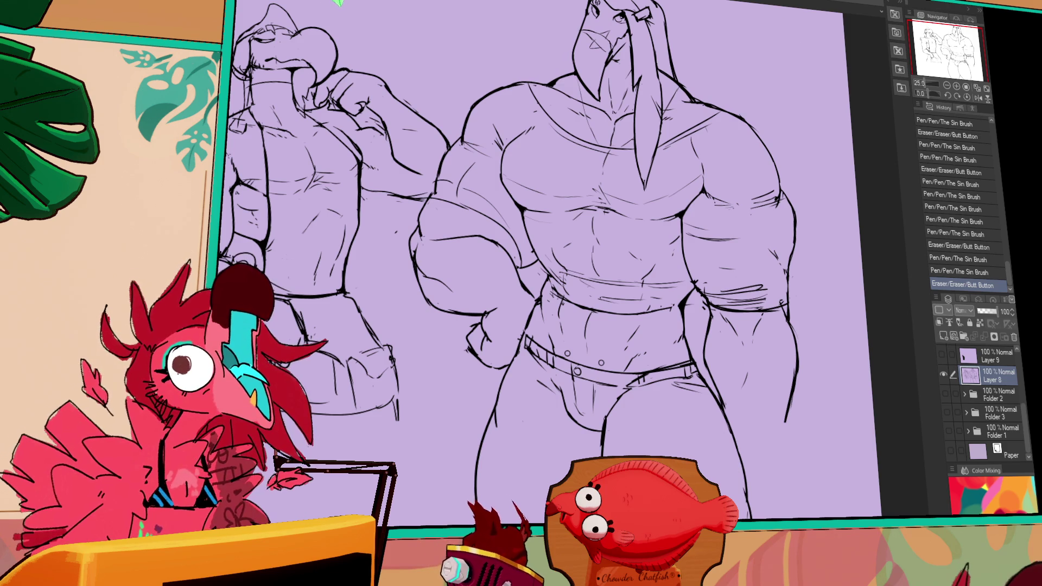
{"action": "key", "text": "ctrl+Tab"}
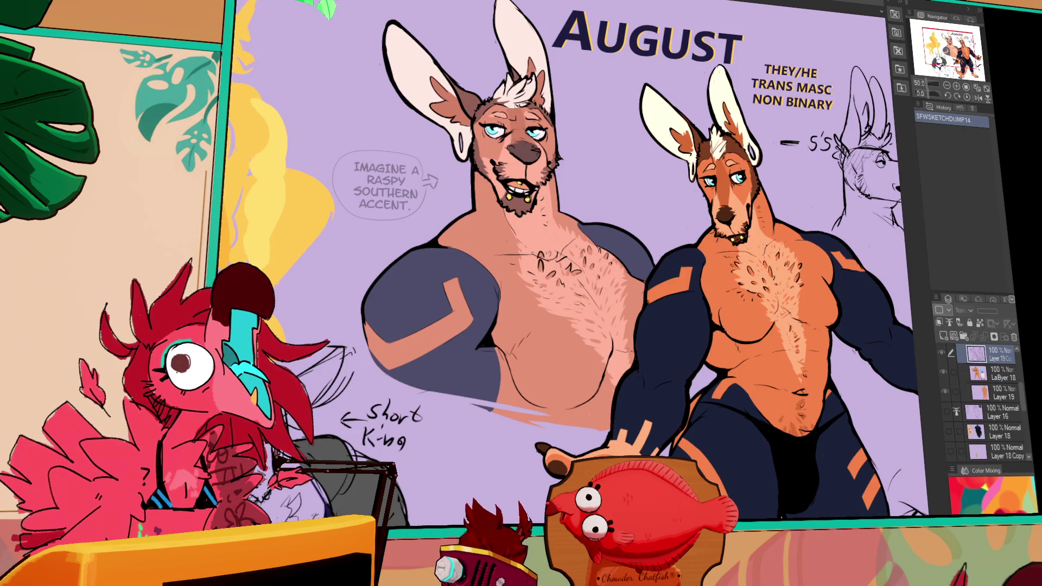
{"action": "key", "text": "ctrl+Tab"}
{"action": "scroll", "coordinate": [459, 158], "scroll_direction": "up", "scroll_amount": 3}
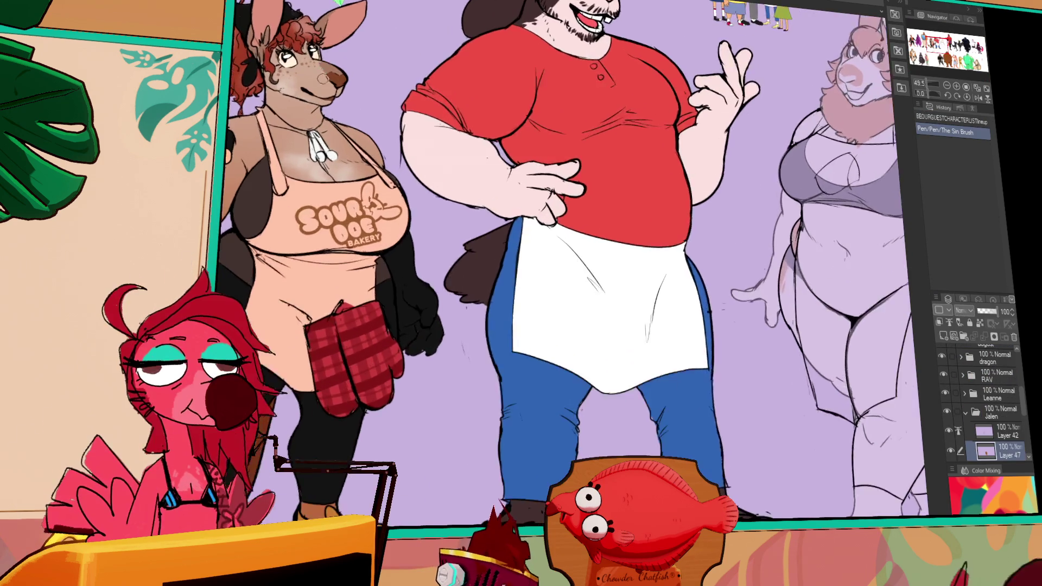
{"action": "left_click_drag", "start_coordinate": [460, 158], "coordinate": [513, 170]}
{"action": "mouse_move", "coordinate": [890, 163]}
{"action": "left_mouse_down"}
{"action": "mouse_move", "coordinate": [651, 160]}
{"action": "mouse_move", "coordinate": [712, 127]}
{"action": "left_mouse_up"}
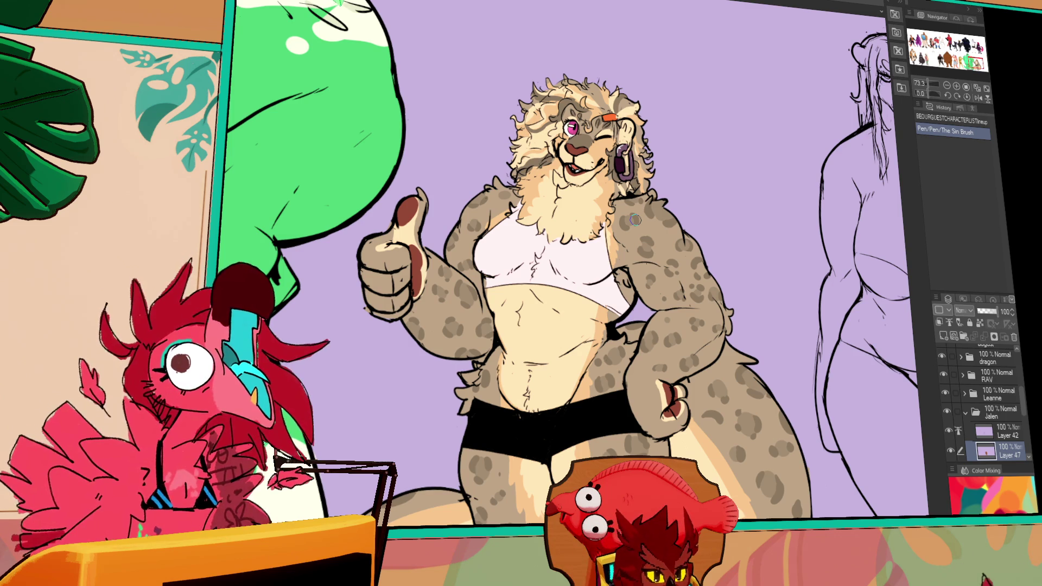
{"action": "left_click", "coordinate": [989, 380]}
{"action": "left_click", "coordinate": [1001, 418]}
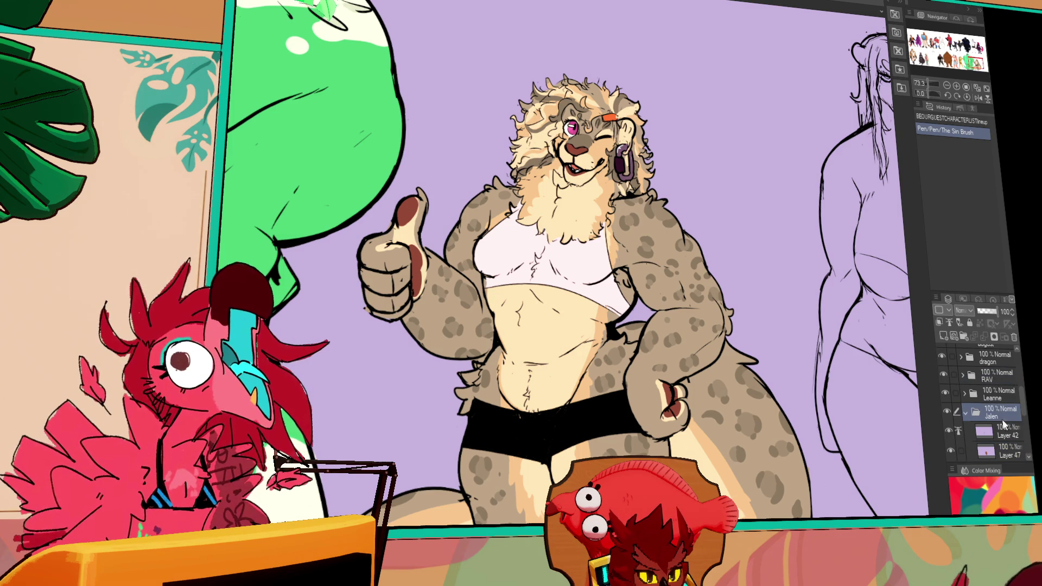
{"action": "scroll", "coordinate": [841, 448], "scroll_direction": "up", "scroll_amount": 2}
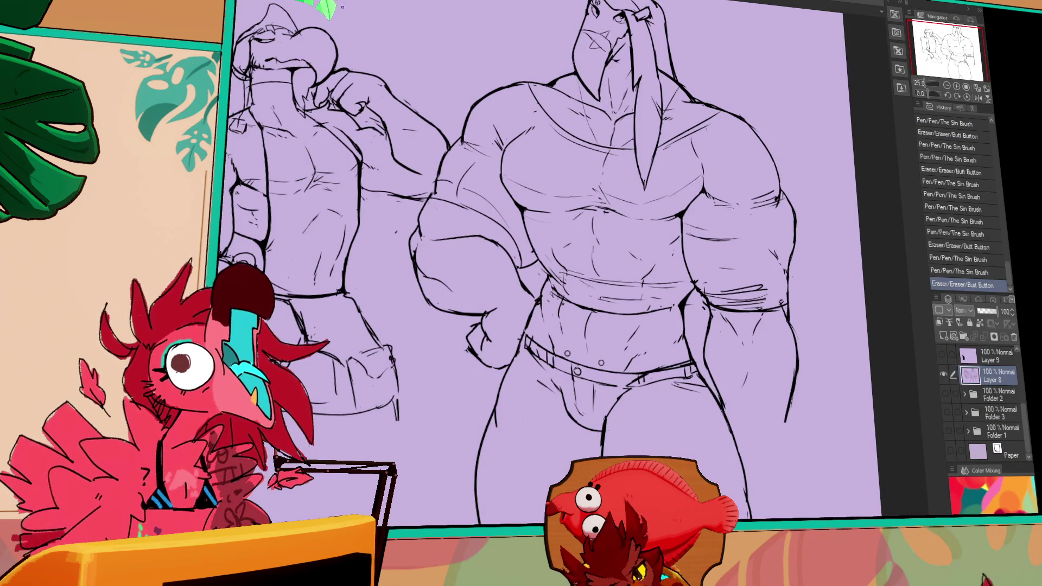
Add small pen strokes and eraser passes to the lineart near the belt.
{"action": "key", "text": "ctrl+z"}
{"action": "scroll", "coordinate": [552, 260], "scroll_direction": "up", "scroll_amount": 2}
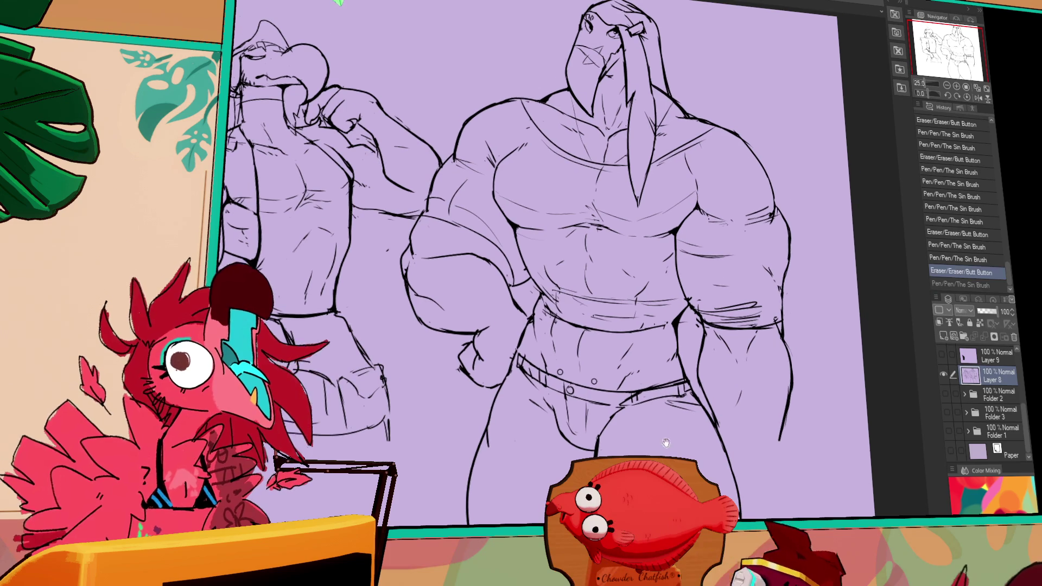
{"action": "mouse_move", "coordinate": [539, 283]}
{"action": "left_mouse_down"}
{"action": "mouse_move", "coordinate": [535, 300]}
{"action": "mouse_move", "coordinate": [536, 289]}
{"action": "left_mouse_up"}
{"action": "scroll", "coordinate": [543, 260], "scroll_direction": "down", "scroll_amount": 2}
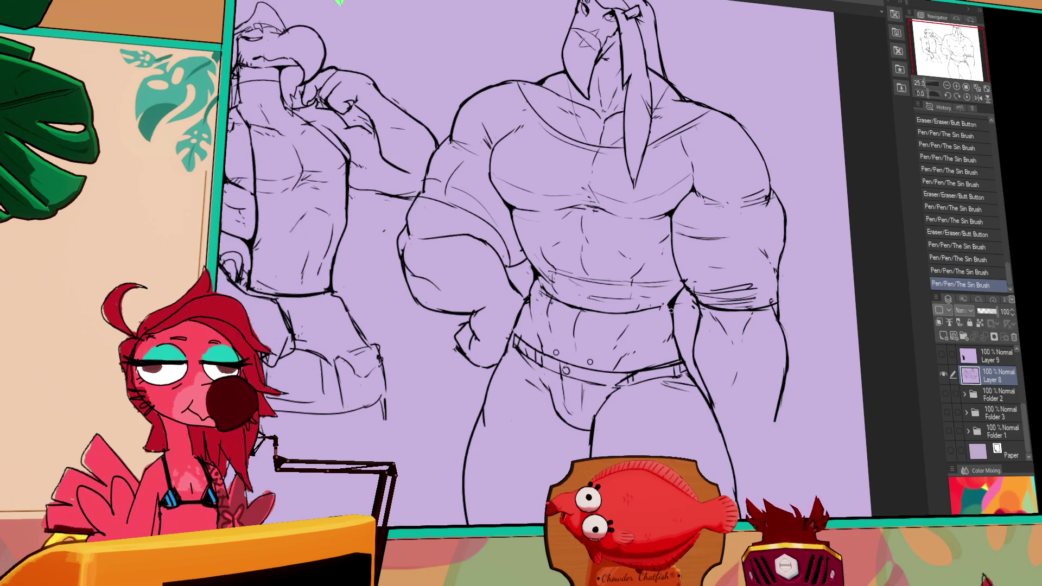
{"action": "left_click_drag", "start_coordinate": [676, 342], "coordinate": [679, 357]}
{"action": "mouse_move", "coordinate": [678, 347]}
{"action": "left_mouse_down"}
{"action": "mouse_move", "coordinate": [681, 363]}
{"action": "mouse_move", "coordinate": [637, 362]}
{"action": "left_mouse_up"}
{"action": "scroll", "coordinate": [542, 260], "scroll_direction": "down", "scroll_amount": 1}
{"action": "scroll", "coordinate": [543, 261], "scroll_direction": "down", "scroll_amount": 1}
{"action": "key", "text": "ctrl+z"}
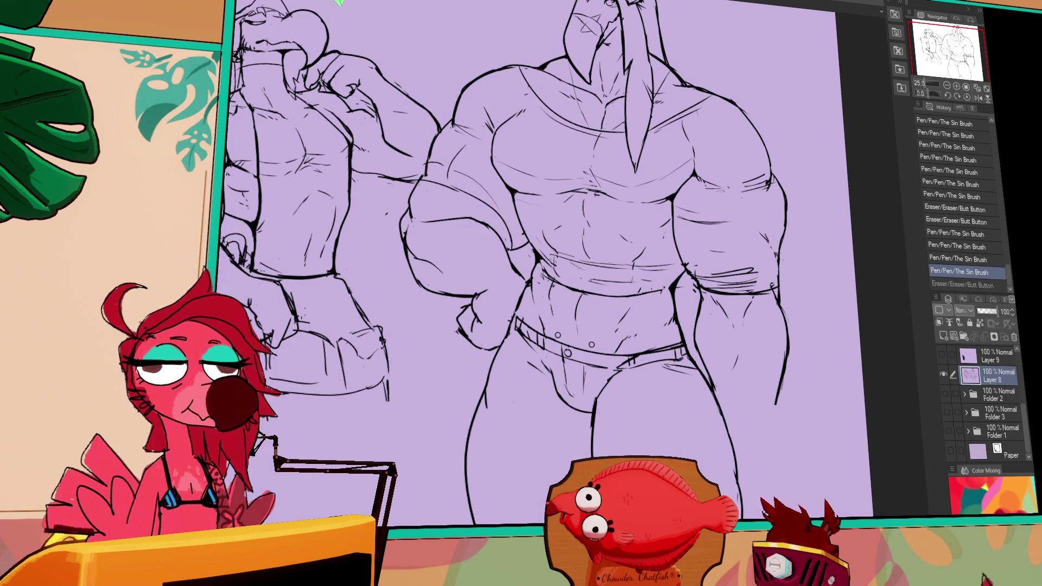
Touch up short lines on the thigh and refine strokes near the belt.
{"action": "left_click_drag", "start_coordinate": [679, 392], "coordinate": [680, 396]}
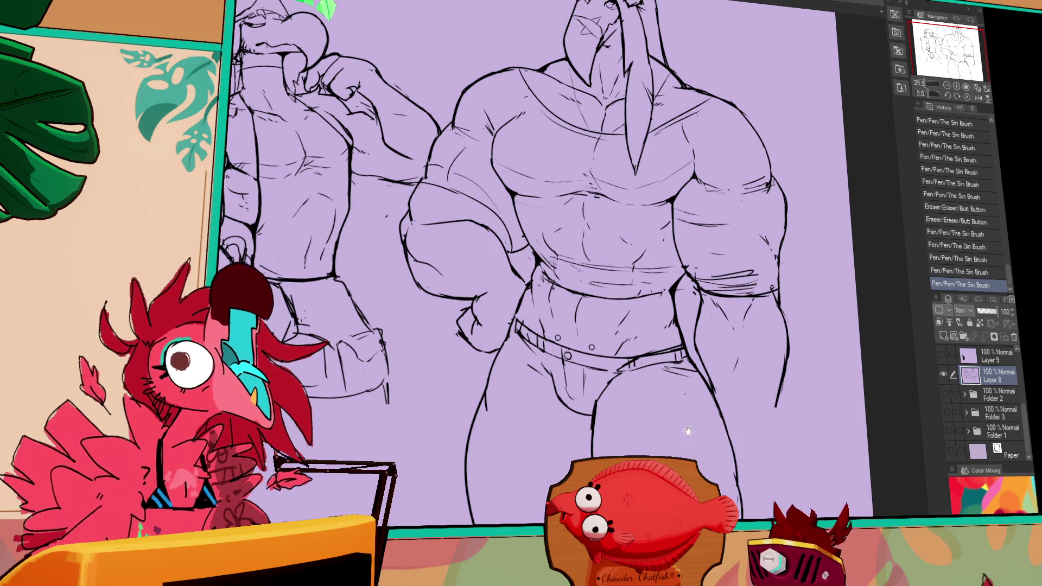
{"action": "left_click_drag", "start_coordinate": [679, 410], "coordinate": [683, 400]}
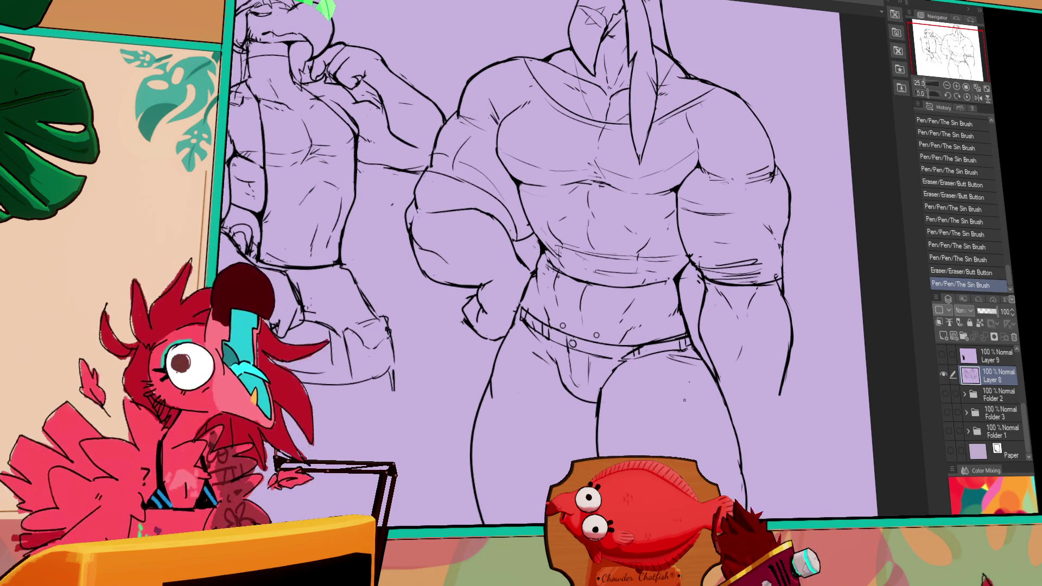
{"action": "scroll", "coordinate": [685, 400], "scroll_direction": "down", "scroll_amount": 1}
{"action": "left_click_drag", "start_coordinate": [630, 313], "coordinate": [654, 297]}
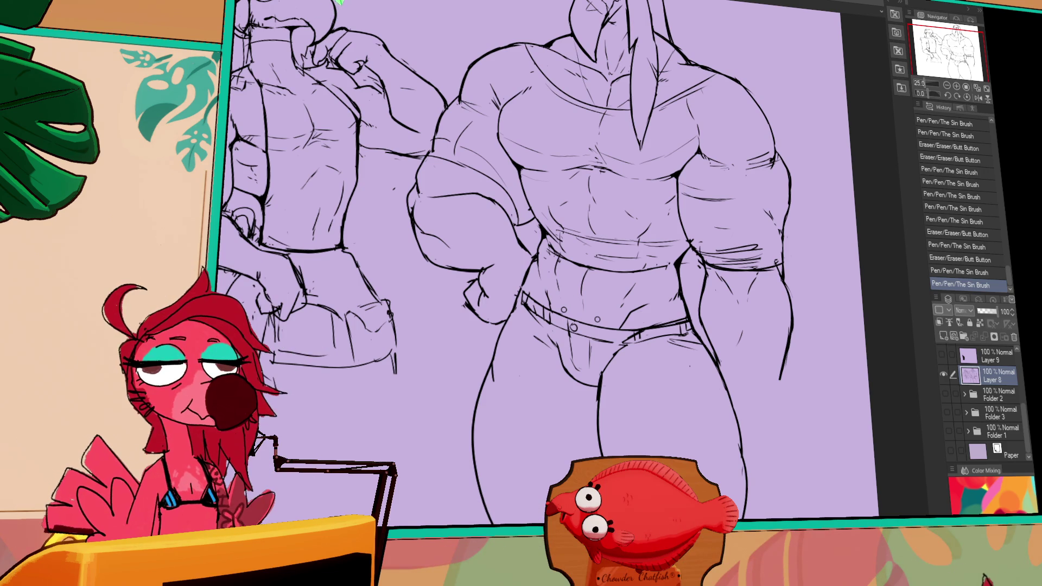
Dab small ink marks and detail strokes onto the belt, erasing one stray bit.
{"action": "left_click", "coordinate": [654, 325]}
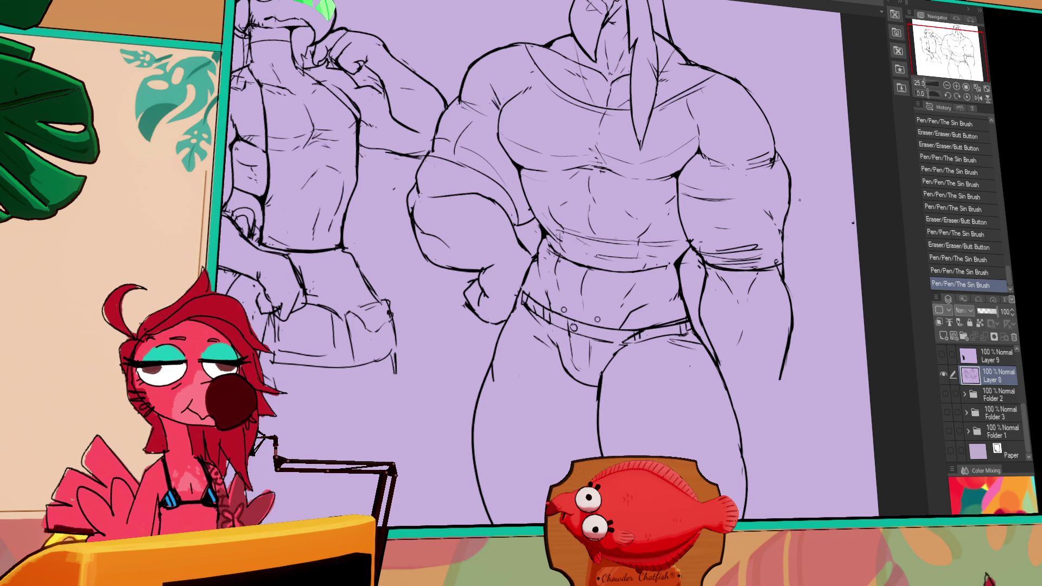
{"action": "left_click", "coordinate": [662, 321]}
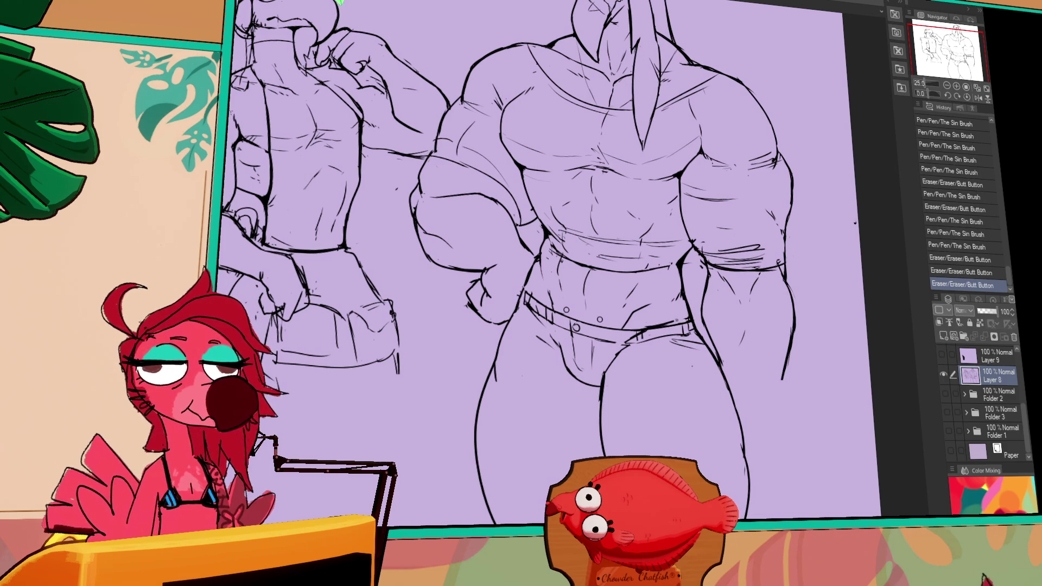
{"action": "left_click", "coordinate": [667, 323]}
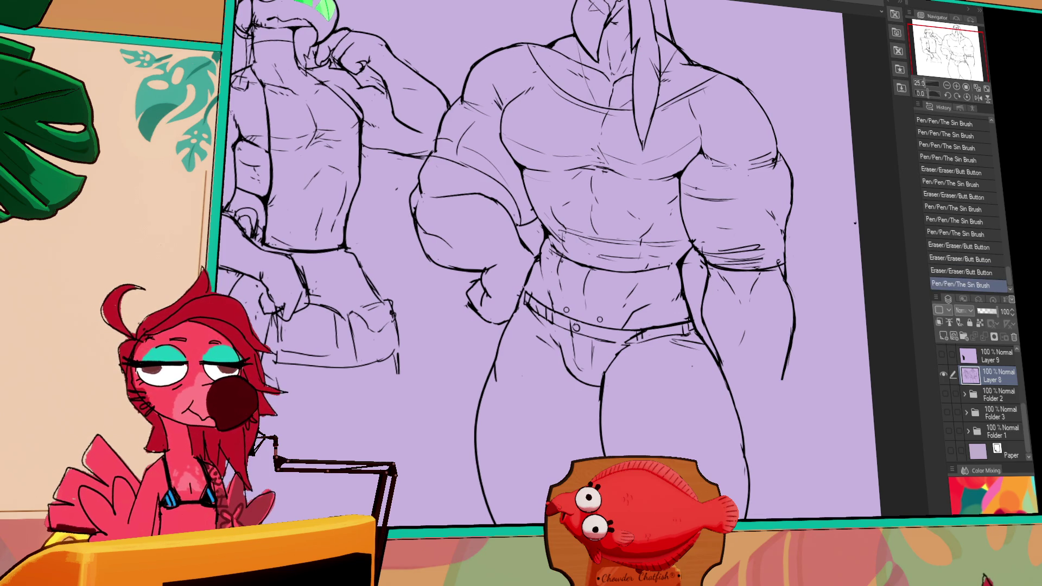
{"action": "left_click", "coordinate": [665, 324]}
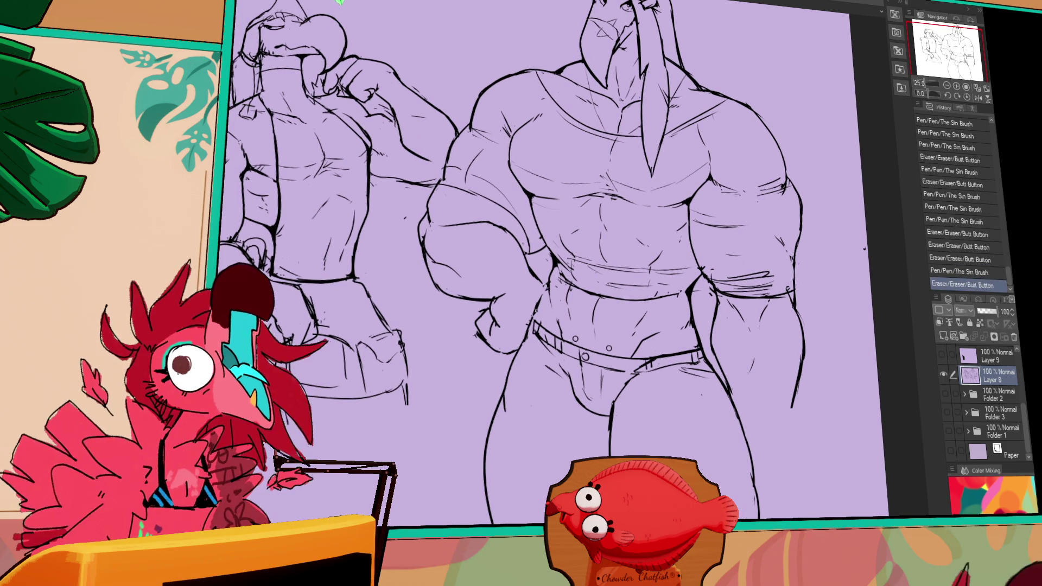
{"action": "left_click", "coordinate": [665, 324]}
{"action": "left_click", "coordinate": [662, 321]}
{"action": "left_click", "coordinate": [668, 323]}
{"action": "left_click", "coordinate": [665, 326]}
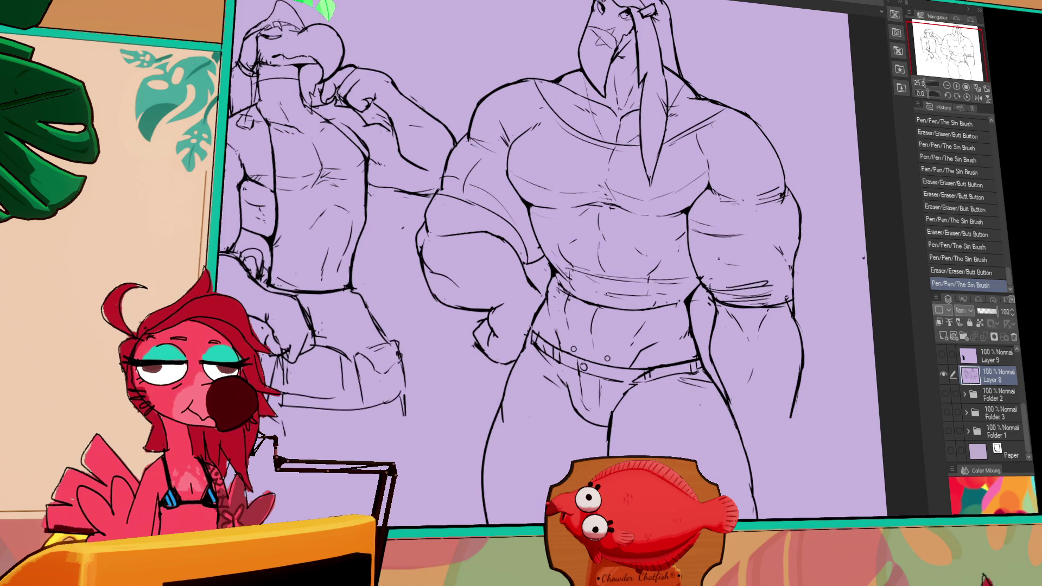
Add short ink strokes to the lineart and erase a stroke on the chest.
{"action": "left_click", "coordinate": [720, 261]}
{"action": "left_click", "coordinate": [722, 266]}
{"action": "left_click", "coordinate": [725, 271]}
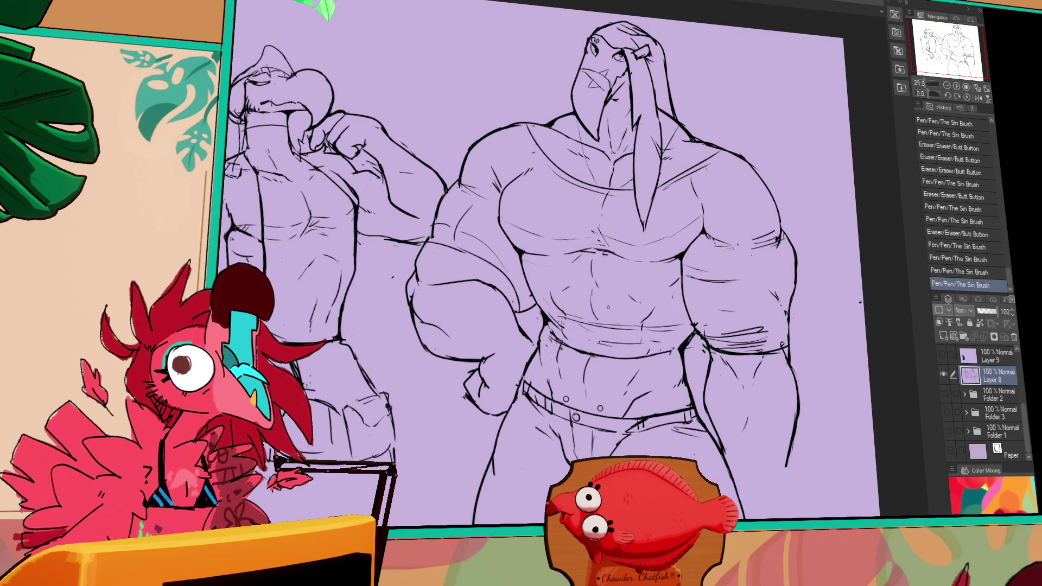
{"action": "left_click_drag", "start_coordinate": [565, 290], "coordinate": [562, 307]}
Draw, erase and replace the small detail marks at the chest centre.
{"action": "mouse_move", "coordinate": [557, 301]}
{"action": "left_mouse_down"}
{"action": "mouse_move", "coordinate": [564, 310]}
{"action": "mouse_move", "coordinate": [594, 300]}
{"action": "mouse_move", "coordinate": [594, 312]}
{"action": "mouse_move", "coordinate": [554, 305]}
{"action": "mouse_move", "coordinate": [572, 319]}
{"action": "mouse_move", "coordinate": [563, 318]}
{"action": "mouse_move", "coordinate": [553, 305]}
{"action": "left_mouse_up"}
{"action": "mouse_move", "coordinate": [622, 276]}
{"action": "left_mouse_down"}
{"action": "mouse_move", "coordinate": [594, 271]}
{"action": "mouse_move", "coordinate": [593, 305]}
{"action": "left_mouse_up"}
{"action": "mouse_move", "coordinate": [589, 269]}
{"action": "left_mouse_down"}
{"action": "mouse_move", "coordinate": [597, 318]}
{"action": "mouse_move", "coordinate": [616, 299]}
{"action": "left_mouse_up"}
{"action": "left_click_drag", "start_coordinate": [654, 287], "coordinate": [659, 290]}
{"action": "left_click_drag", "start_coordinate": [592, 296], "coordinate": [597, 300]}
{"action": "left_click_drag", "start_coordinate": [624, 293], "coordinate": [635, 298]}
{"action": "left_click_drag", "start_coordinate": [679, 293], "coordinate": [689, 297]}
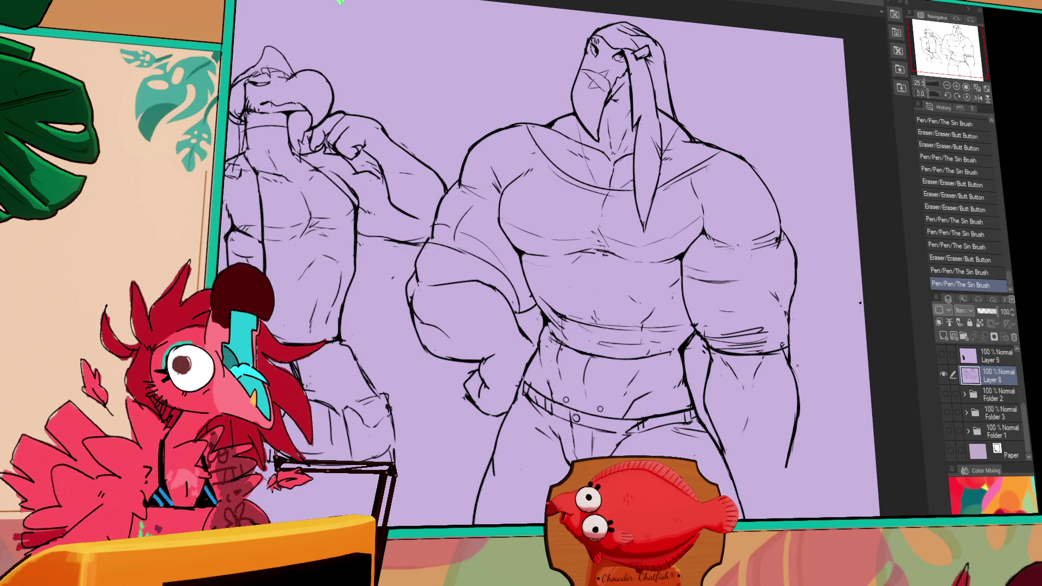
Redraw the right forearm's outer line longer and erase stray bits below it.
{"action": "left_click_drag", "start_coordinate": [796, 416], "coordinate": [787, 467]}
{"action": "left_click_drag", "start_coordinate": [798, 404], "coordinate": [775, 509]}
{"action": "left_click_drag", "start_coordinate": [787, 470], "coordinate": [771, 494]}
{"action": "left_click_drag", "start_coordinate": [741, 413], "coordinate": [780, 470]}
{"action": "left_click_drag", "start_coordinate": [749, 390], "coordinate": [731, 404]}
{"action": "left_click_drag", "start_coordinate": [786, 425], "coordinate": [781, 458]}
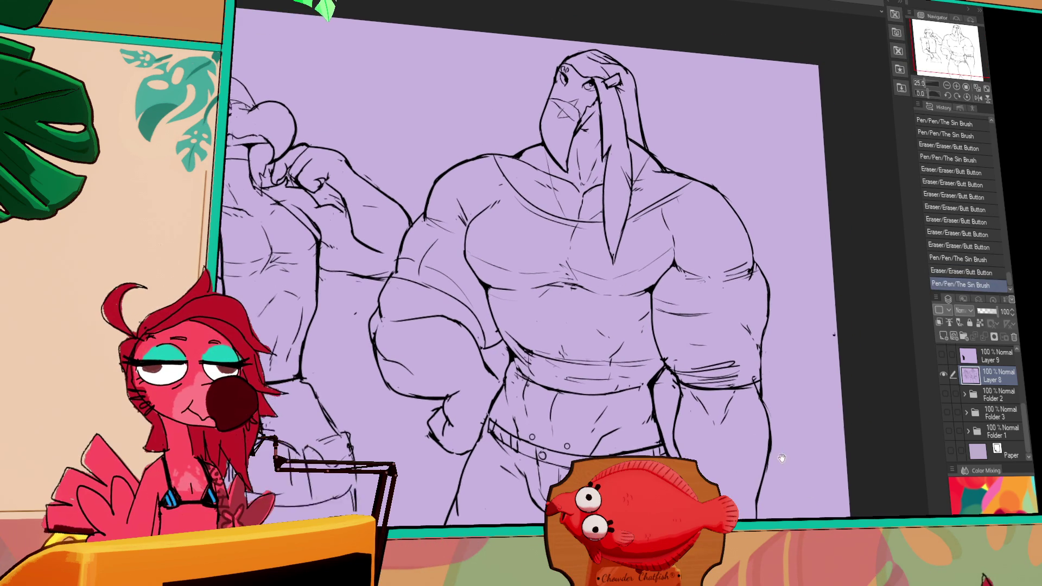
Touch up and erase bits of the right arm outline, undoing missteps.
{"action": "left_click_drag", "start_coordinate": [752, 343], "coordinate": [755, 358]}
{"action": "mouse_move", "coordinate": [755, 272]}
{"action": "left_mouse_down"}
{"action": "mouse_move", "coordinate": [760, 301]}
{"action": "mouse_move", "coordinate": [753, 266]}
{"action": "left_mouse_up"}
{"action": "key", "text": "ctrl+z"}
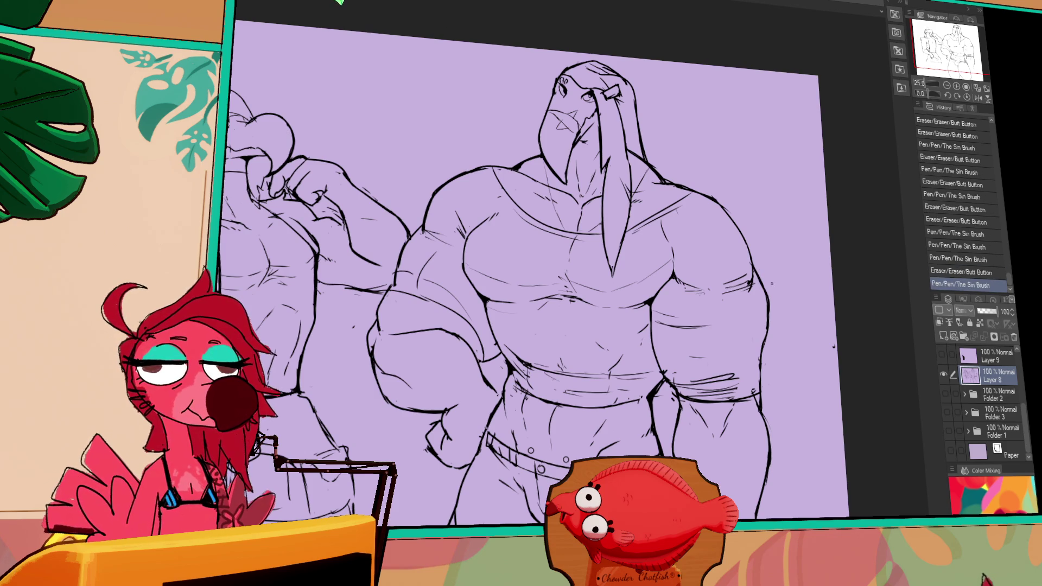
{"action": "left_click_drag", "start_coordinate": [821, 414], "coordinate": [807, 401]}
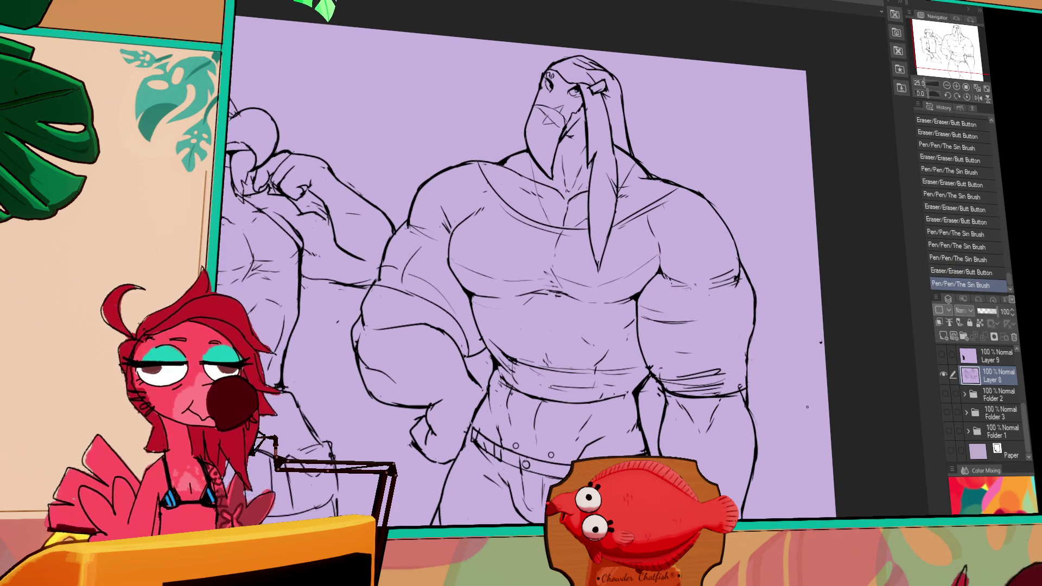
{"action": "left_click_drag", "start_coordinate": [745, 359], "coordinate": [743, 369]}
{"action": "mouse_move", "coordinate": [742, 372]}
{"action": "left_mouse_down"}
{"action": "mouse_move", "coordinate": [741, 391]}
{"action": "mouse_move", "coordinate": [742, 374]}
{"action": "left_mouse_up"}
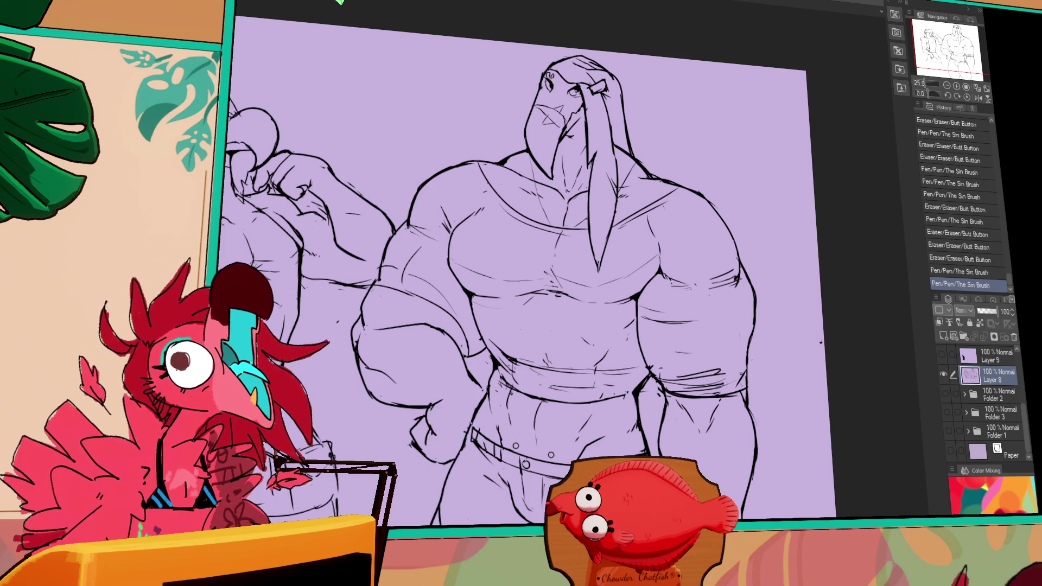
{"action": "key", "text": "ctrl+z"}
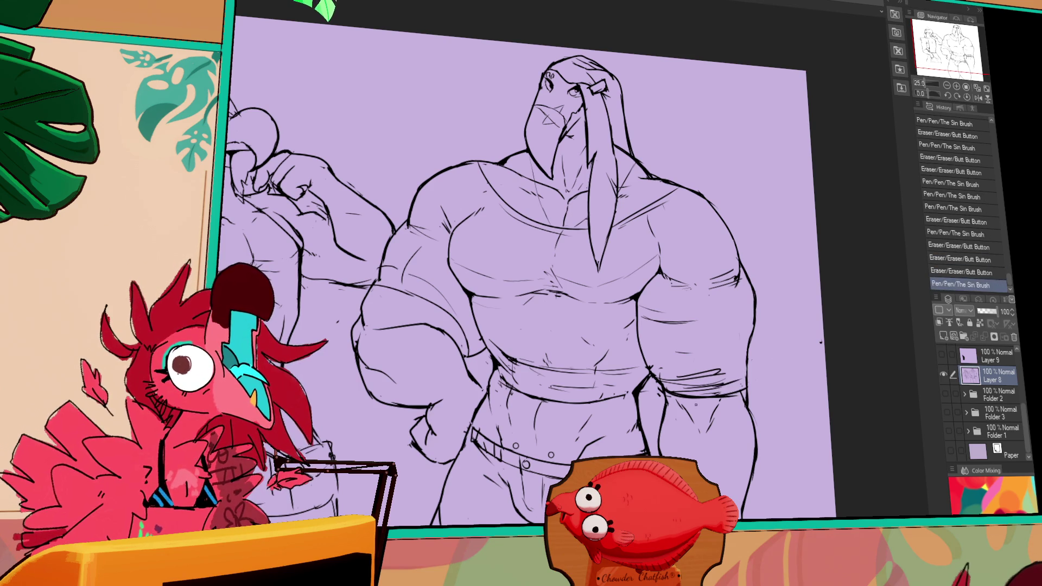
Redraw the right arm outline strokes and clear stray bits around them.
{"action": "left_click_drag", "start_coordinate": [744, 377], "coordinate": [711, 386]}
{"action": "key", "text": "ctrl+z"}
{"action": "key", "text": "ctrl+y"}
{"action": "left_click_drag", "start_coordinate": [521, 293], "coordinate": [535, 267]}
{"action": "left_click_drag", "start_coordinate": [709, 405], "coordinate": [703, 387]}
{"action": "left_click_drag", "start_coordinate": [799, 467], "coordinate": [772, 431]}
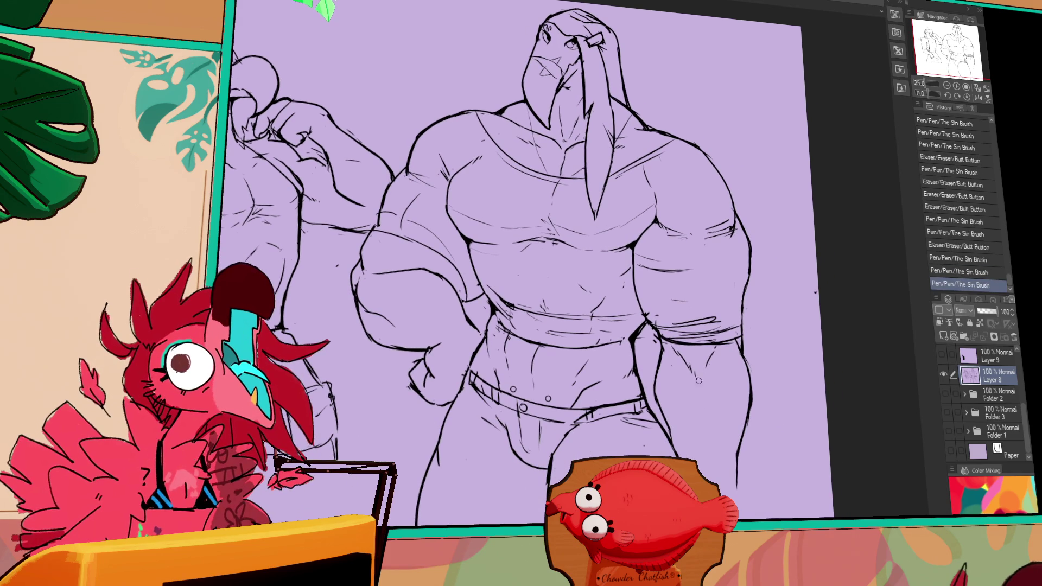
{"action": "left_click_drag", "start_coordinate": [716, 357], "coordinate": [712, 361]}
{"action": "left_click_drag", "start_coordinate": [714, 358], "coordinate": [713, 361]}
{"action": "left_click_drag", "start_coordinate": [715, 358], "coordinate": [715, 338]}
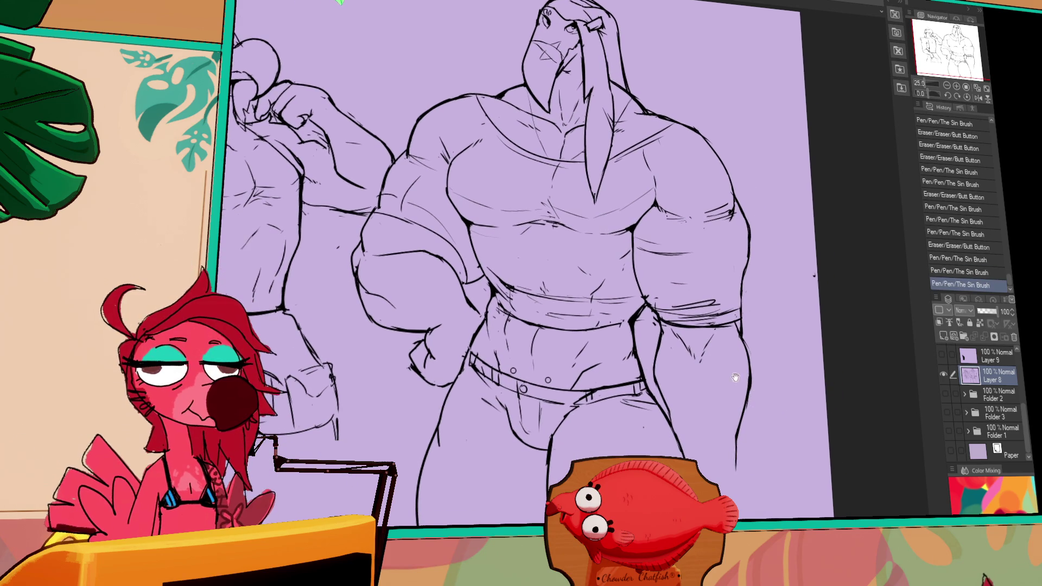
Add pen strokes to the outline and touch up the line along the right leg.
{"action": "left_click_drag", "start_coordinate": [669, 405], "coordinate": [673, 424]}
{"action": "left_click_drag", "start_coordinate": [674, 427], "coordinate": [678, 441]}
{"action": "left_click_drag", "start_coordinate": [730, 462], "coordinate": [735, 484]}
{"action": "mouse_move", "coordinate": [735, 443]}
{"action": "left_mouse_down"}
{"action": "mouse_move", "coordinate": [736, 488]}
{"action": "mouse_move", "coordinate": [695, 410]}
{"action": "mouse_move", "coordinate": [652, 397]}
{"action": "left_mouse_up"}
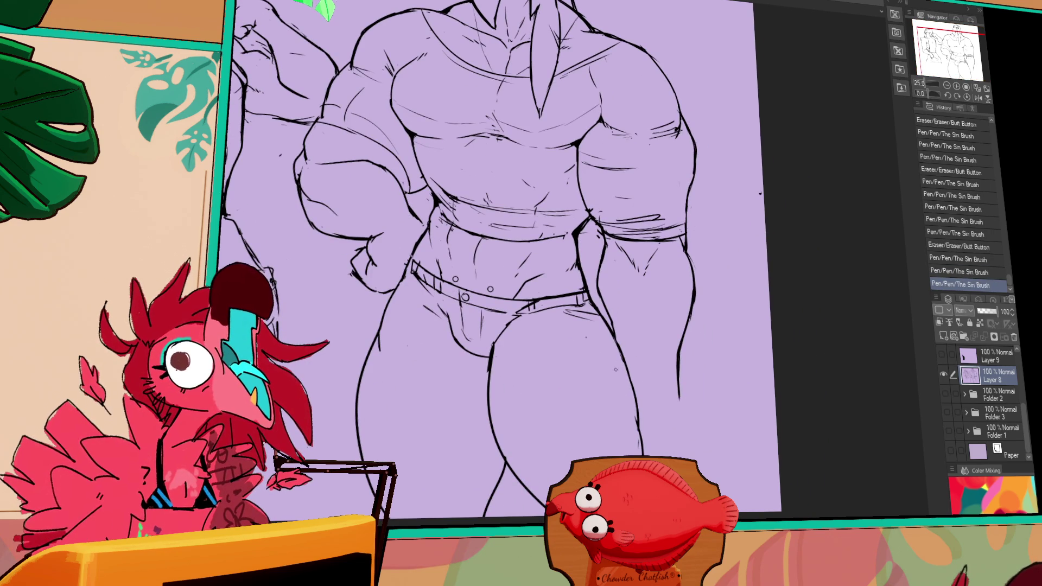
Erase the old leg line end and redraw the right thigh contour, retrying with undo.
{"action": "left_click_drag", "start_coordinate": [622, 344], "coordinate": [627, 379]}
{"action": "left_click_drag", "start_coordinate": [649, 334], "coordinate": [616, 437]}
{"action": "key", "text": "ctrl+z"}
{"action": "left_click_drag", "start_coordinate": [700, 406], "coordinate": [704, 411]}
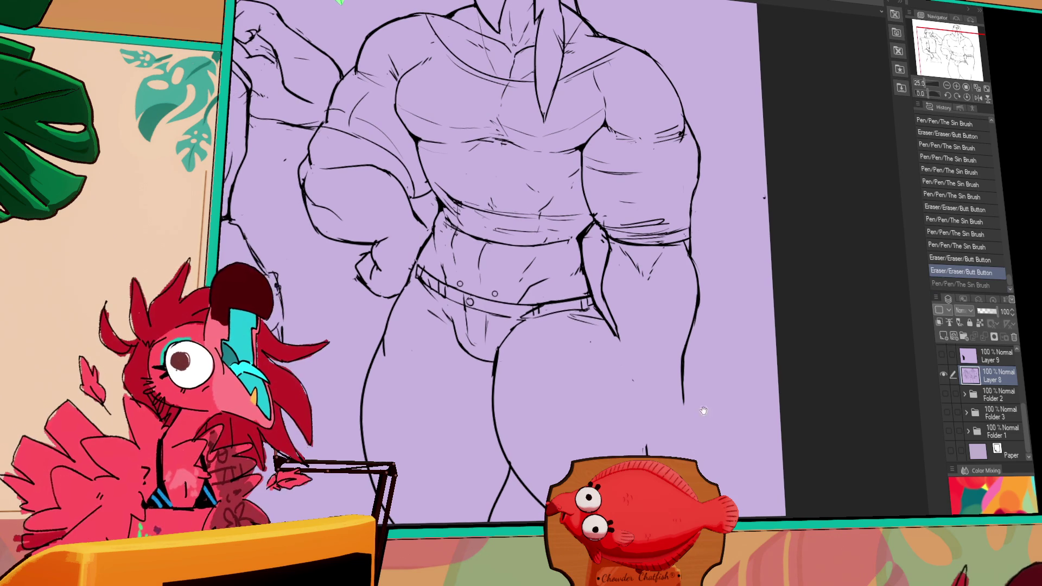
{"action": "mouse_move", "coordinate": [606, 324]}
{"action": "left_mouse_down"}
{"action": "mouse_move", "coordinate": [658, 413]}
{"action": "mouse_move", "coordinate": [644, 400]}
{"action": "mouse_move", "coordinate": [647, 455]}
{"action": "mouse_move", "coordinate": [657, 455]}
{"action": "mouse_move", "coordinate": [654, 435]}
{"action": "left_mouse_up"}
{"action": "key", "text": "ctrl+z"}
{"action": "key", "text": "ctrl+z"}
{"action": "left_click_drag", "start_coordinate": [646, 453], "coordinate": [654, 434]}
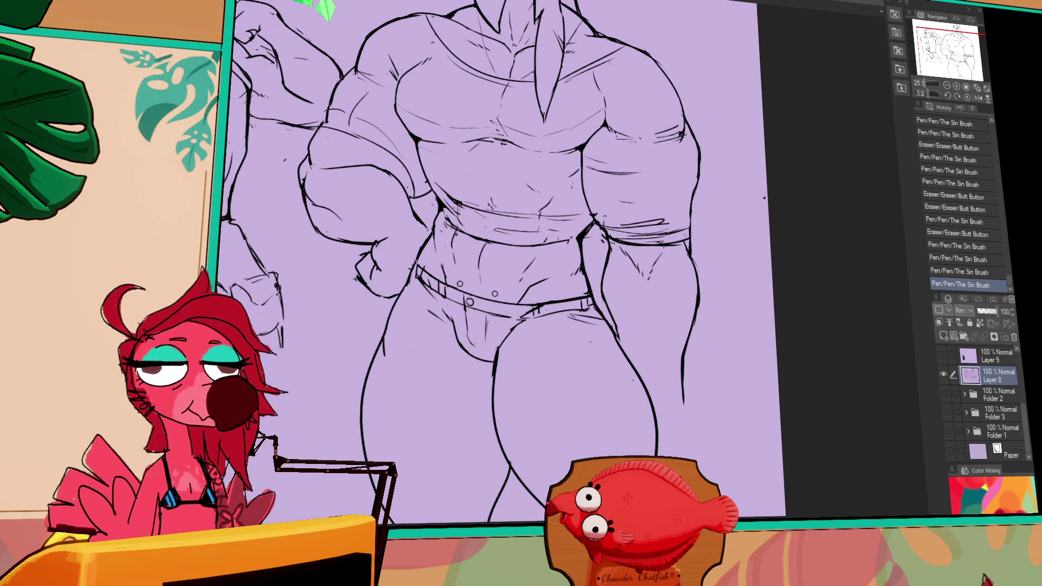
Erase and redraw small line bits on the briefs and crotch, removing a stray mark.
{"action": "left_click_drag", "start_coordinate": [713, 471], "coordinate": [734, 491]}
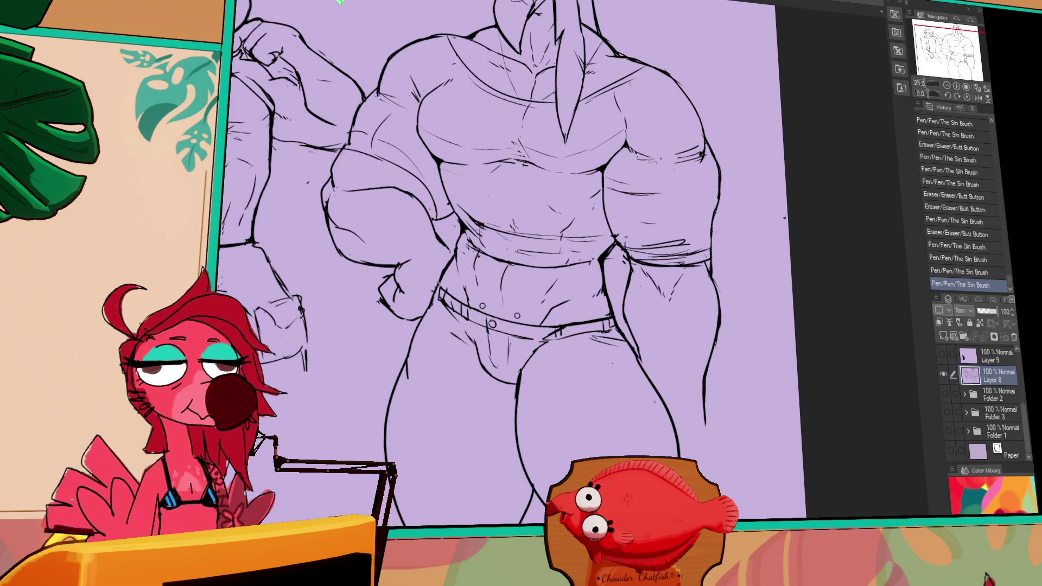
{"action": "left_click_drag", "start_coordinate": [738, 486], "coordinate": [750, 485]}
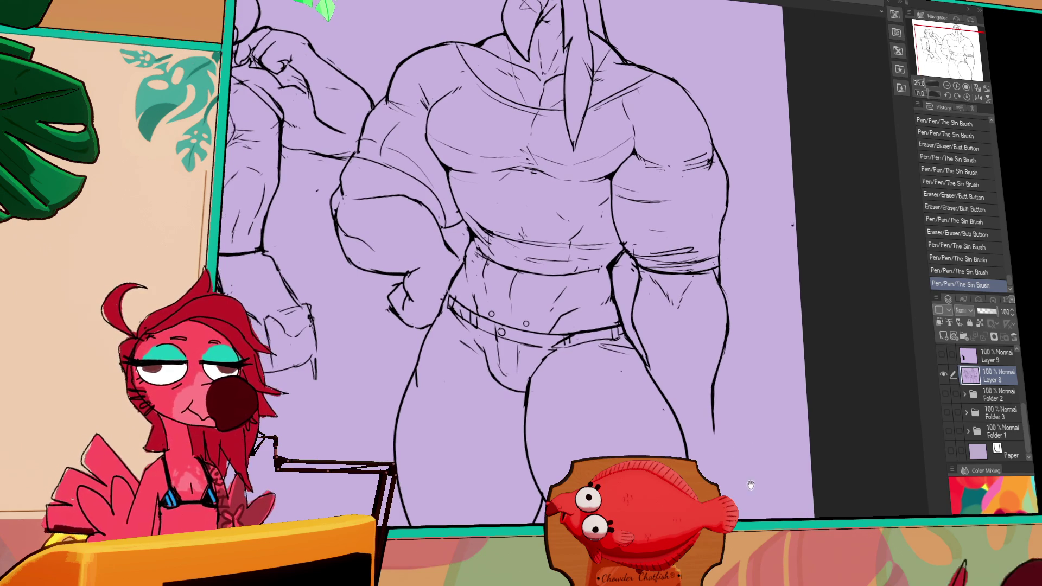
{"action": "left_click_drag", "start_coordinate": [543, 428], "coordinate": [548, 424]}
{"action": "left_click_drag", "start_coordinate": [522, 419], "coordinate": [551, 435]}
{"action": "left_click_drag", "start_coordinate": [549, 437], "coordinate": [554, 431]}
{"action": "left_click_drag", "start_coordinate": [681, 442], "coordinate": [669, 440]}
{"action": "left_click_drag", "start_coordinate": [568, 403], "coordinate": [568, 382]}
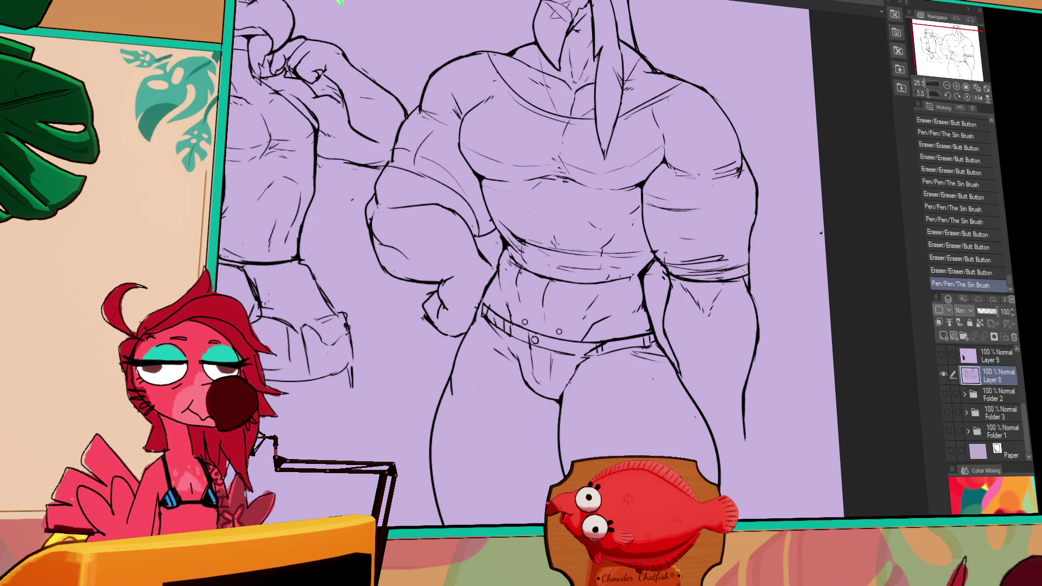
Add a small ink mark and retouch the ink near the belt.
{"action": "left_click_drag", "start_coordinate": [629, 321], "coordinate": [613, 372]}
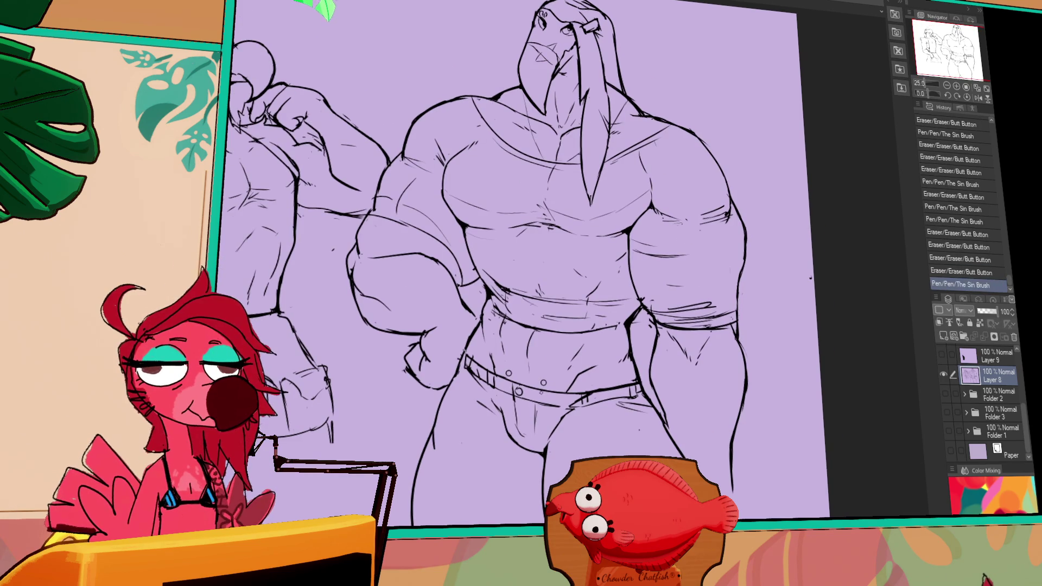
{"action": "left_click", "coordinate": [811, 277]}
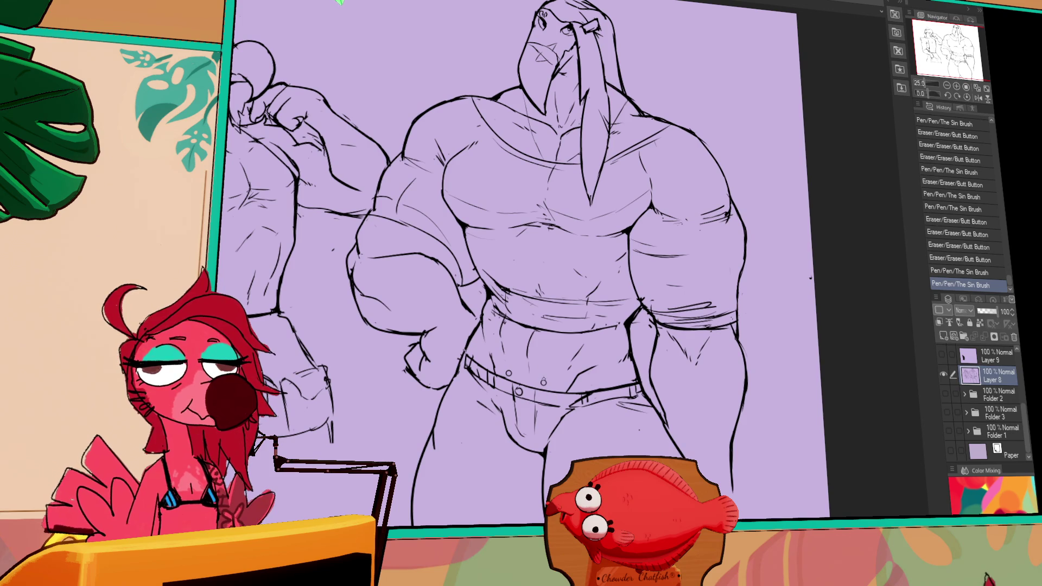
{"action": "left_click_drag", "start_coordinate": [693, 397], "coordinate": [688, 455]}
{"action": "mouse_move", "coordinate": [562, 437]}
{"action": "left_mouse_down"}
{"action": "mouse_move", "coordinate": [580, 433]}
{"action": "mouse_move", "coordinate": [561, 441]}
{"action": "mouse_move", "coordinate": [580, 413]}
{"action": "mouse_move", "coordinate": [558, 439]}
{"action": "mouse_move", "coordinate": [573, 407]}
{"action": "mouse_move", "coordinate": [570, 424]}
{"action": "left_mouse_up"}
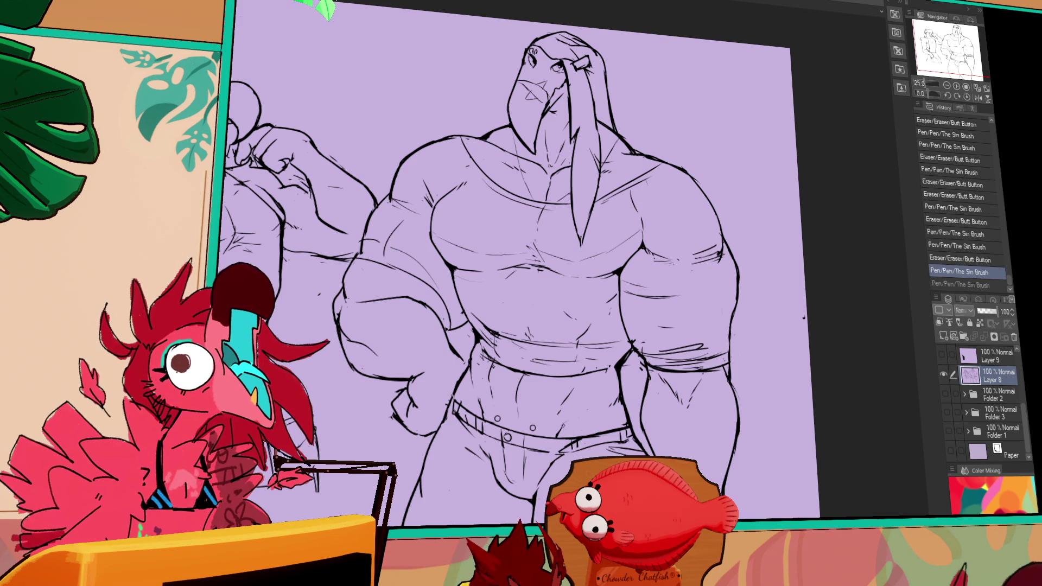
{"action": "left_click_drag", "start_coordinate": [481, 398], "coordinate": [484, 402]}
{"action": "left_click_drag", "start_coordinate": [480, 399], "coordinate": [488, 405]}
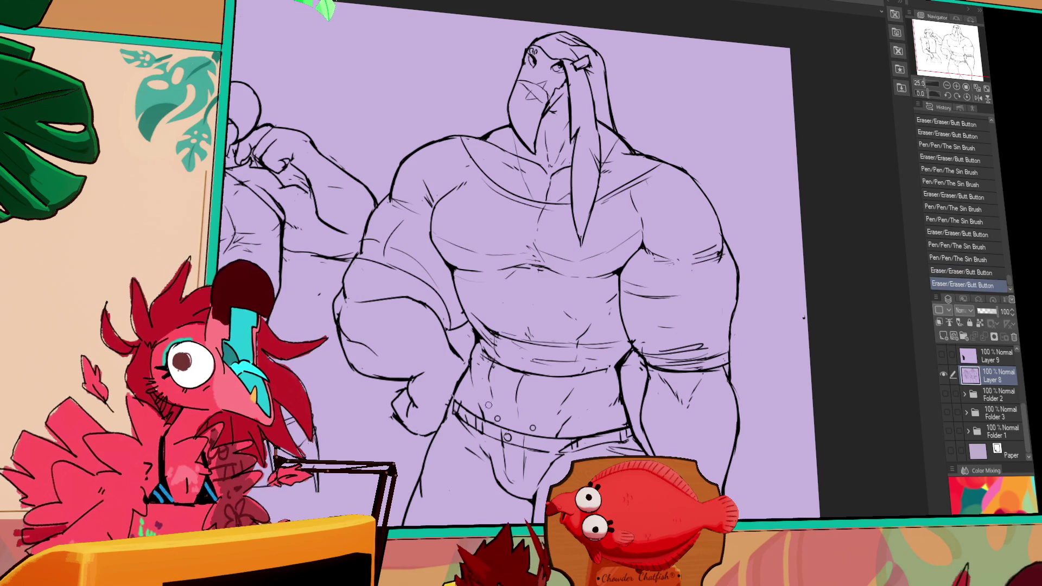
Ink small strokes on the walrus's torso, undoing one, then erase and redraw a line.
{"action": "scroll", "coordinate": [521, 261], "scroll_direction": "down", "scroll_amount": 3}
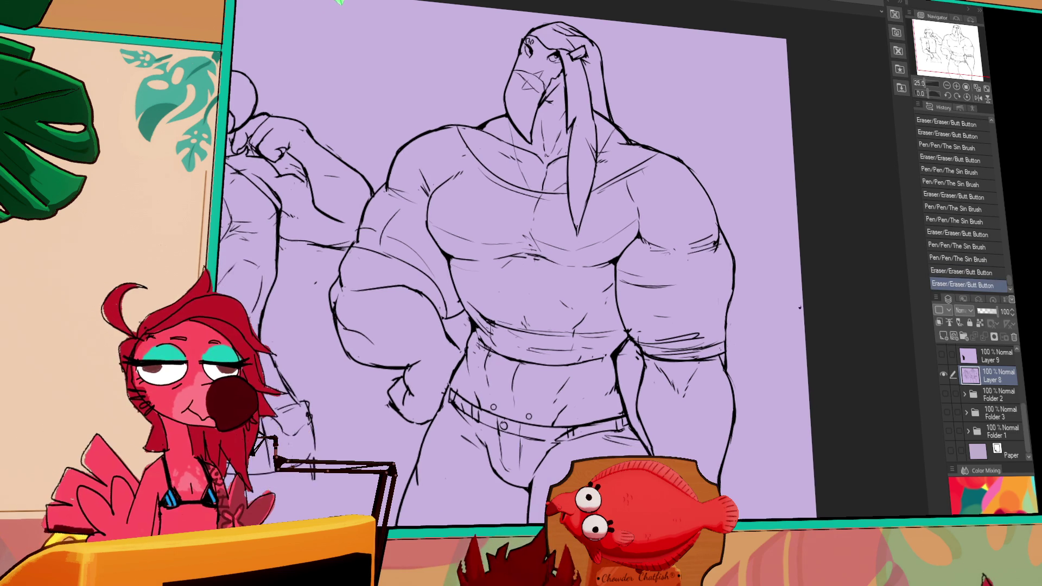
{"action": "mouse_move", "coordinate": [575, 395]}
{"action": "left_mouse_down"}
{"action": "mouse_move", "coordinate": [619, 404]}
{"action": "mouse_move", "coordinate": [647, 443]}
{"action": "left_mouse_up"}
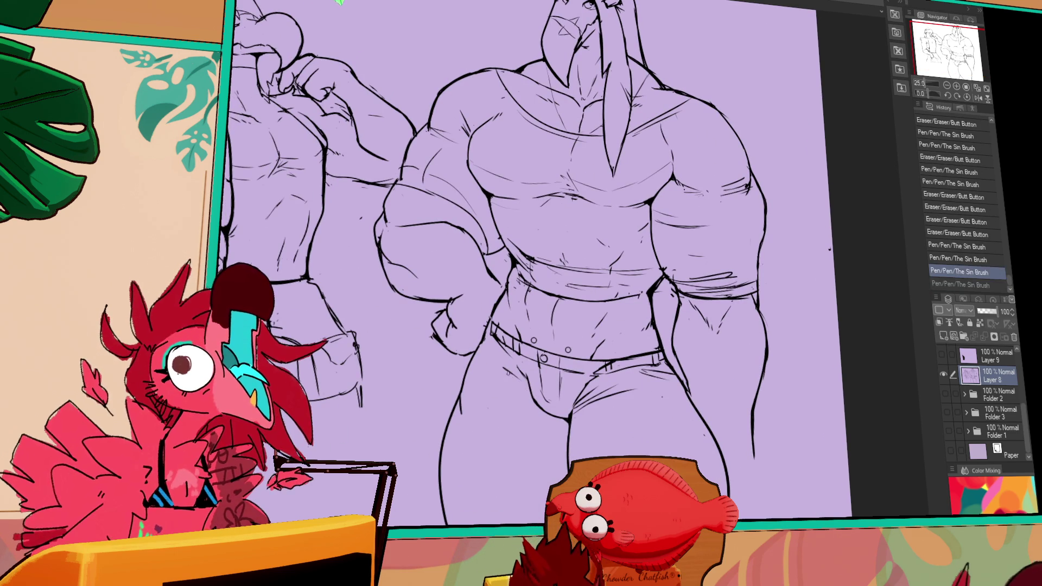
{"action": "scroll", "coordinate": [646, 444], "scroll_direction": "down", "scroll_amount": 2}
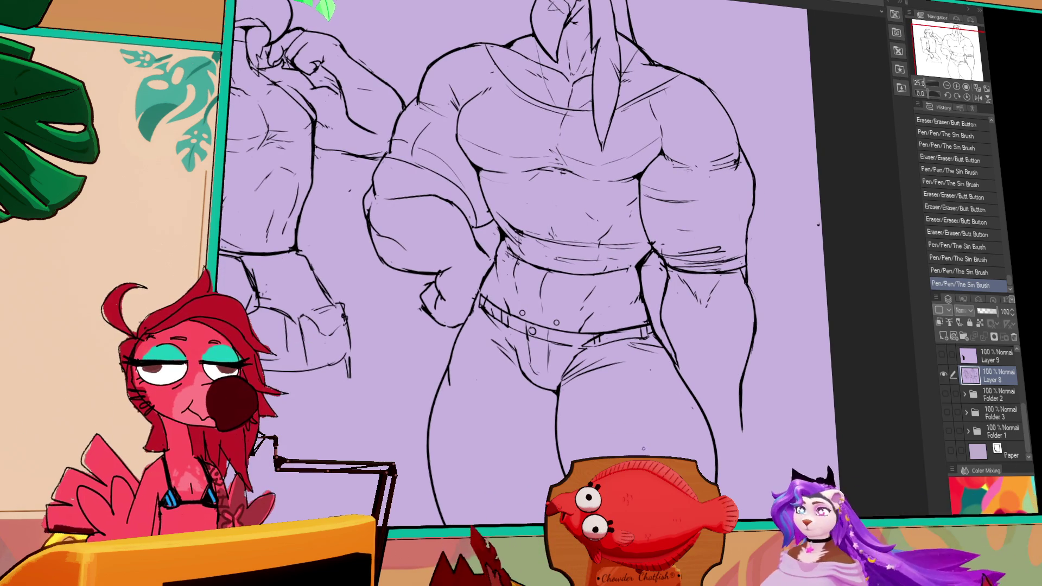
{"action": "left_click_drag", "start_coordinate": [652, 438], "coordinate": [665, 382]}
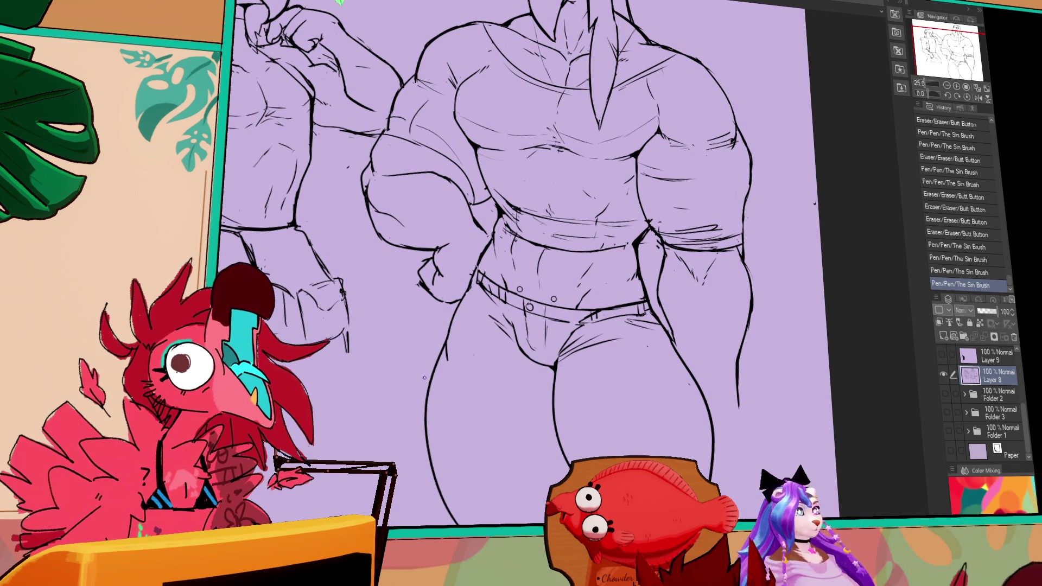
{"action": "left_click_drag", "start_coordinate": [575, 288], "coordinate": [581, 297]}
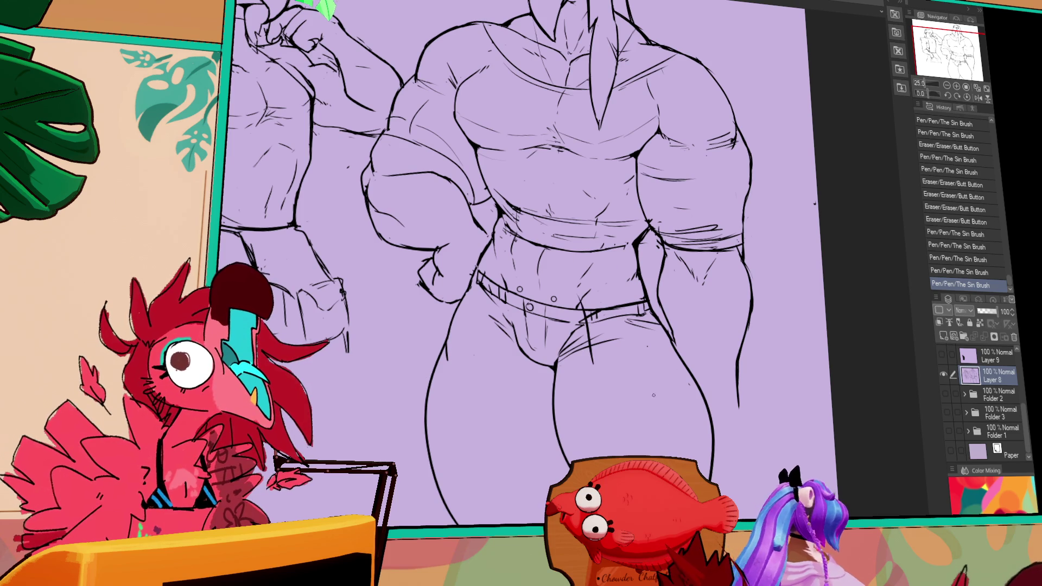
{"action": "mouse_move", "coordinate": [661, 427]}
{"action": "left_mouse_down"}
{"action": "mouse_move", "coordinate": [662, 451]}
{"action": "mouse_move", "coordinate": [689, 459]}
{"action": "left_mouse_up"}
{"action": "key", "text": "ctrl+z"}
{"action": "mouse_move", "coordinate": [735, 303]}
{"action": "left_mouse_down"}
{"action": "mouse_move", "coordinate": [655, 320]}
{"action": "mouse_move", "coordinate": [651, 339]}
{"action": "mouse_move", "coordinate": [717, 337]}
{"action": "mouse_move", "coordinate": [708, 215]}
{"action": "left_mouse_up"}
{"action": "left_click_drag", "start_coordinate": [314, 342], "coordinate": [330, 347]}
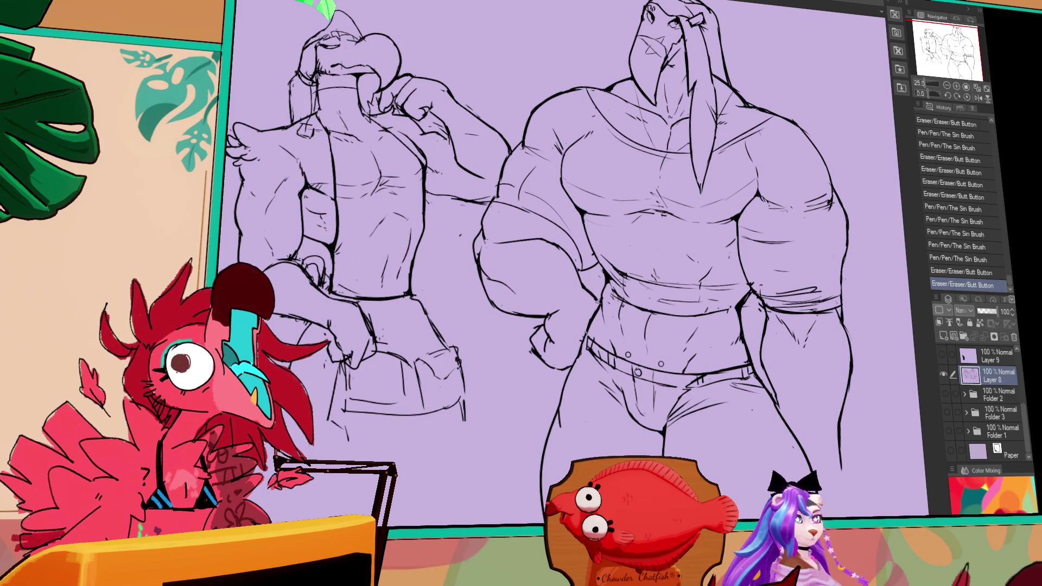
Erase and redraw the walrus figure's arm and leg contours as bolder lines.
{"action": "mouse_move", "coordinate": [788, 250]}
{"action": "left_mouse_down"}
{"action": "mouse_move", "coordinate": [771, 301]}
{"action": "mouse_move", "coordinate": [767, 228]}
{"action": "left_mouse_up"}
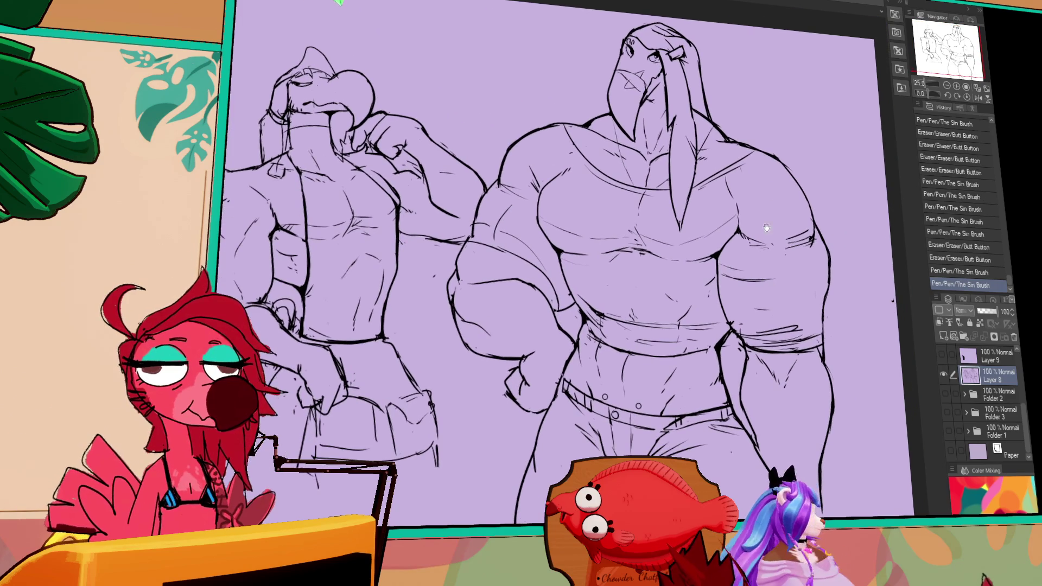
{"action": "left_click_drag", "start_coordinate": [722, 336], "coordinate": [719, 356]}
{"action": "left_click_drag", "start_coordinate": [831, 380], "coordinate": [828, 412]}
{"action": "left_click_drag", "start_coordinate": [832, 380], "coordinate": [817, 488]}
{"action": "left_click_drag", "start_coordinate": [830, 375], "coordinate": [810, 516]}
{"action": "left_click_drag", "start_coordinate": [831, 380], "coordinate": [820, 446]}
{"action": "left_click_drag", "start_coordinate": [825, 402], "coordinate": [859, 410]}
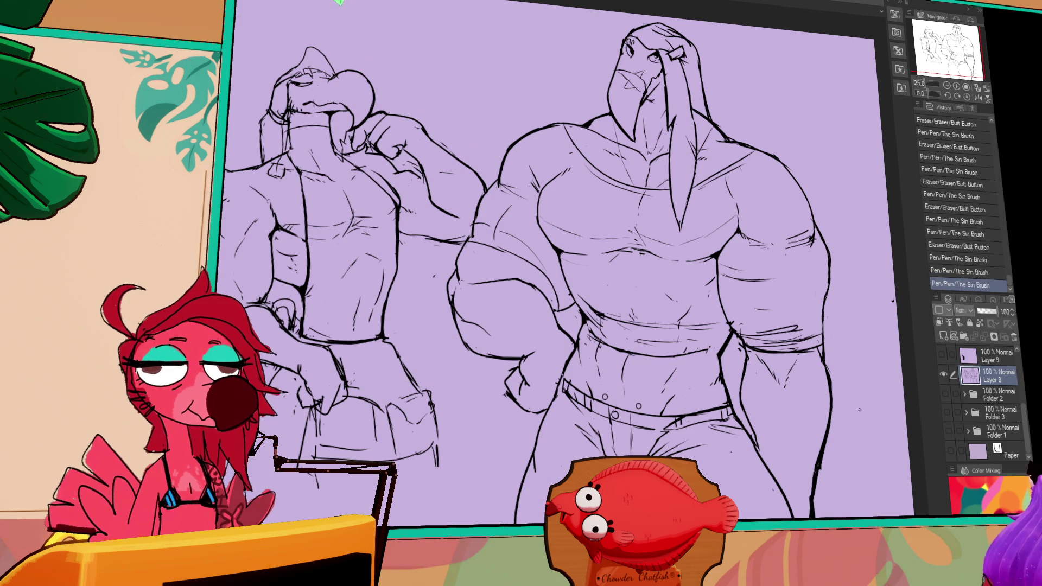
{"action": "scroll", "coordinate": [775, 315], "scroll_direction": "down", "scroll_amount": 3}
{"action": "left_click_drag", "start_coordinate": [810, 373], "coordinate": [806, 484]}
{"action": "mouse_move", "coordinate": [813, 401]}
{"action": "left_mouse_down"}
{"action": "mouse_move", "coordinate": [796, 460]}
{"action": "mouse_move", "coordinate": [812, 451]}
{"action": "mouse_move", "coordinate": [788, 468]}
{"action": "left_mouse_up"}
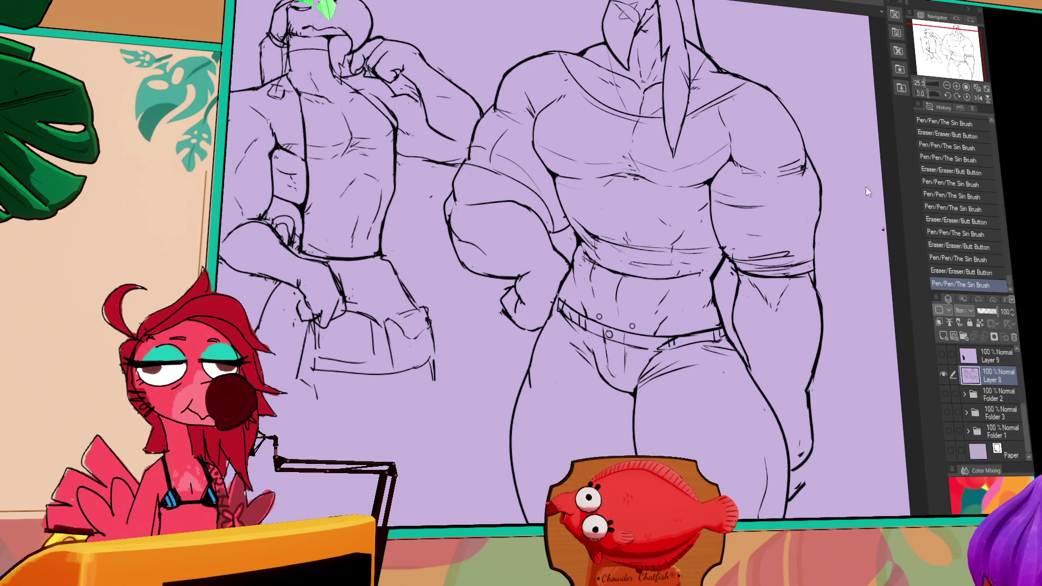
Add short pen strokes to the lineart on the left part of the drawing.
{"action": "left_click_drag", "start_coordinate": [755, 179], "coordinate": [750, 171]}
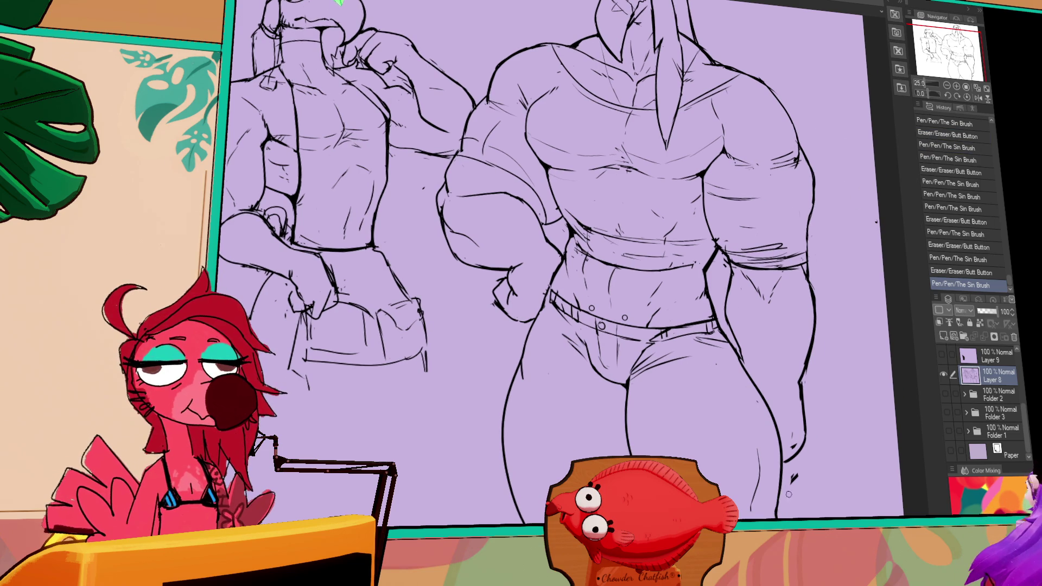
{"action": "scroll", "coordinate": [806, 466], "scroll_direction": "down", "scroll_amount": 2}
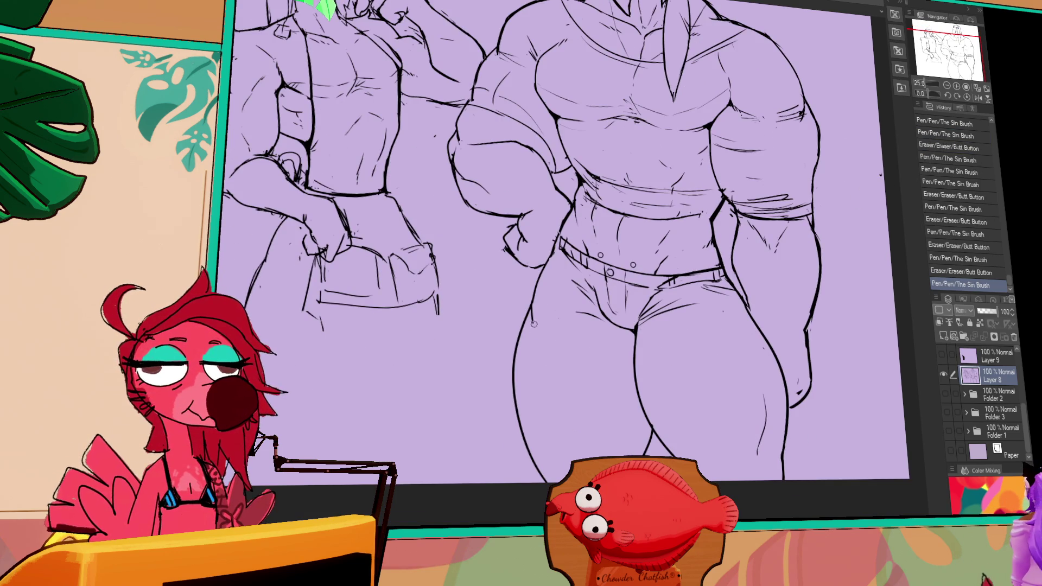
{"action": "left_click_drag", "start_coordinate": [529, 310], "coordinate": [535, 321]}
{"action": "left_click_drag", "start_coordinate": [531, 312], "coordinate": [536, 322]}
{"action": "left_click_drag", "start_coordinate": [532, 313], "coordinate": [537, 324]}
{"action": "scroll", "coordinate": [529, 310], "scroll_direction": "up", "scroll_amount": 2}
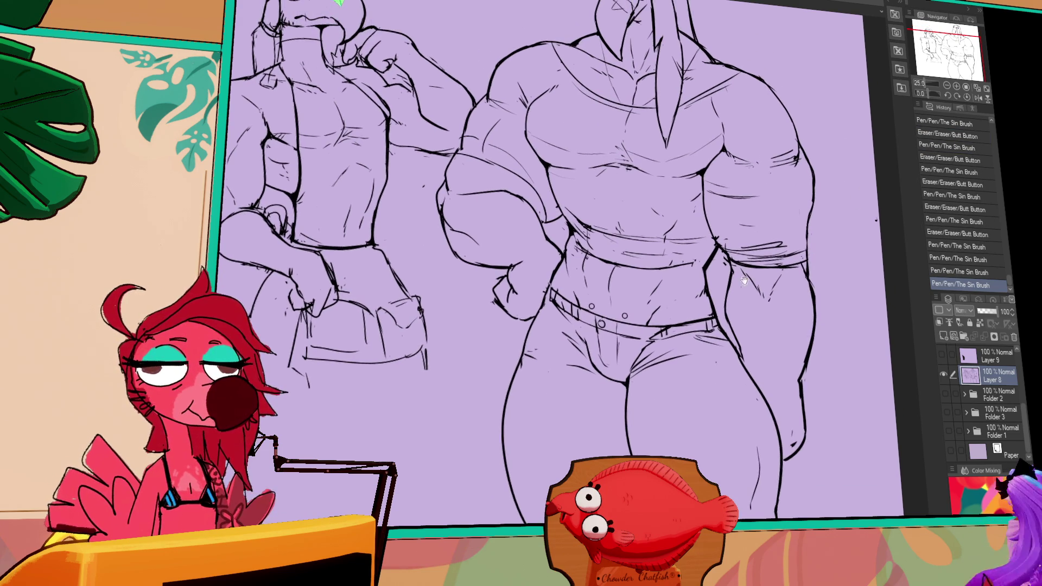
{"action": "left_click_drag", "start_coordinate": [530, 369], "coordinate": [535, 380]}
Erase and redraw small line bits on the upper bodies, then recentre on the walrus figure.
{"action": "left_click_drag", "start_coordinate": [793, 143], "coordinate": [799, 189]}
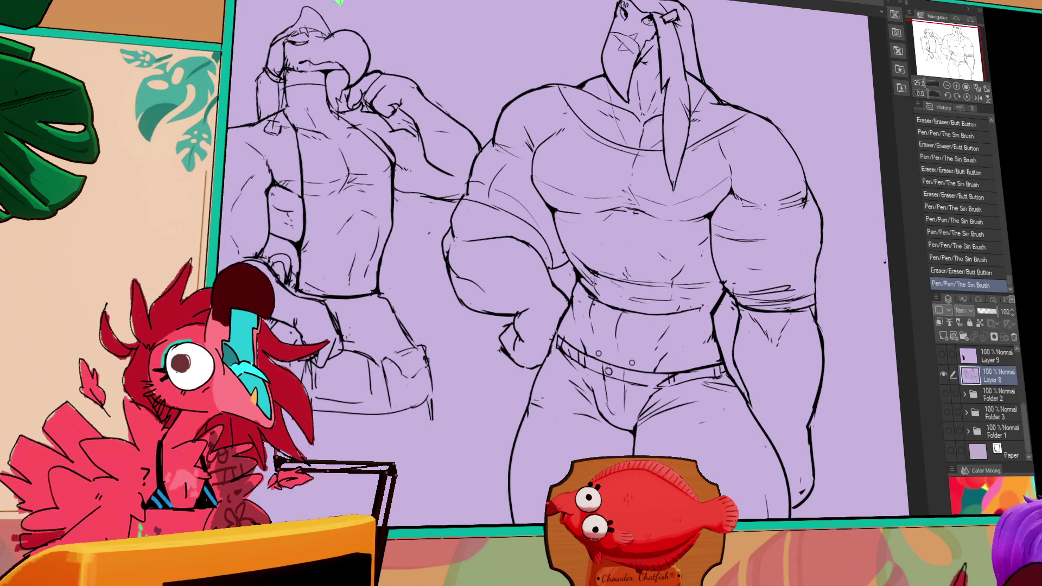
{"action": "left_click_drag", "start_coordinate": [584, 284], "coordinate": [589, 296]}
{"action": "left_click_drag", "start_coordinate": [592, 300], "coordinate": [745, 271]}
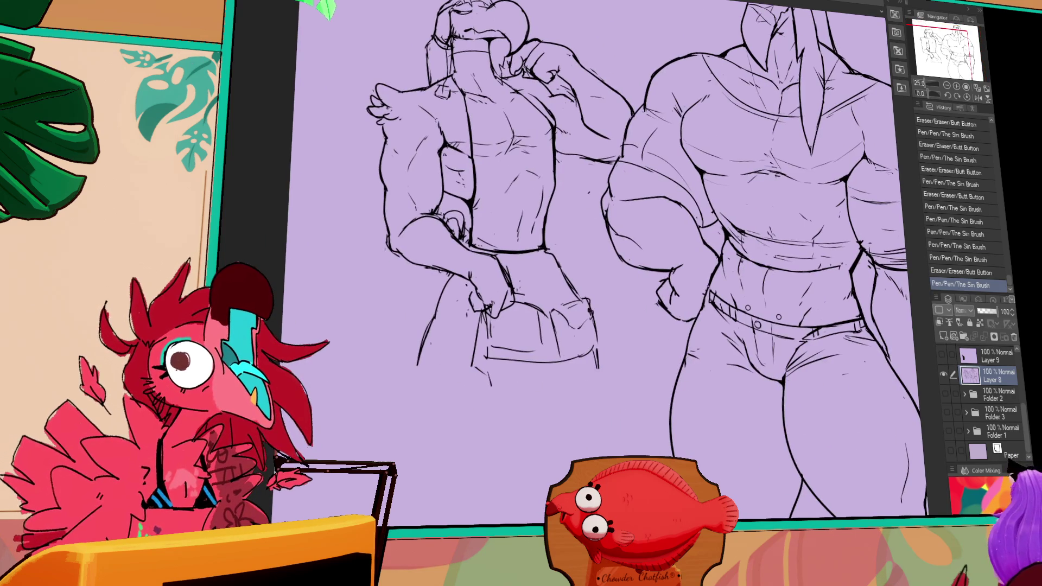
{"action": "left_click_drag", "start_coordinate": [417, 354], "coordinate": [428, 429]}
{"action": "left_click_drag", "start_coordinate": [681, 262], "coordinate": [467, 369]}
{"action": "mouse_move", "coordinate": [760, 271]}
{"action": "left_mouse_down"}
{"action": "mouse_move", "coordinate": [668, 283]}
{"action": "mouse_move", "coordinate": [722, 342]}
{"action": "left_mouse_up"}
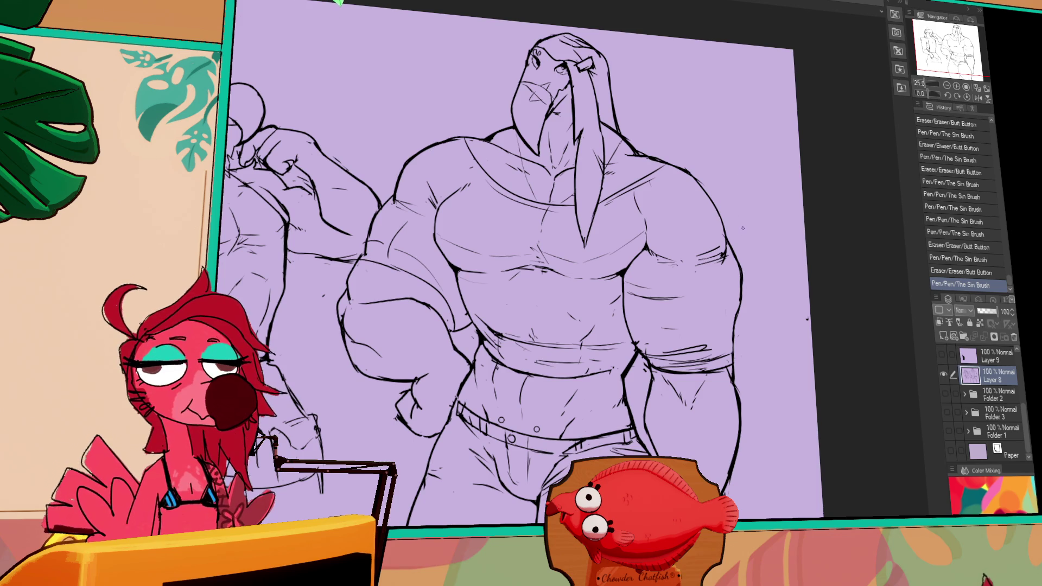
Draw the collar strokes at the walrus figure's neck and shoulder, undoing several retries.
{"action": "mouse_move", "coordinate": [636, 256]}
{"action": "left_mouse_down"}
{"action": "mouse_move", "coordinate": [632, 175]}
{"action": "mouse_move", "coordinate": [640, 263]}
{"action": "left_mouse_up"}
{"action": "key", "text": "ctrl+z"}
{"action": "key", "text": "ctrl+z"}
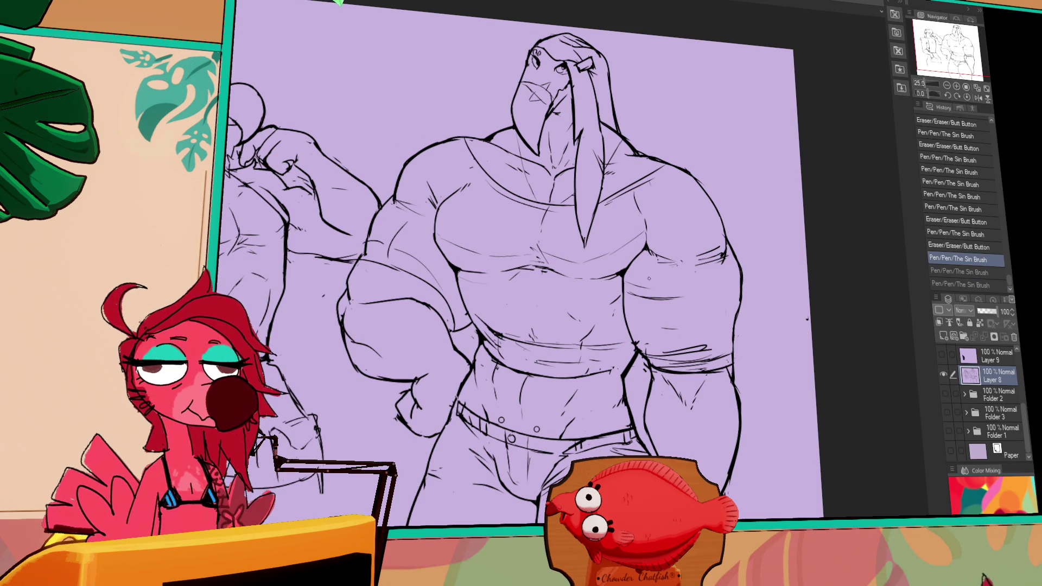
{"action": "mouse_move", "coordinate": [631, 133]}
{"action": "left_mouse_down"}
{"action": "mouse_move", "coordinate": [640, 133]}
{"action": "mouse_move", "coordinate": [644, 218]}
{"action": "left_mouse_up"}
{"action": "left_click_drag", "start_coordinate": [635, 158], "coordinate": [646, 228]}
{"action": "key", "text": "ctrl+z"}
{"action": "left_click_drag", "start_coordinate": [633, 133], "coordinate": [649, 174]}
{"action": "key", "text": "ctrl+z"}
{"action": "left_click_drag", "start_coordinate": [633, 136], "coordinate": [652, 153]}
{"action": "left_click_drag", "start_coordinate": [643, 149], "coordinate": [649, 193]}
{"action": "key", "text": "ctrl+z"}
{"action": "key", "text": "ctrl+z"}
{"action": "mouse_move", "coordinate": [623, 131]}
{"action": "left_mouse_down"}
{"action": "mouse_move", "coordinate": [660, 163]}
{"action": "mouse_move", "coordinate": [649, 218]}
{"action": "mouse_move", "coordinate": [652, 148]}
{"action": "left_mouse_up"}
{"action": "key", "text": "ctrl+z"}
{"action": "left_click_drag", "start_coordinate": [630, 139], "coordinate": [658, 163]}
{"action": "key", "text": "ctrl+z"}
Try a collar line across the shoulder and tidy small lines on the belly and hip.
{"action": "mouse_move", "coordinate": [496, 128]}
{"action": "left_mouse_down"}
{"action": "mouse_move", "coordinate": [500, 136]}
{"action": "mouse_move", "coordinate": [478, 140]}
{"action": "mouse_move", "coordinate": [437, 220]}
{"action": "left_mouse_up"}
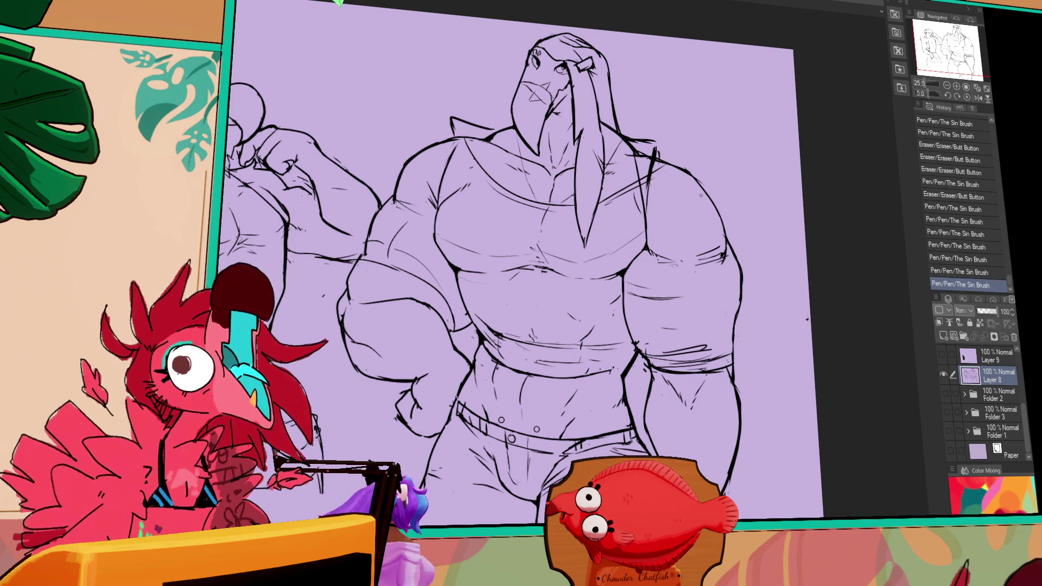
{"action": "left_click_drag", "start_coordinate": [771, 282], "coordinate": [774, 284]}
{"action": "key", "text": "ctrl+z"}
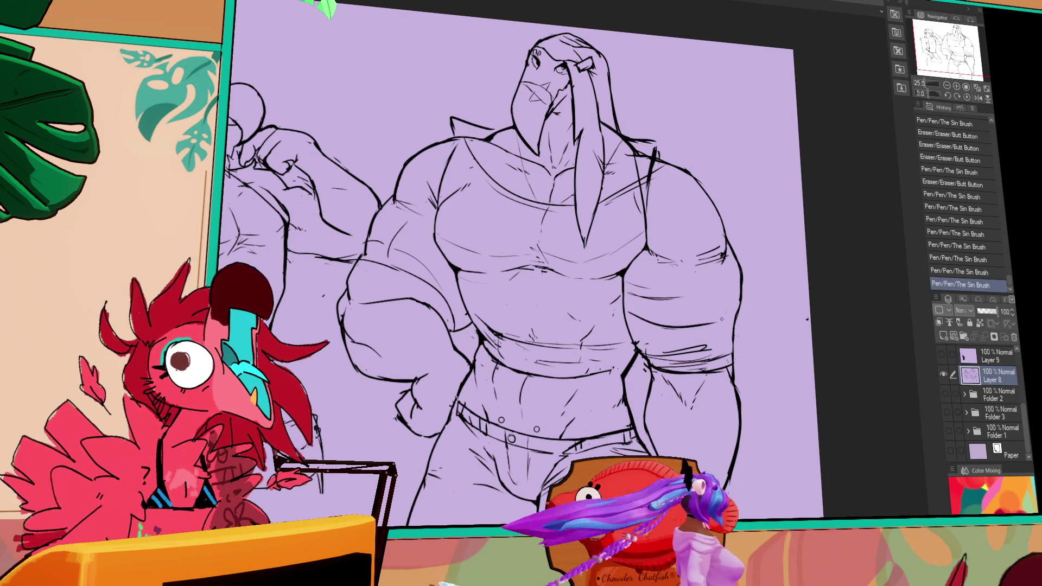
{"action": "mouse_move", "coordinate": [776, 337]}
{"action": "left_mouse_down"}
{"action": "mouse_move", "coordinate": [777, 322]}
{"action": "mouse_move", "coordinate": [748, 303]}
{"action": "left_mouse_up"}
{"action": "mouse_move", "coordinate": [633, 305]}
{"action": "left_mouse_down"}
{"action": "mouse_move", "coordinate": [651, 326]}
{"action": "mouse_move", "coordinate": [638, 315]}
{"action": "mouse_move", "coordinate": [577, 346]}
{"action": "mouse_move", "coordinate": [621, 345]}
{"action": "mouse_move", "coordinate": [622, 329]}
{"action": "left_mouse_up"}
{"action": "key", "text": "ctrl+z"}
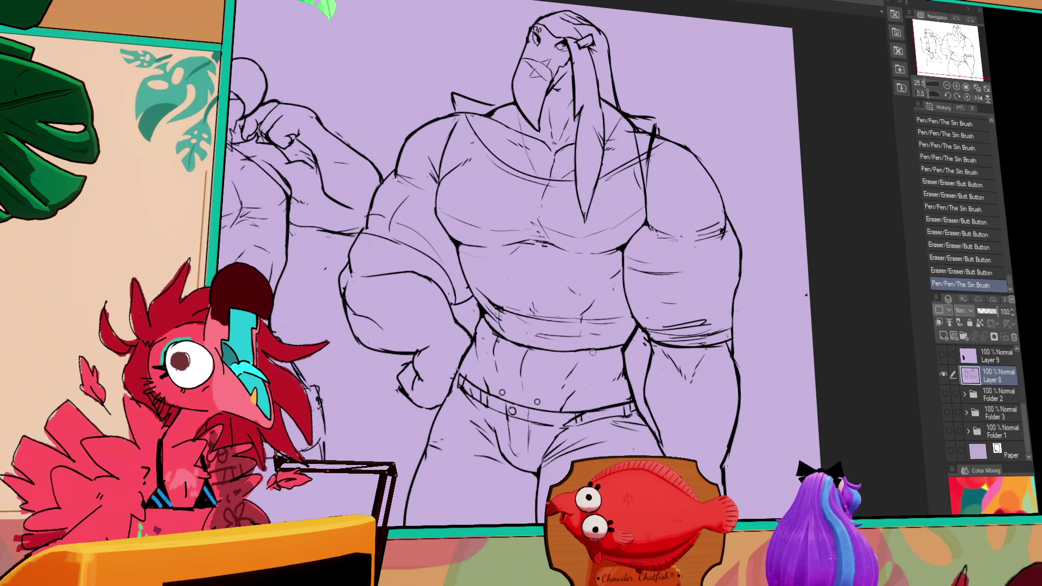
{"action": "left_click_drag", "start_coordinate": [477, 332], "coordinate": [492, 361]}
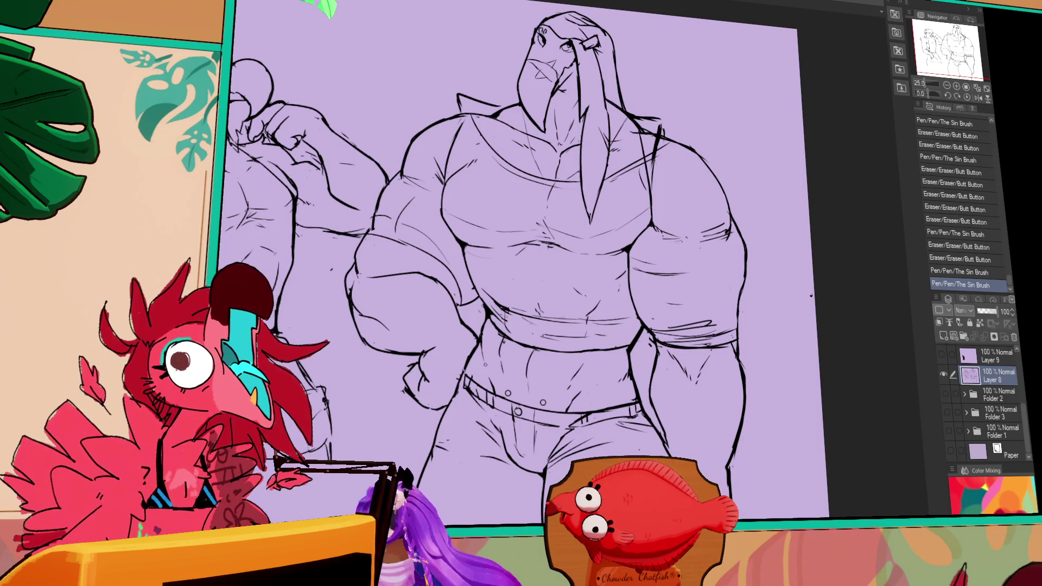
{"action": "left_click_drag", "start_coordinate": [737, 311], "coordinate": [740, 313]}
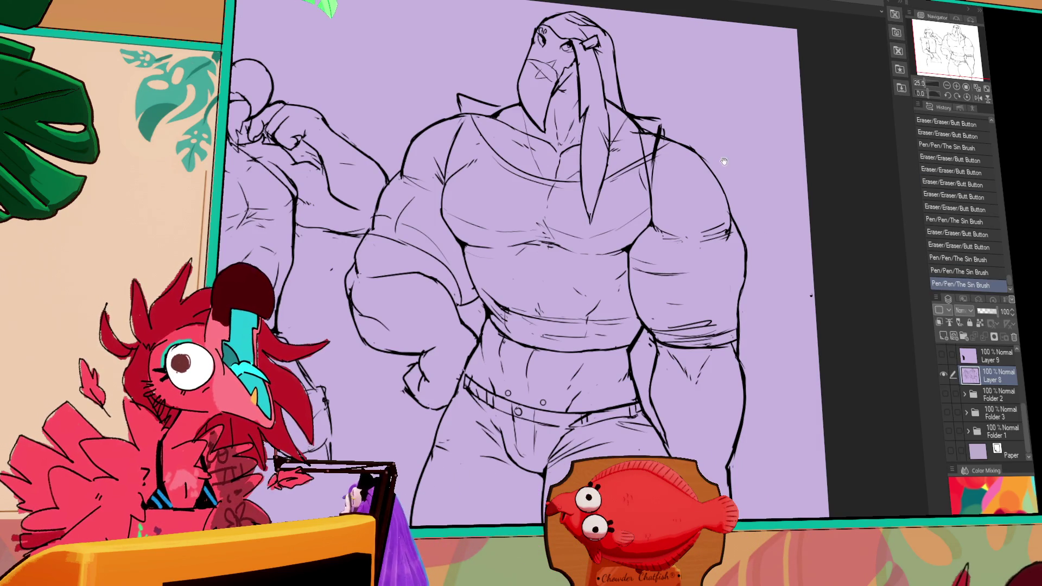
Erase and redraw the walrus figure's right shoulder line in small touches.
{"action": "mouse_move", "coordinate": [662, 152]}
{"action": "left_mouse_down"}
{"action": "mouse_move", "coordinate": [665, 179]}
{"action": "mouse_move", "coordinate": [664, 154]}
{"action": "left_mouse_up"}
{"action": "left_click_drag", "start_coordinate": [656, 159], "coordinate": [670, 155]}
{"action": "mouse_move", "coordinate": [664, 155]}
{"action": "left_mouse_down"}
{"action": "mouse_move", "coordinate": [677, 148]}
{"action": "mouse_move", "coordinate": [673, 158]}
{"action": "left_mouse_up"}
{"action": "left_click_drag", "start_coordinate": [671, 151], "coordinate": [668, 173]}
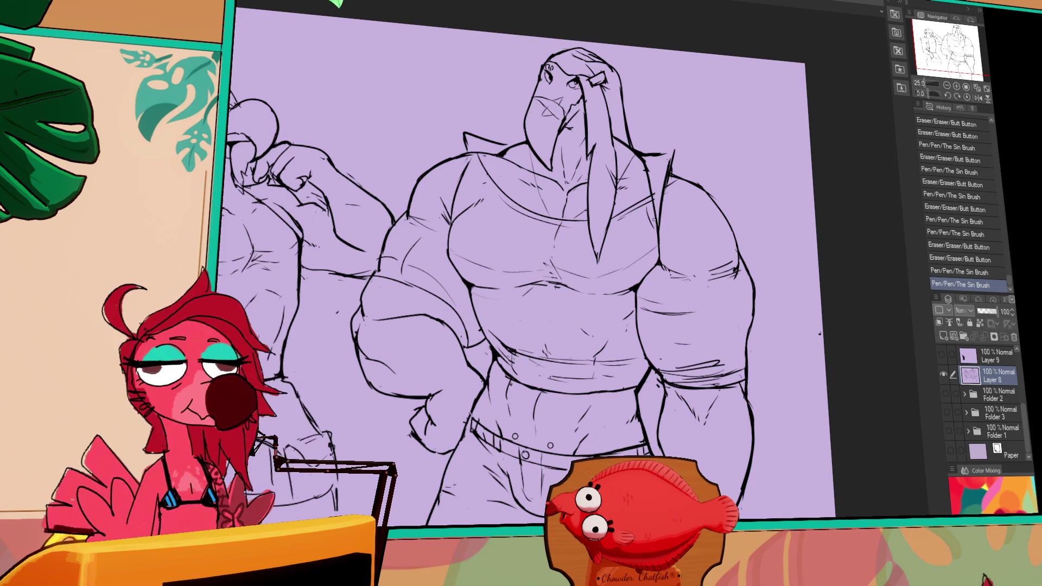
{"action": "mouse_move", "coordinate": [689, 181]}
{"action": "left_mouse_down"}
{"action": "mouse_move", "coordinate": [696, 203]}
{"action": "mouse_move", "coordinate": [680, 176]}
{"action": "mouse_move", "coordinate": [671, 224]}
{"action": "mouse_move", "coordinate": [683, 178]}
{"action": "mouse_move", "coordinate": [679, 199]}
{"action": "mouse_move", "coordinate": [664, 195]}
{"action": "mouse_move", "coordinate": [680, 189]}
{"action": "mouse_move", "coordinate": [662, 187]}
{"action": "left_mouse_up"}
{"action": "key", "text": "ctrl+z"}
{"action": "mouse_move", "coordinate": [659, 183]}
{"action": "left_mouse_down"}
{"action": "mouse_move", "coordinate": [689, 185]}
{"action": "mouse_move", "coordinate": [692, 201]}
{"action": "mouse_move", "coordinate": [683, 200]}
{"action": "mouse_move", "coordinate": [688, 190]}
{"action": "mouse_move", "coordinate": [663, 192]}
{"action": "left_mouse_up"}
{"action": "key", "text": "ctrl+z"}
Rework the short collar stroke until settling on the final version.
{"action": "key", "text": "ctrl+z"}
{"action": "left_click_drag", "start_coordinate": [660, 186], "coordinate": [667, 196]}
{"action": "mouse_move", "coordinate": [649, 182]}
{"action": "left_mouse_down"}
{"action": "mouse_move", "coordinate": [685, 190]}
{"action": "mouse_move", "coordinate": [666, 195]}
{"action": "mouse_move", "coordinate": [671, 242]}
{"action": "left_mouse_up"}
{"action": "left_click_drag", "start_coordinate": [476, 174], "coordinate": [643, 214]}
{"action": "left_click_drag", "start_coordinate": [639, 202], "coordinate": [679, 198]}
{"action": "key", "text": "ctrl+z"}
{"action": "key", "text": "ctrl+z"}
{"action": "key", "text": "ctrl+z"}
{"action": "left_click_drag", "start_coordinate": [614, 217], "coordinate": [682, 205]}
{"action": "key", "text": "ctrl+z"}
{"action": "key", "text": "ctrl+z"}
{"action": "mouse_move", "coordinate": [614, 216]}
{"action": "left_mouse_down"}
{"action": "mouse_move", "coordinate": [678, 202]}
{"action": "mouse_move", "coordinate": [625, 210]}
{"action": "mouse_move", "coordinate": [630, 202]}
{"action": "left_mouse_up"}
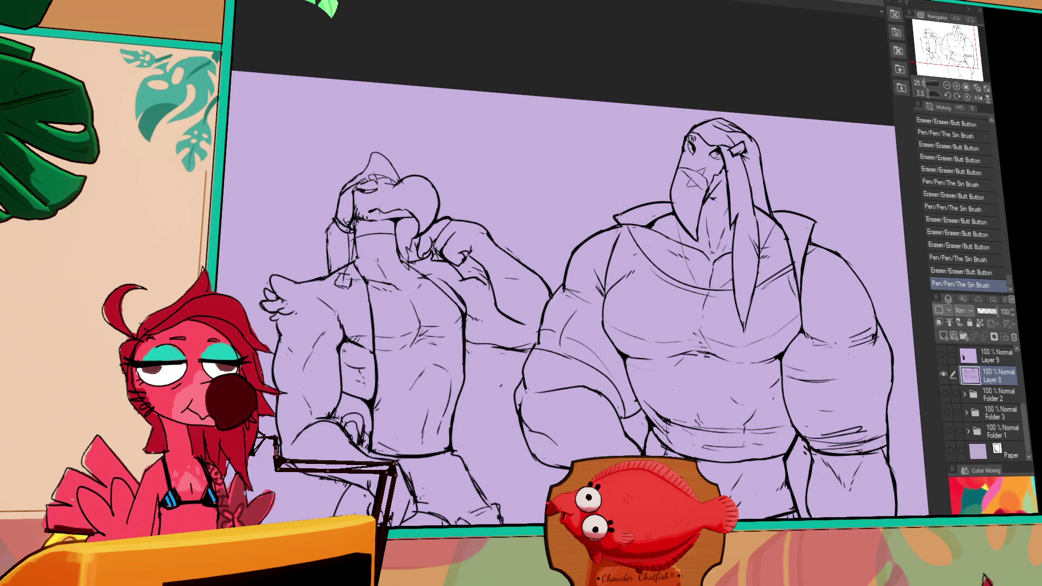
Redraw small marks at the collar and refine the walrus figure's arm lines.
{"action": "left_click_drag", "start_coordinate": [782, 213], "coordinate": [793, 205]}
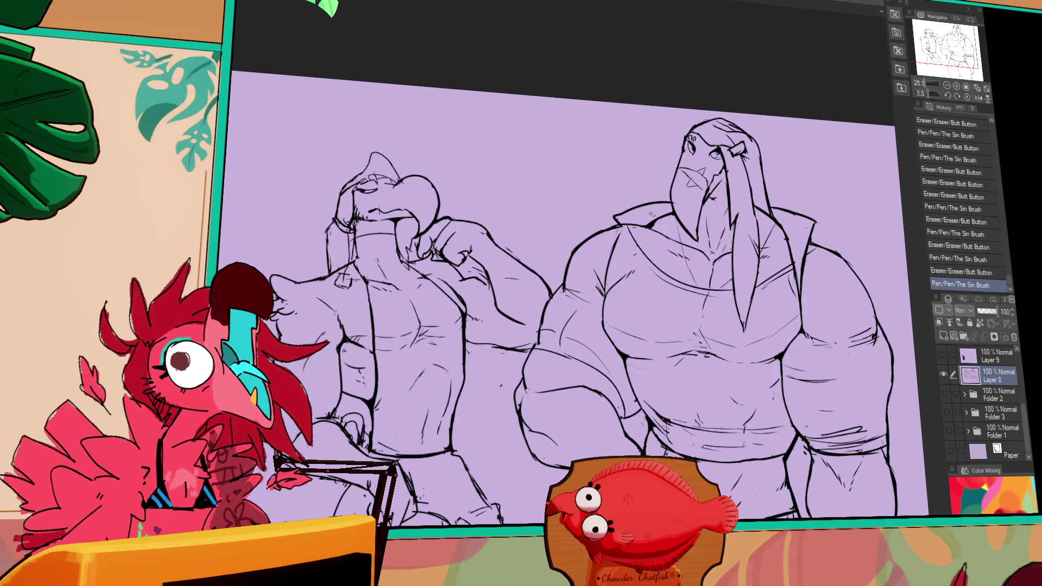
{"action": "left_click_drag", "start_coordinate": [673, 199], "coordinate": [681, 208]}
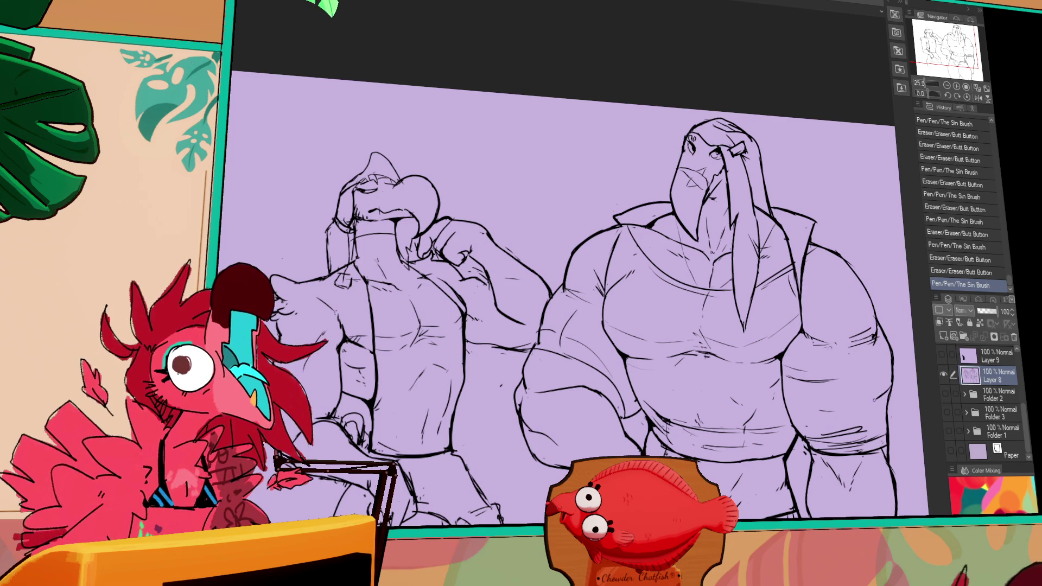
{"action": "mouse_move", "coordinate": [874, 385]}
{"action": "left_mouse_down"}
{"action": "mouse_move", "coordinate": [895, 409]}
{"action": "mouse_move", "coordinate": [890, 392]}
{"action": "mouse_move", "coordinate": [889, 411]}
{"action": "left_mouse_up"}
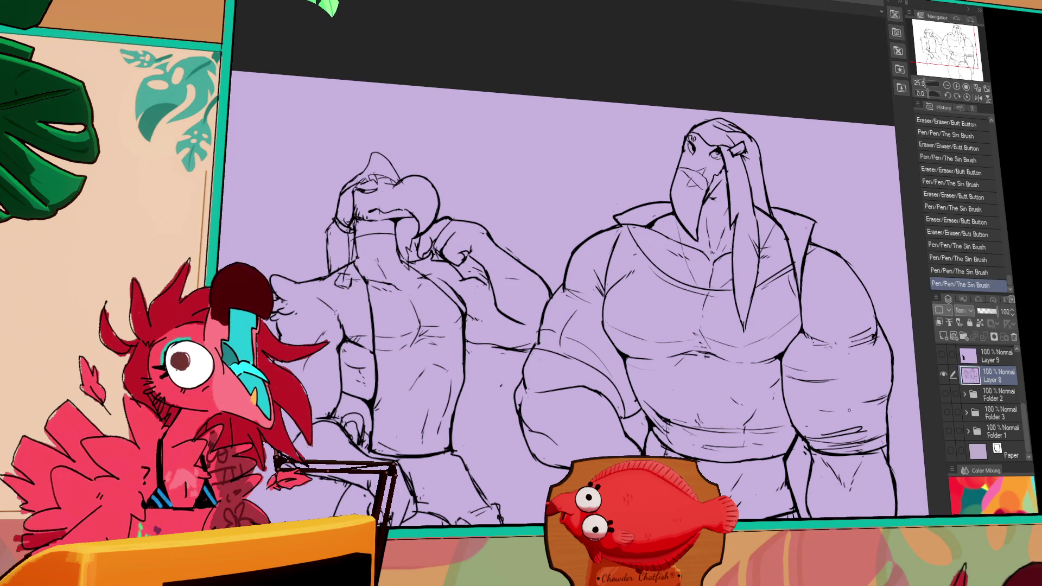
{"action": "left_click_drag", "start_coordinate": [672, 287], "coordinate": [669, 257]}
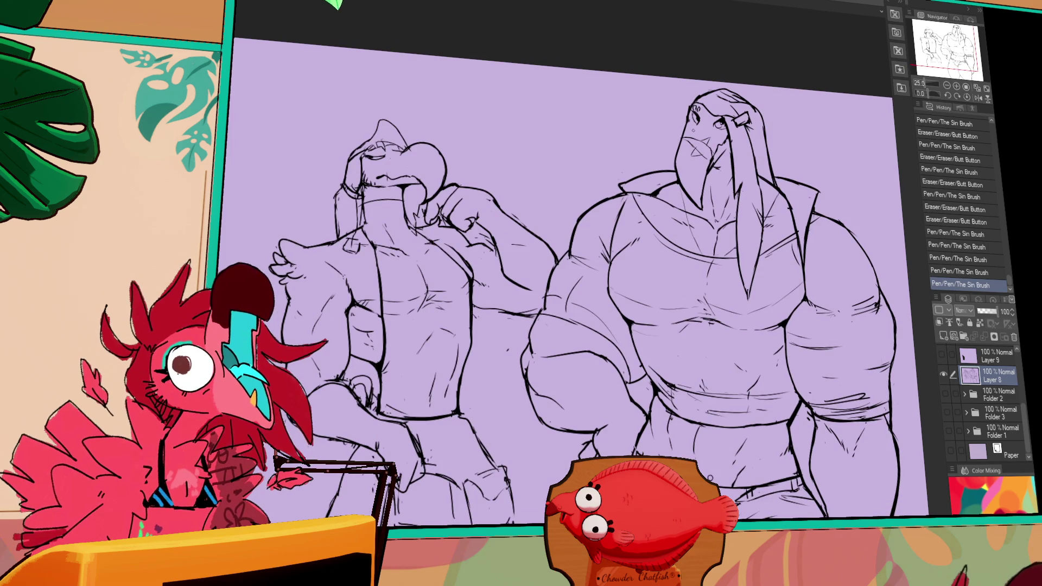
Make tiny line fixes and reposition the view over both figures.
{"action": "mouse_move", "coordinate": [544, 301]}
{"action": "left_mouse_down"}
{"action": "mouse_move", "coordinate": [558, 297]}
{"action": "mouse_move", "coordinate": [562, 256]}
{"action": "left_mouse_up"}
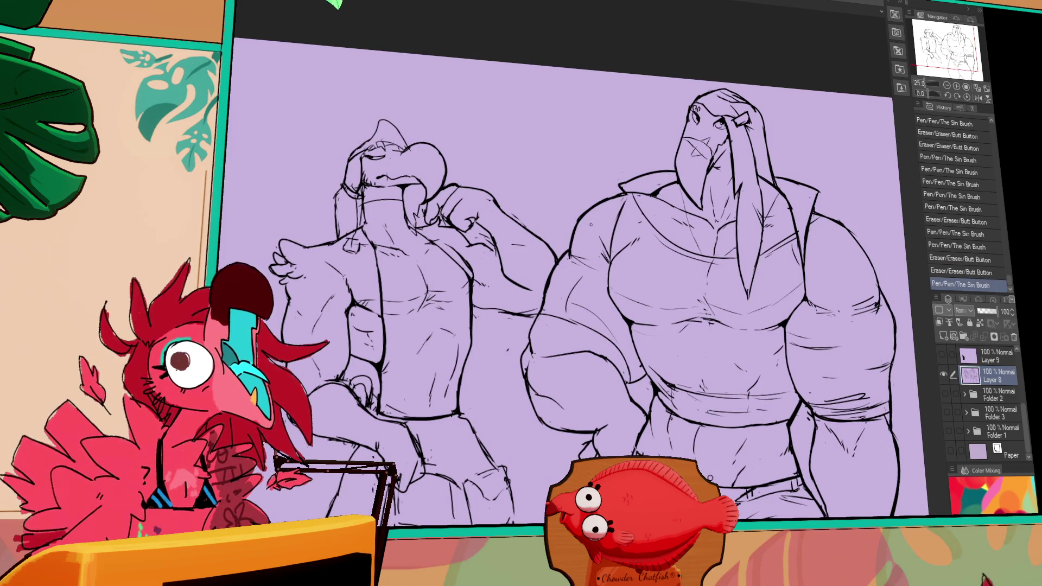
{"action": "scroll", "coordinate": [591, 225], "scroll_direction": "down", "scroll_amount": 1}
{"action": "left_click_drag", "start_coordinate": [565, 298], "coordinate": [568, 285]}
{"action": "mouse_move", "coordinate": [883, 214]}
{"action": "left_mouse_down"}
{"action": "mouse_move", "coordinate": [867, 186]}
{"action": "mouse_move", "coordinate": [821, 166]}
{"action": "left_mouse_up"}
{"action": "left_click", "coordinate": [745, 254]}
{"action": "left_click", "coordinate": [746, 254]}
Add and erase tiny pen marks and dots on the walrus figure's lineart.
{"action": "left_click", "coordinate": [749, 255]}
{"action": "left_click", "coordinate": [745, 256]}
{"action": "left_click", "coordinate": [752, 254]}
{"action": "left_click", "coordinate": [753, 253]}
{"action": "left_click", "coordinate": [754, 253]}
{"action": "left_click", "coordinate": [754, 253]}
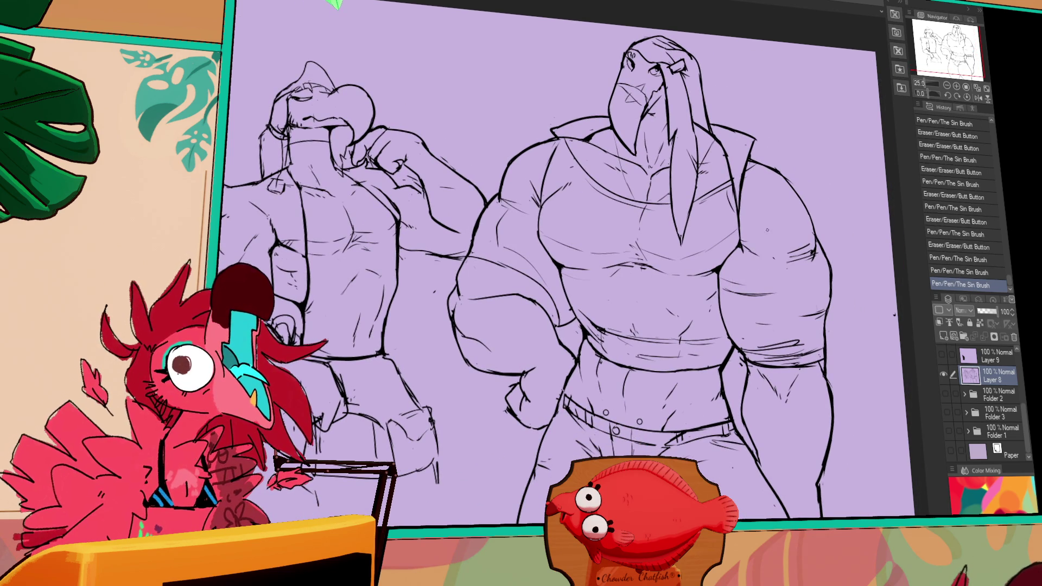
{"action": "left_click_drag", "start_coordinate": [764, 190], "coordinate": [769, 177]}
{"action": "left_click", "coordinate": [748, 212]}
{"action": "left_click", "coordinate": [748, 211]}
{"action": "left_click", "coordinate": [748, 212]}
{"action": "left_click", "coordinate": [748, 214]}
Draw the jacket's front edge line, comparing it with undo and redo.
{"action": "left_click_drag", "start_coordinate": [738, 174], "coordinate": [730, 251]}
{"action": "key", "text": "ctrl+z"}
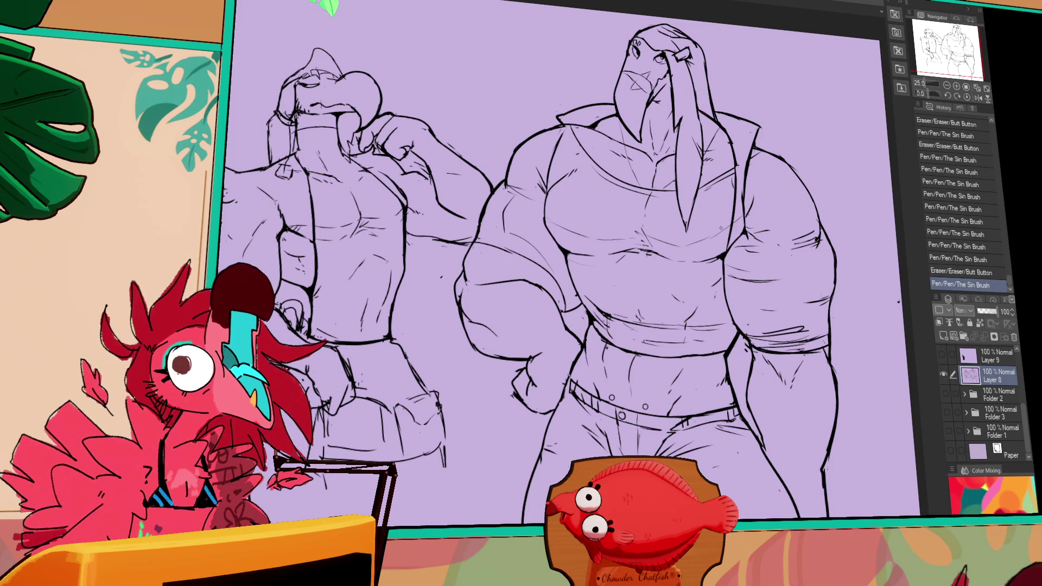
{"action": "key", "text": "ctrl+z"}
{"action": "key", "text": "ctrl+z"}
{"action": "left_click_drag", "start_coordinate": [732, 153], "coordinate": [726, 255]}
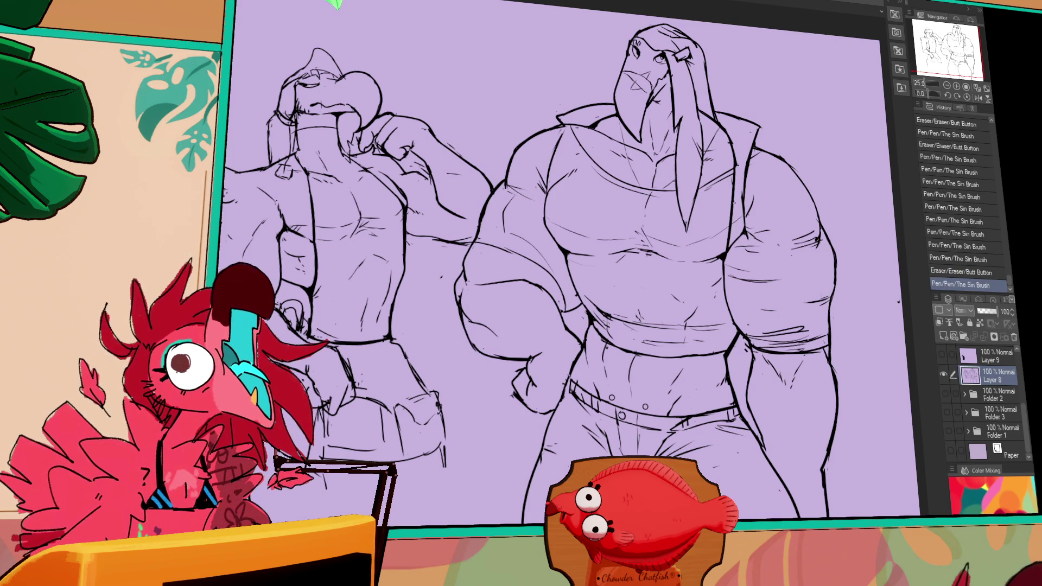
{"action": "key", "text": "ctrl+z"}
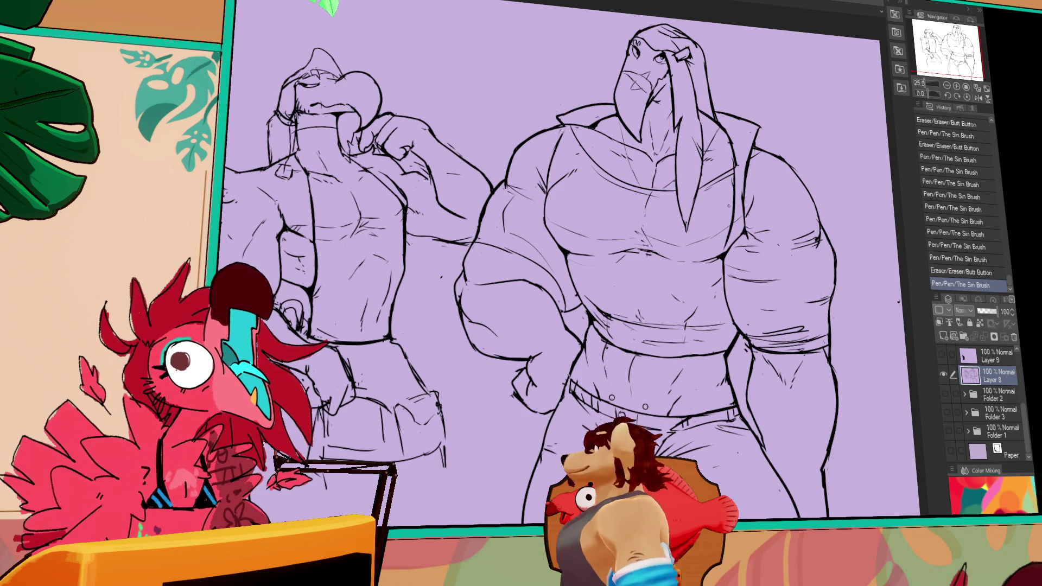
{"action": "left_click_drag", "start_coordinate": [740, 165], "coordinate": [727, 262]}
{"action": "key", "text": "ctrl+z"}
{"action": "key", "text": "ctrl+y"}
{"action": "key", "text": "ctrl+z"}
{"action": "key", "text": "ctrl+y"}
{"action": "key", "text": "ctrl+z"}
{"action": "key", "text": "ctrl+y"}
Extend the jacket edge line downward and rework its lower end.
{"action": "left_click_drag", "start_coordinate": [723, 261], "coordinate": [720, 345]}
{"action": "key", "text": "ctrl+z"}
{"action": "key", "text": "ctrl+y"}
{"action": "key", "text": "ctrl+z"}
{"action": "key", "text": "ctrl+y"}
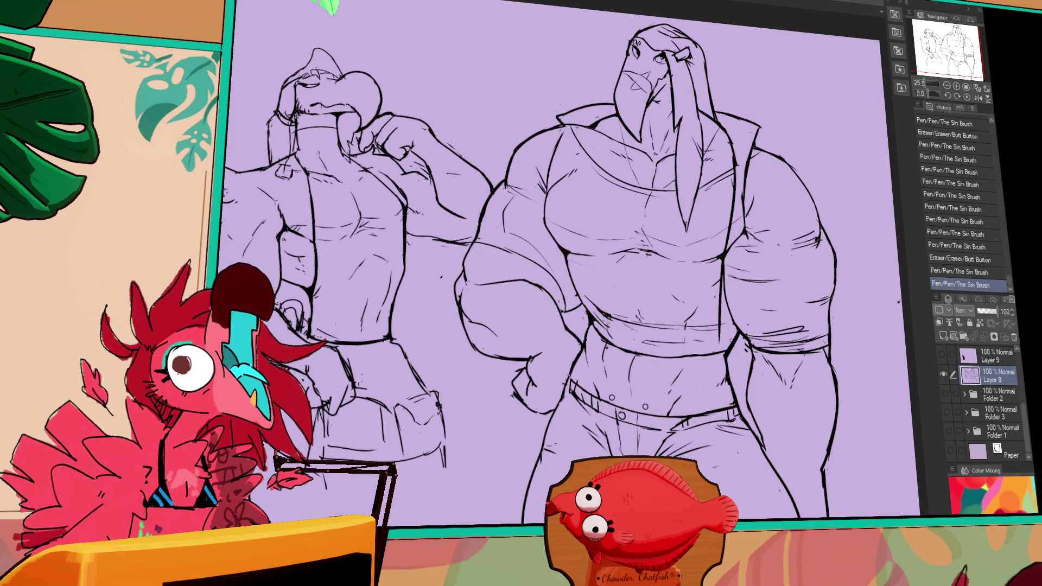
{"action": "key", "text": "ctrl+z"}
{"action": "left_click_drag", "start_coordinate": [719, 337], "coordinate": [732, 339]}
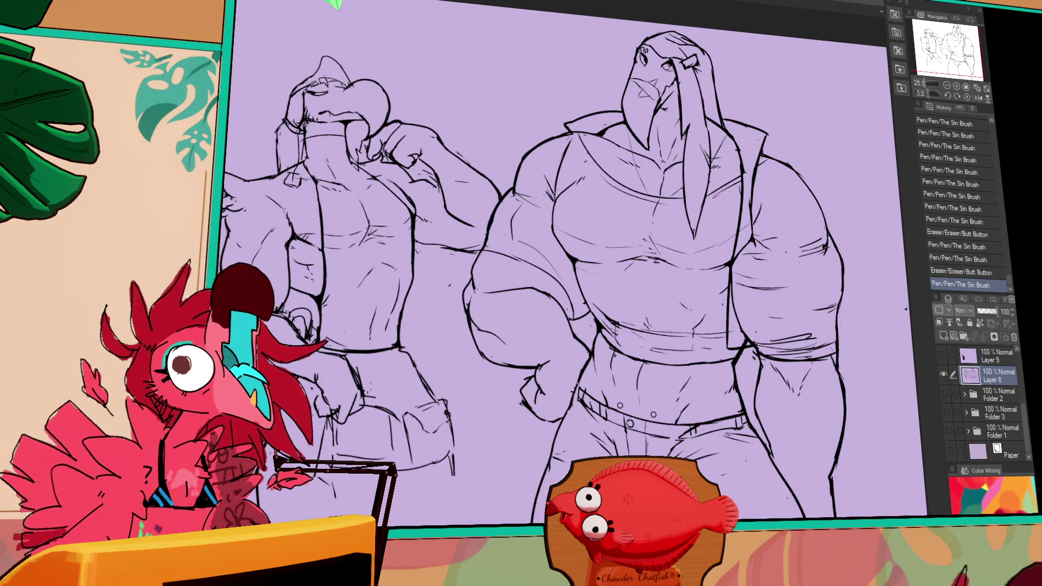
{"action": "key", "text": "ctrl+z"}
Rework the shoulder line and ink collar lines, then undo the collar strokes.
{"action": "mouse_move", "coordinate": [747, 198]}
{"action": "left_mouse_down"}
{"action": "mouse_move", "coordinate": [749, 228]}
{"action": "mouse_move", "coordinate": [750, 212]}
{"action": "left_mouse_up"}
{"action": "mouse_move", "coordinate": [764, 156]}
{"action": "left_mouse_down"}
{"action": "mouse_move", "coordinate": [780, 161]}
{"action": "mouse_move", "coordinate": [759, 200]}
{"action": "left_mouse_up"}
{"action": "left_click_drag", "start_coordinate": [567, 126], "coordinate": [558, 130]}
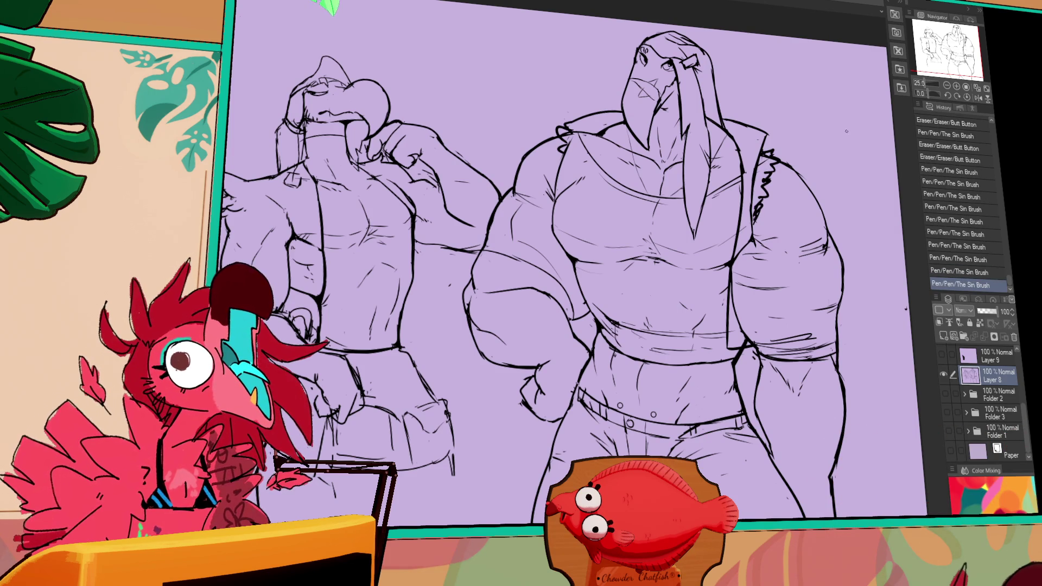
{"action": "left_click_drag", "start_coordinate": [847, 131], "coordinate": [841, 148]}
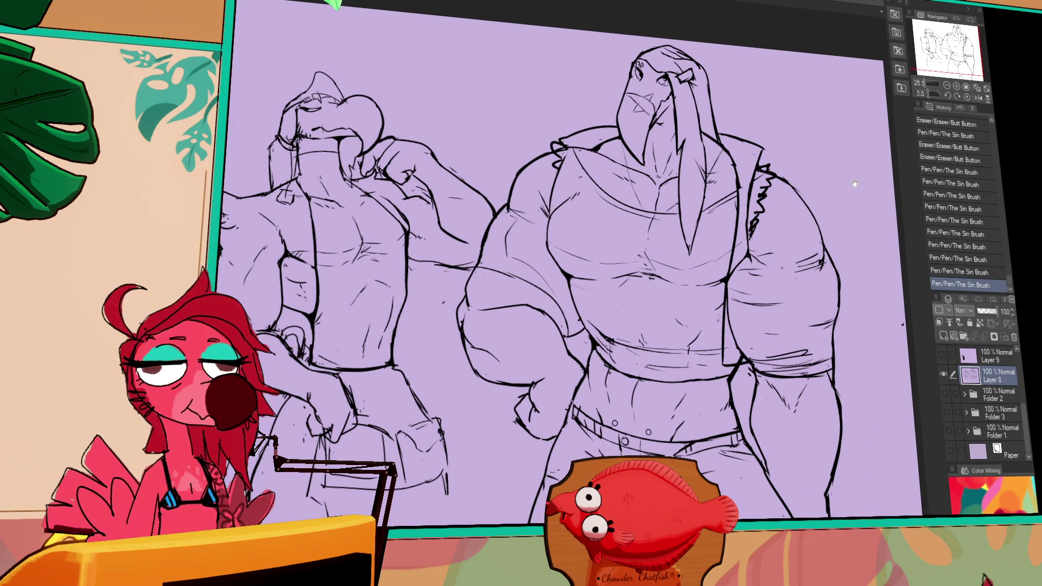
{"action": "key", "text": "ctrl+z"}
{"action": "key", "text": "ctrl+z"}
{"action": "key", "text": "ctrl+z"}
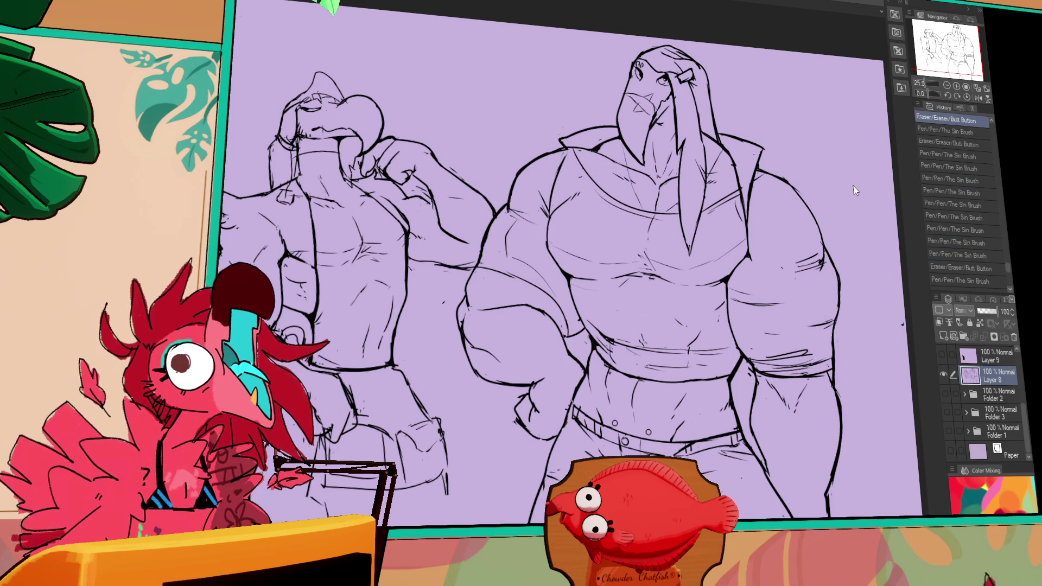
Undo the recent arm, collar and shoulder strokes, then erase stray marks on the shoulder.
{"action": "key", "text": "ctrl+z"}
{"action": "key", "text": "ctrl+z"}
{"action": "key", "text": "ctrl+z"}
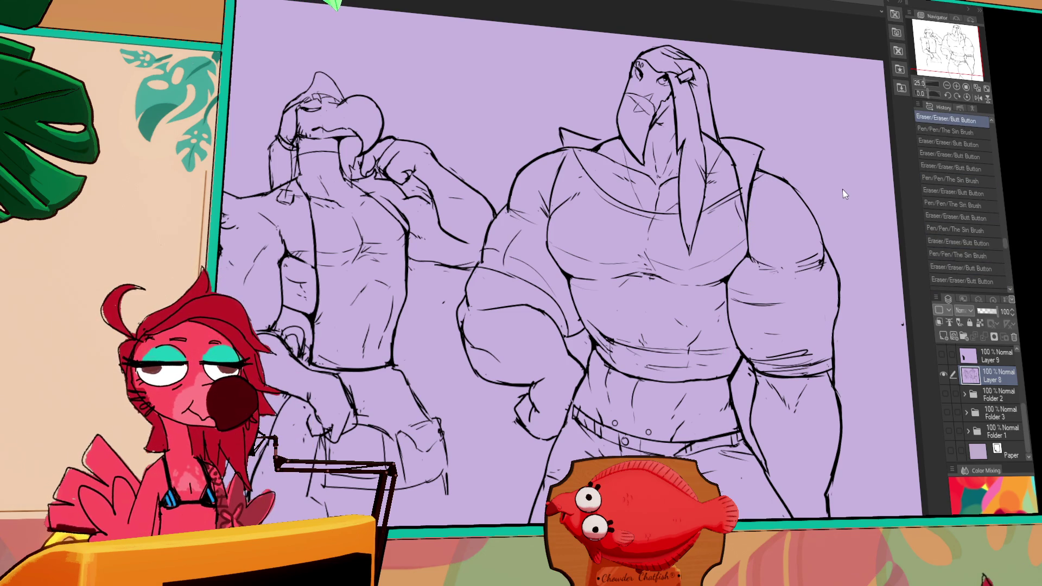
{"action": "key", "text": "ctrl+z"}
{"action": "key", "text": "ctrl+z"}
{"action": "key", "text": "ctrl+z"}
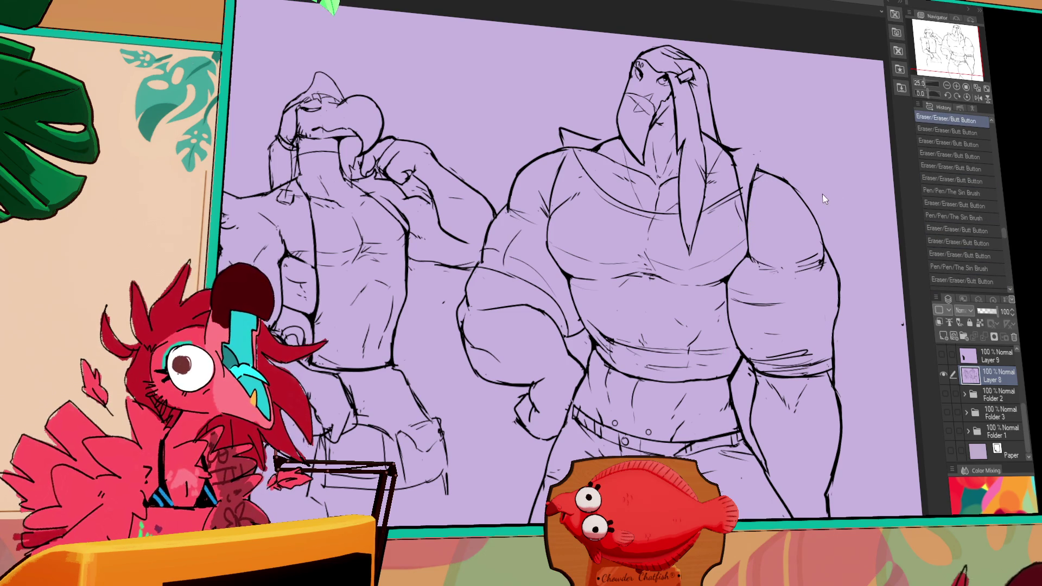
{"action": "key", "text": "ctrl+z"}
{"action": "key", "text": "ctrl+z"}
{"action": "key", "text": "ctrl+z"}
{"action": "key", "text": "ctrl+z"}
{"action": "key", "text": "ctrl+z"}
{"action": "key", "text": "ctrl+z"}
{"action": "key", "text": "ctrl+z"}
{"action": "key", "text": "ctrl+z"}
{"action": "key", "text": "ctrl+z"}
{"action": "key", "text": "ctrl+z"}
{"action": "key", "text": "ctrl+y"}
{"action": "key", "text": "ctrl+y"}
{"action": "key", "text": "ctrl+y"}
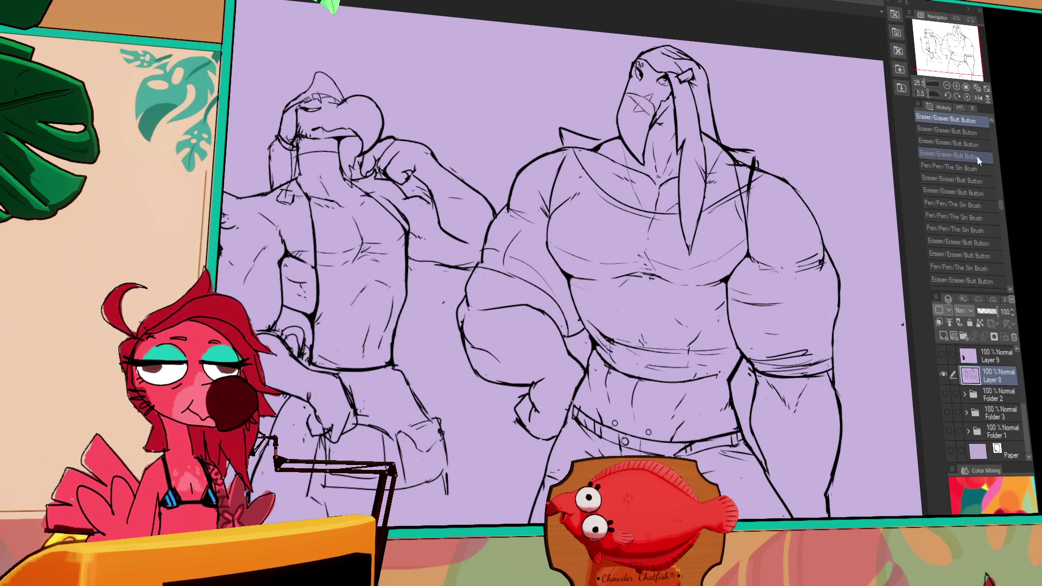
{"action": "mouse_move", "coordinate": [749, 207]}
{"action": "left_mouse_down"}
{"action": "mouse_move", "coordinate": [760, 228]}
{"action": "mouse_move", "coordinate": [760, 182]}
{"action": "left_mouse_up"}
{"action": "mouse_move", "coordinate": [746, 191]}
{"action": "left_mouse_down"}
{"action": "mouse_move", "coordinate": [761, 181]}
{"action": "mouse_move", "coordinate": [748, 166]}
{"action": "left_mouse_up"}
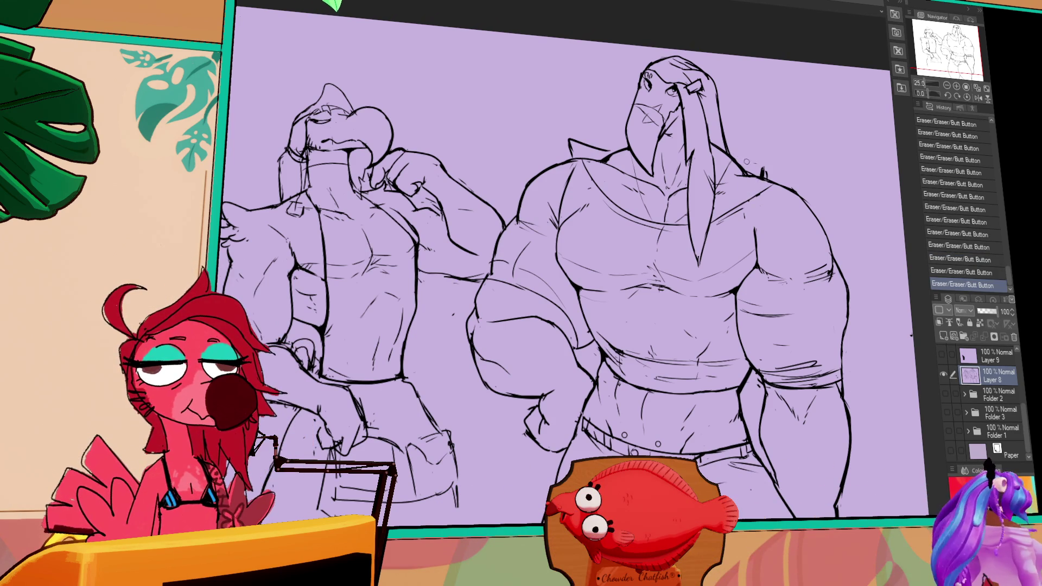
Redraw a small part of the walrus figure's shoulder line.
{"action": "left_click_drag", "start_coordinate": [743, 122], "coordinate": [769, 143]}
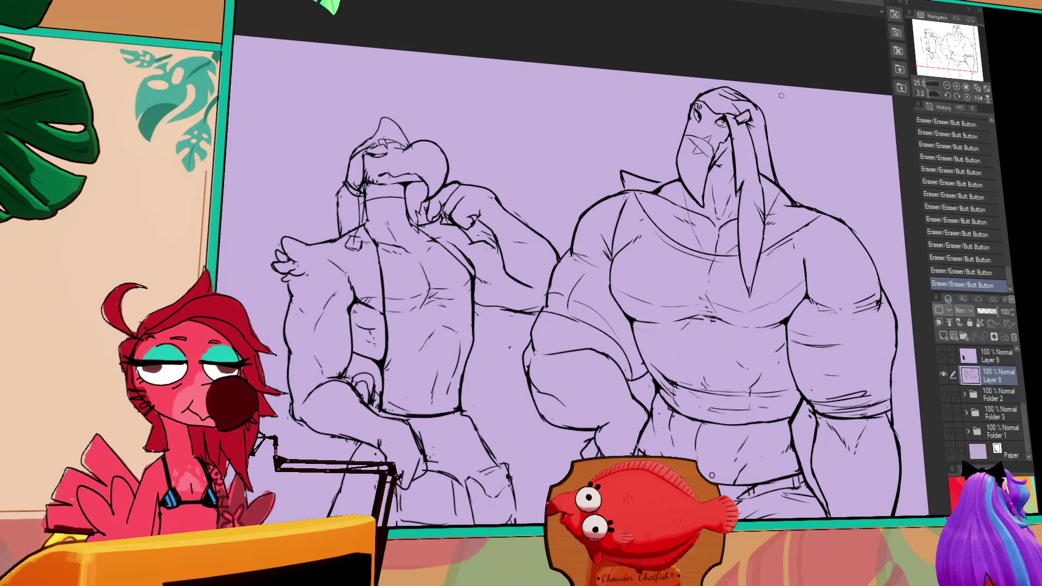
{"action": "left_click_drag", "start_coordinate": [733, 195], "coordinate": [695, 244]}
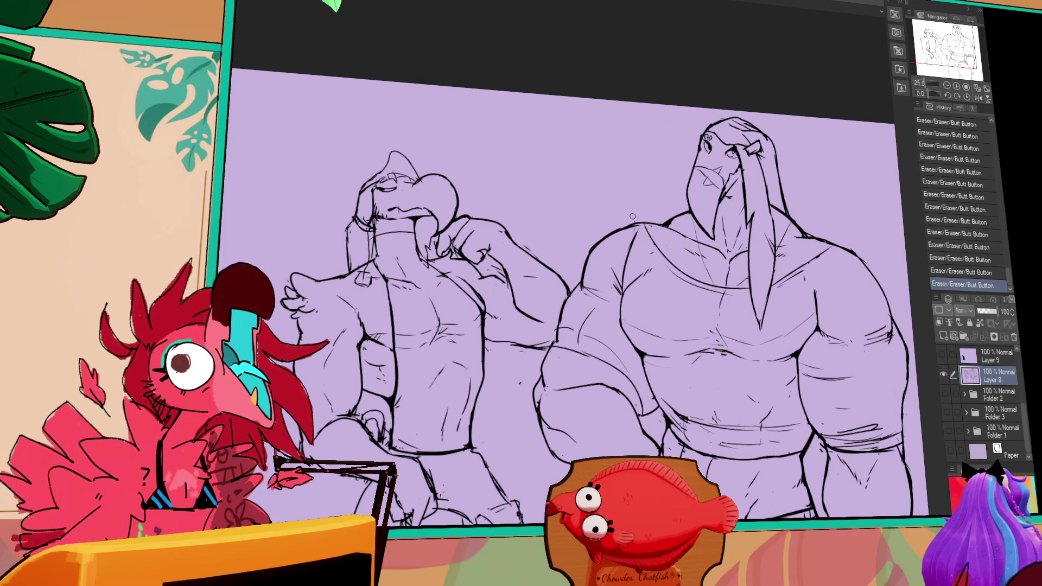
{"action": "mouse_move", "coordinate": [632, 224]}
{"action": "left_mouse_down"}
{"action": "mouse_move", "coordinate": [646, 224]}
{"action": "mouse_move", "coordinate": [633, 213]}
{"action": "mouse_move", "coordinate": [616, 218]}
{"action": "mouse_move", "coordinate": [669, 216]}
{"action": "left_mouse_up"}
{"action": "left_click_drag", "start_coordinate": [650, 215], "coordinate": [669, 213]}
Add small pen strokes and erase a torso mark near the walrus figure's navel.
{"action": "left_click_drag", "start_coordinate": [816, 235], "coordinate": [782, 175]}
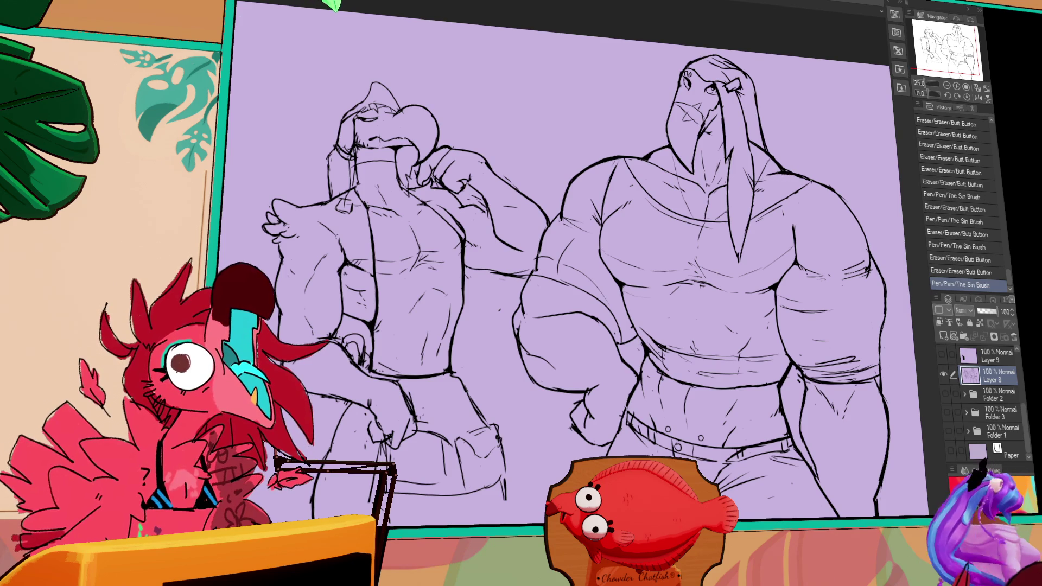
{"action": "scroll", "coordinate": [795, 243], "scroll_direction": "down", "scroll_amount": 2}
{"action": "left_click_drag", "start_coordinate": [795, 242], "coordinate": [777, 188]}
{"action": "left_click_drag", "start_coordinate": [705, 222], "coordinate": [719, 221]}
{"action": "left_click_drag", "start_coordinate": [671, 256], "coordinate": [677, 265]}
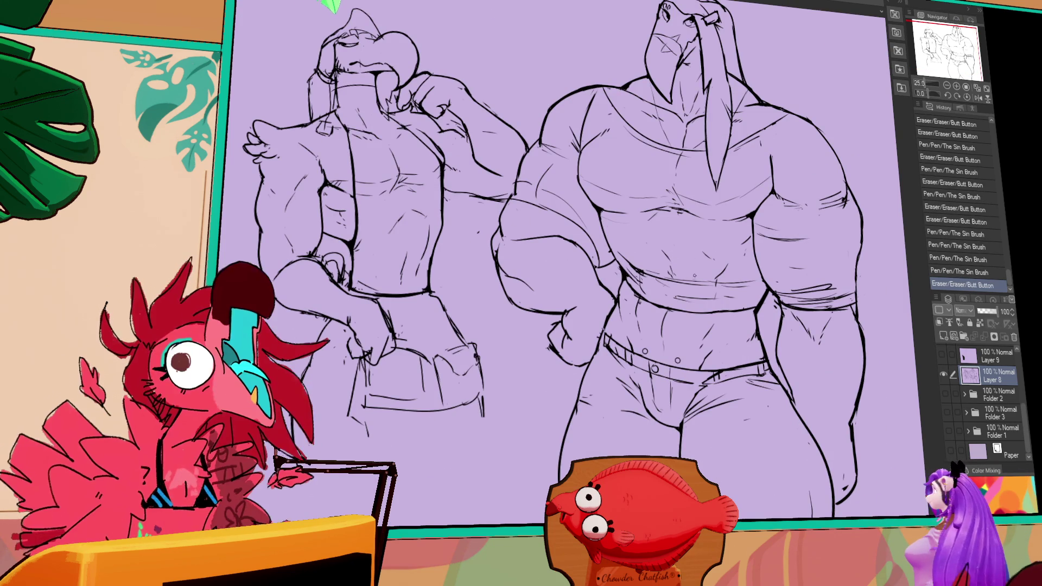
{"action": "mouse_move", "coordinate": [664, 250]}
{"action": "left_mouse_down"}
{"action": "mouse_move", "coordinate": [677, 271]}
{"action": "mouse_move", "coordinate": [672, 263]}
{"action": "left_mouse_up"}
Ink small strokes on the walrus figure's chest, undoing a stray stroke near the belt.
{"action": "left_click_drag", "start_coordinate": [788, 247], "coordinate": [794, 254]}
{"action": "left_click_drag", "start_coordinate": [780, 231], "coordinate": [787, 238]}
{"action": "left_click_drag", "start_coordinate": [752, 195], "coordinate": [754, 198]}
{"action": "left_click_drag", "start_coordinate": [782, 239], "coordinate": [781, 235]}
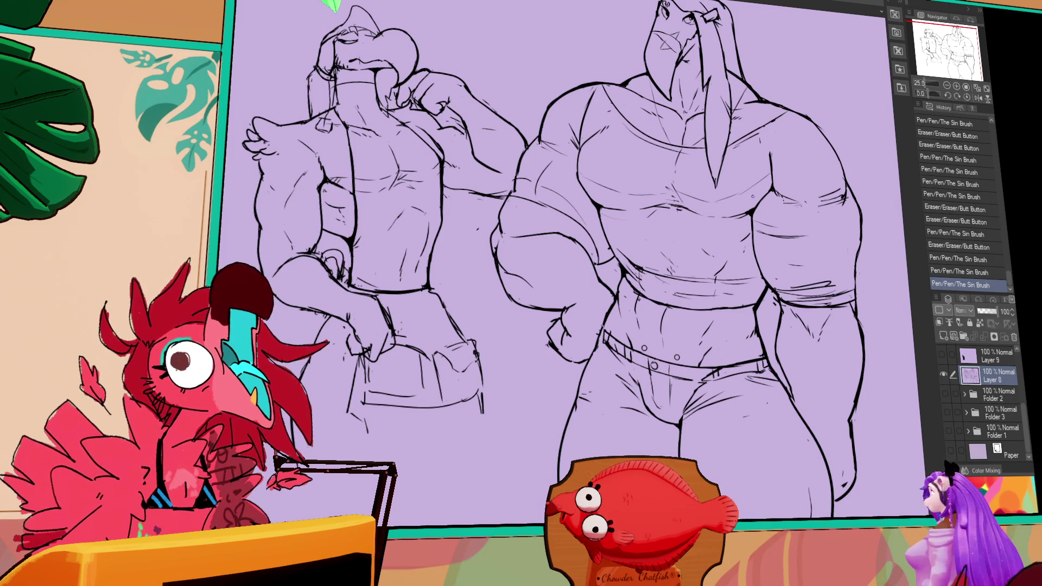
{"action": "mouse_move", "coordinate": [719, 326]}
{"action": "left_mouse_down"}
{"action": "mouse_move", "coordinate": [721, 301]}
{"action": "mouse_move", "coordinate": [707, 337]}
{"action": "mouse_move", "coordinate": [723, 333]}
{"action": "left_mouse_up"}
{"action": "key", "text": "ctrl+z"}
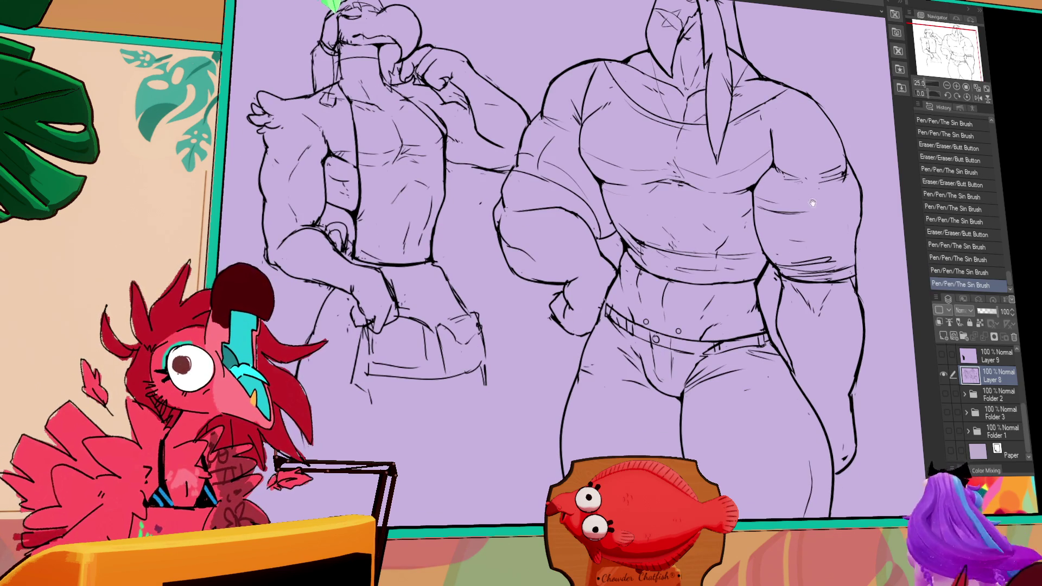
{"action": "mouse_move", "coordinate": [745, 174]}
{"action": "left_mouse_down"}
{"action": "mouse_move", "coordinate": [763, 200]}
{"action": "mouse_move", "coordinate": [747, 210]}
{"action": "left_mouse_up"}
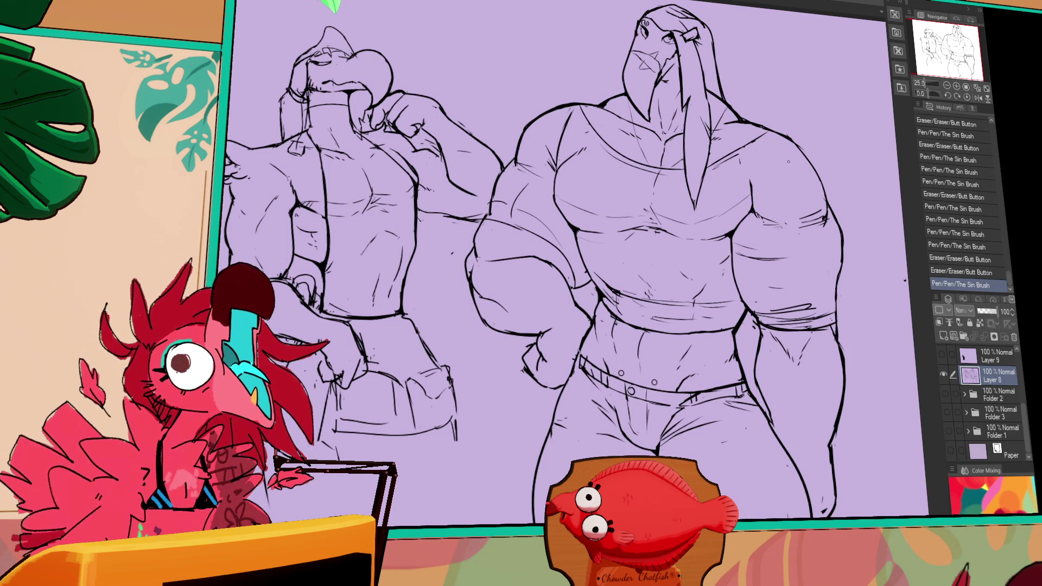
Erase and touch up small strokes on the walrus figure's belly.
{"action": "left_click_drag", "start_coordinate": [761, 242], "coordinate": [761, 247]}
{"action": "mouse_move", "coordinate": [723, 280]}
{"action": "left_mouse_down"}
{"action": "mouse_move", "coordinate": [683, 288]}
{"action": "mouse_move", "coordinate": [665, 277]}
{"action": "left_mouse_up"}
{"action": "left_click_drag", "start_coordinate": [660, 272], "coordinate": [692, 296]}
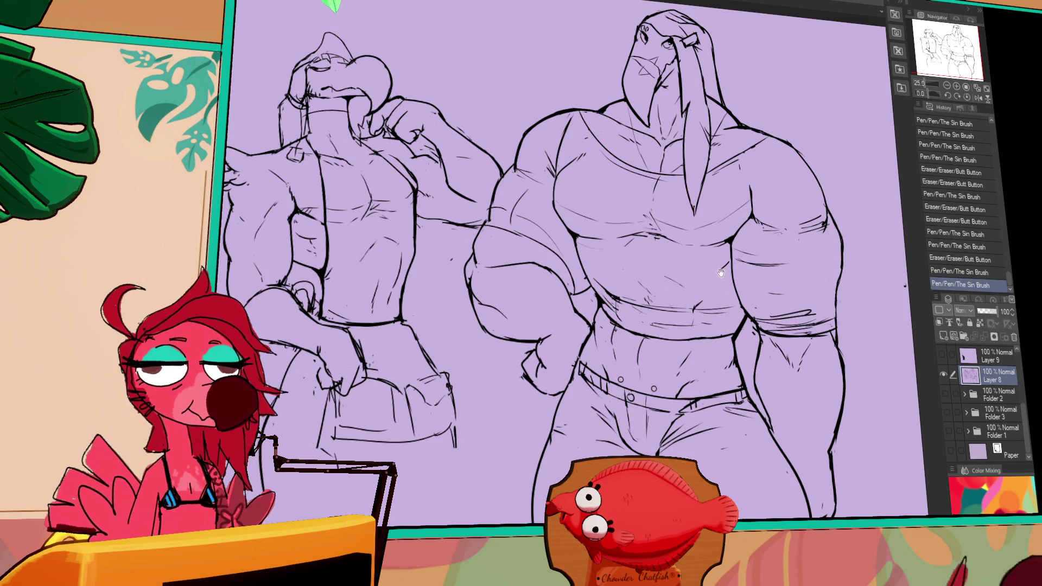
{"action": "left_click_drag", "start_coordinate": [693, 248], "coordinate": [714, 257]}
{"action": "mouse_move", "coordinate": [842, 189]}
{"action": "left_mouse_down"}
{"action": "mouse_move", "coordinate": [850, 232]}
{"action": "mouse_move", "coordinate": [822, 255]}
{"action": "left_mouse_up"}
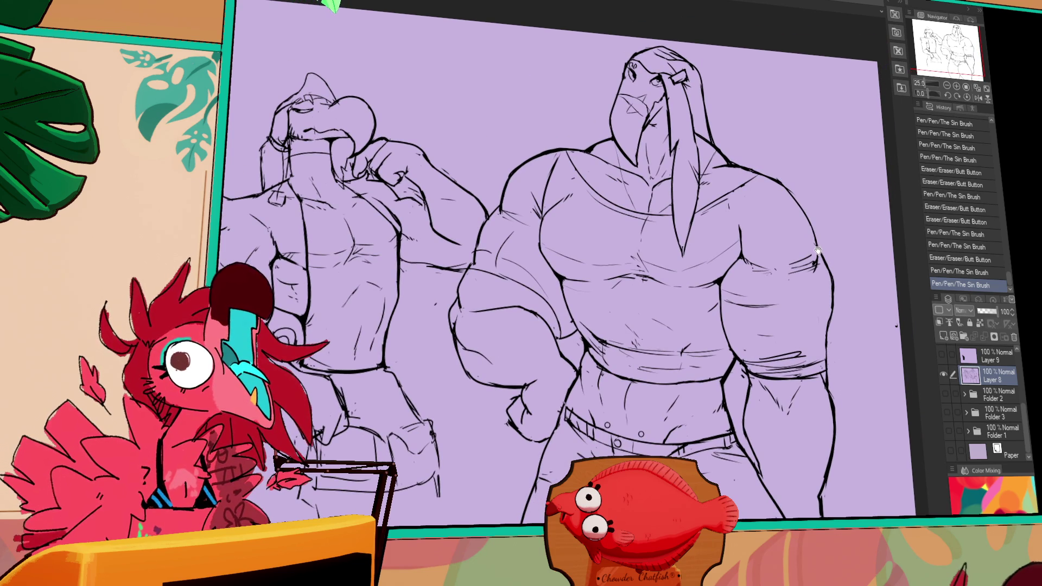
{"action": "left_click_drag", "start_coordinate": [813, 268], "coordinate": [829, 252]}
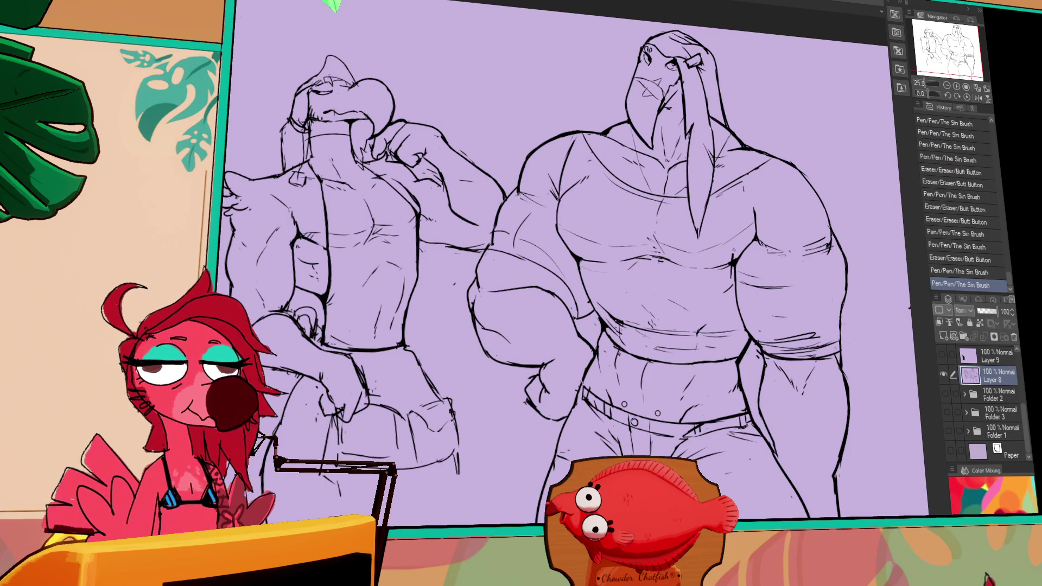
Redraw the small lines on the walrus figure's abdomen, retrying one stroke.
{"action": "left_click_drag", "start_coordinate": [592, 312], "coordinate": [598, 334]}
{"action": "key", "text": "ctrl+z"}
{"action": "left_click_drag", "start_coordinate": [589, 294], "coordinate": [597, 313]}
{"action": "left_click_drag", "start_coordinate": [803, 256], "coordinate": [790, 191]}
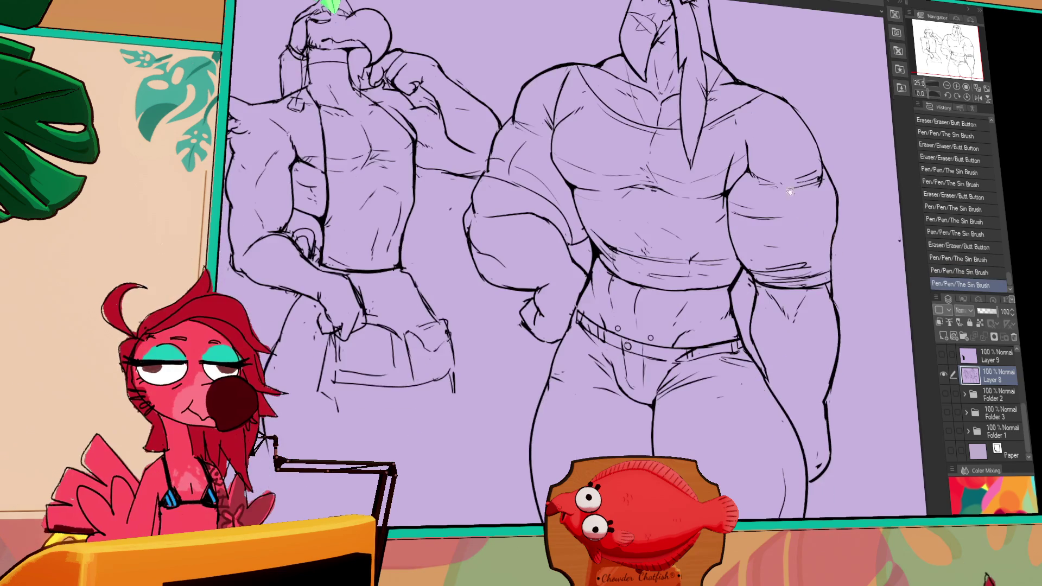
{"action": "left_click_drag", "start_coordinate": [635, 288], "coordinate": [643, 319]}
{"action": "left_click_drag", "start_coordinate": [730, 199], "coordinate": [721, 247]}
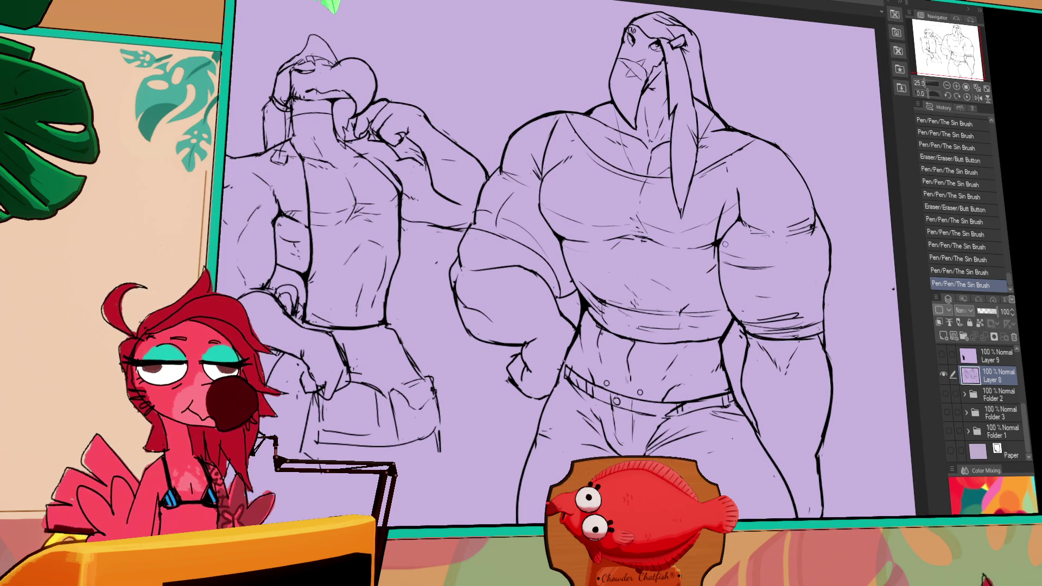
Erase stray line bits on the walrus figure's arm and nudge the selected belt circle.
{"action": "left_click_drag", "start_coordinate": [713, 239], "coordinate": [719, 220]}
{"action": "left_click_drag", "start_coordinate": [725, 209], "coordinate": [711, 217]}
{"action": "mouse_move", "coordinate": [727, 170]}
{"action": "left_mouse_down"}
{"action": "mouse_move", "coordinate": [715, 212]}
{"action": "mouse_move", "coordinate": [729, 241]}
{"action": "left_mouse_up"}
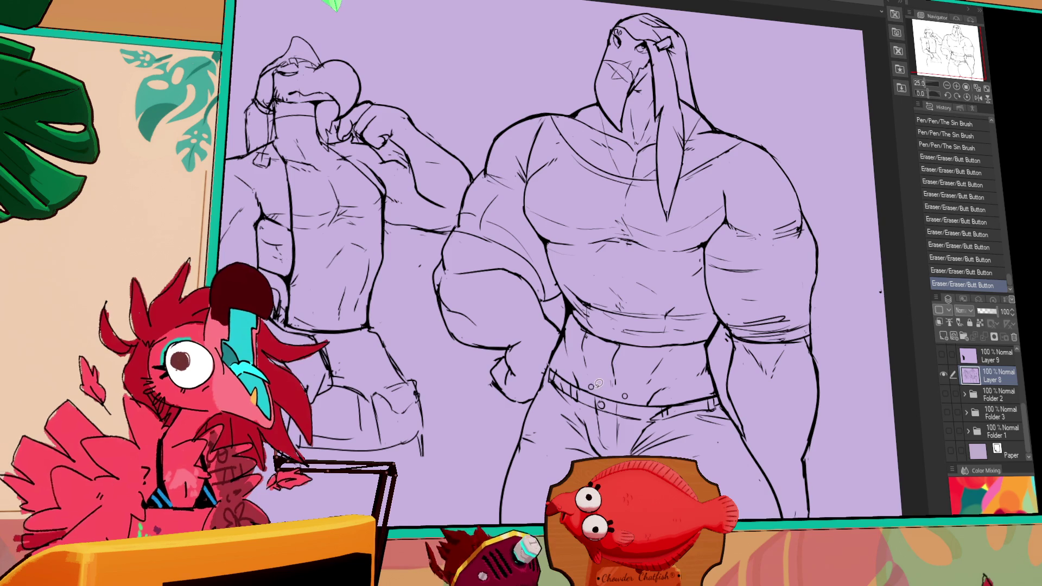
{"action": "mouse_move", "coordinate": [587, 379]}
{"action": "left_mouse_down"}
{"action": "mouse_move", "coordinate": [638, 404]}
{"action": "mouse_move", "coordinate": [629, 392]}
{"action": "left_mouse_up"}
Drop the selection and erase the small circle on the walrus figure's belt.
{"action": "key", "text": "ctrl+d"}
{"action": "key", "text": "ctrl+d"}
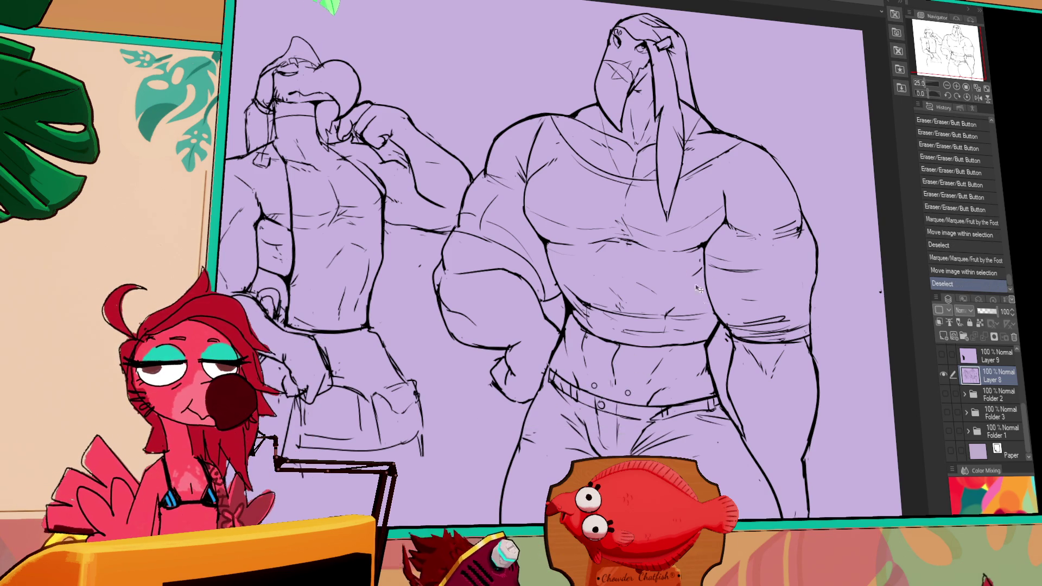
{"action": "scroll", "coordinate": [699, 288], "scroll_direction": "down", "scroll_amount": 2}
{"action": "left_click_drag", "start_coordinate": [612, 350], "coordinate": [637, 333]}
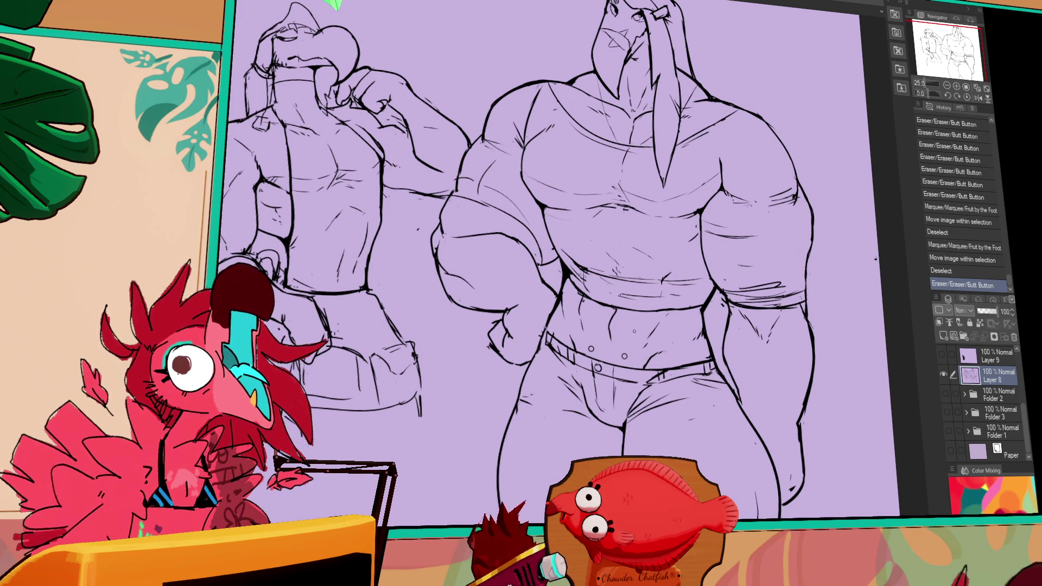
{"action": "mouse_move", "coordinate": [639, 333]}
{"action": "left_mouse_down"}
{"action": "mouse_move", "coordinate": [612, 320]}
{"action": "mouse_move", "coordinate": [608, 341]}
{"action": "mouse_move", "coordinate": [608, 331]}
{"action": "left_mouse_up"}
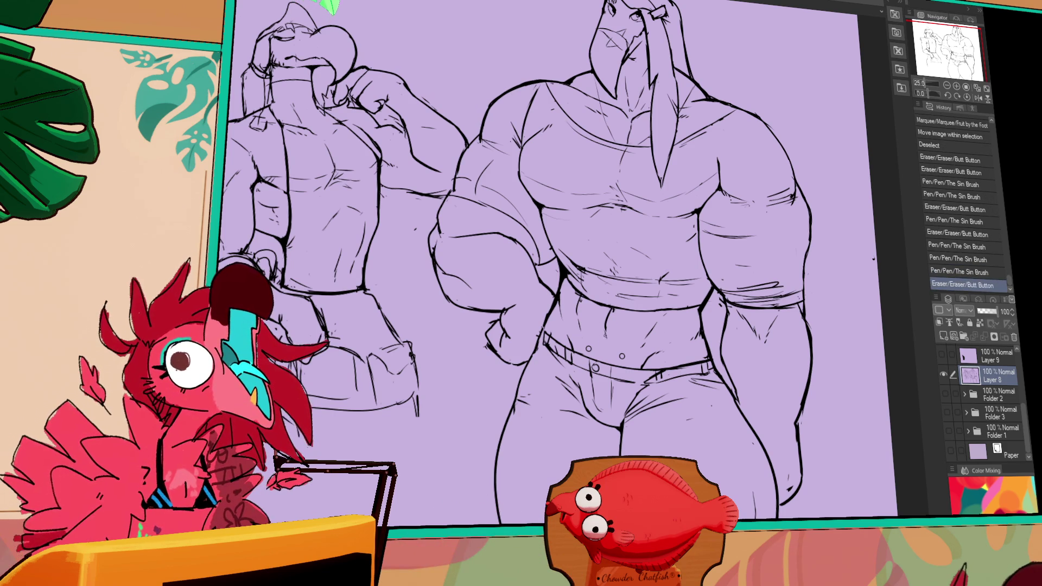
Erase and rework the small marks around the walrus figure's belt.
{"action": "left_click_drag", "start_coordinate": [658, 294], "coordinate": [664, 299]}
{"action": "mouse_move", "coordinate": [615, 320]}
{"action": "left_mouse_down"}
{"action": "mouse_move", "coordinate": [618, 329]}
{"action": "mouse_move", "coordinate": [584, 339]}
{"action": "left_mouse_up"}
{"action": "key", "text": "ctrl+z"}
{"action": "key", "text": "ctrl+y"}
{"action": "left_click_drag", "start_coordinate": [570, 320], "coordinate": [576, 325]}
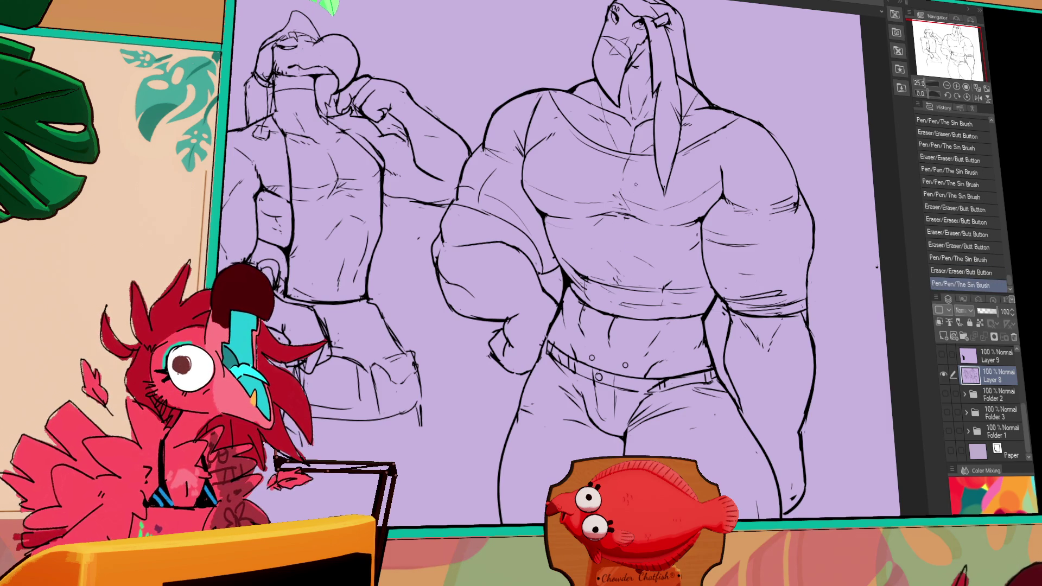
{"action": "left_click_drag", "start_coordinate": [573, 317], "coordinate": [590, 333]}
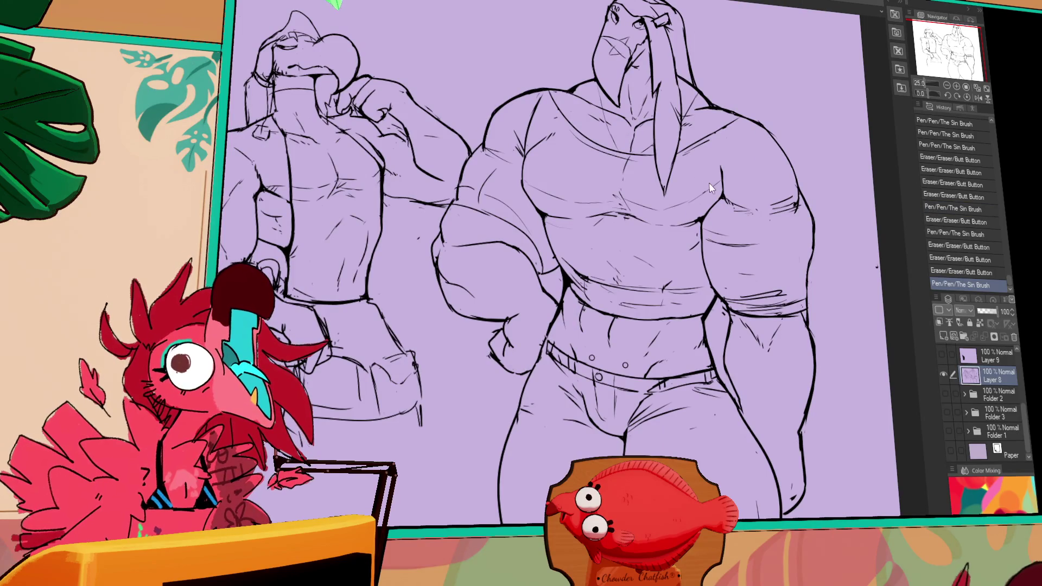
Place a small touch-up mark and erase part of the belt line.
{"action": "mouse_move", "coordinate": [609, 301]}
{"action": "left_mouse_down"}
{"action": "mouse_move", "coordinate": [641, 324]}
{"action": "mouse_move", "coordinate": [634, 365]}
{"action": "left_mouse_up"}
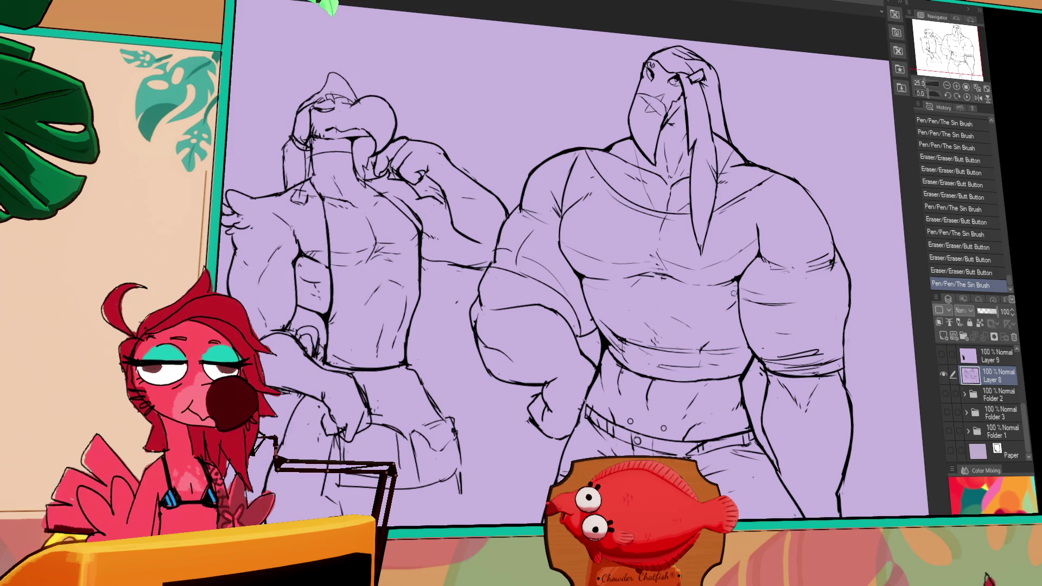
{"action": "left_click", "coordinate": [752, 283]}
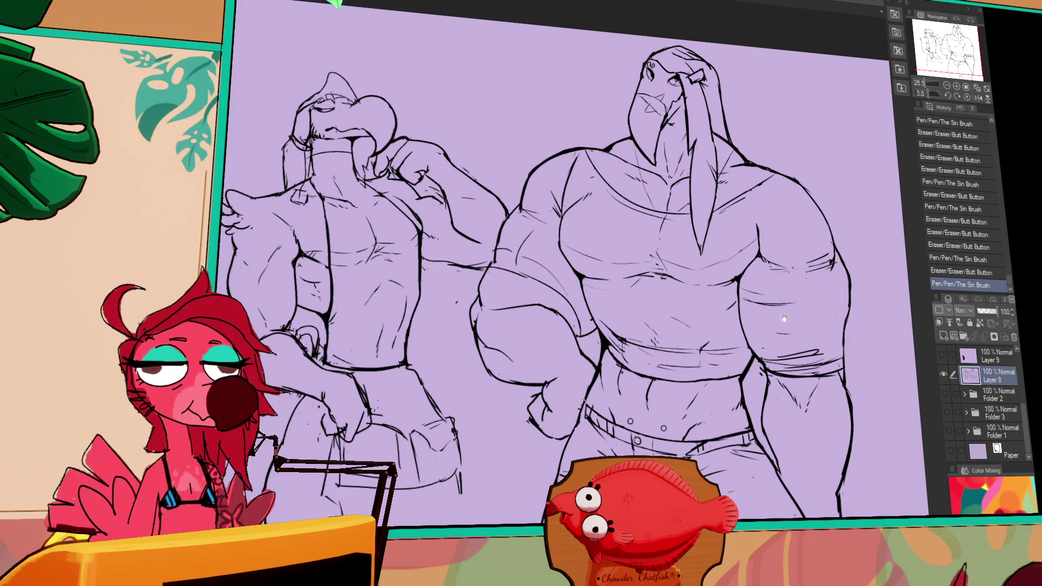
{"action": "left_click_drag", "start_coordinate": [784, 319], "coordinate": [775, 272]}
{"action": "mouse_move", "coordinate": [731, 383]}
{"action": "left_mouse_down"}
{"action": "mouse_move", "coordinate": [742, 373]}
{"action": "mouse_move", "coordinate": [731, 354]}
{"action": "left_mouse_up"}
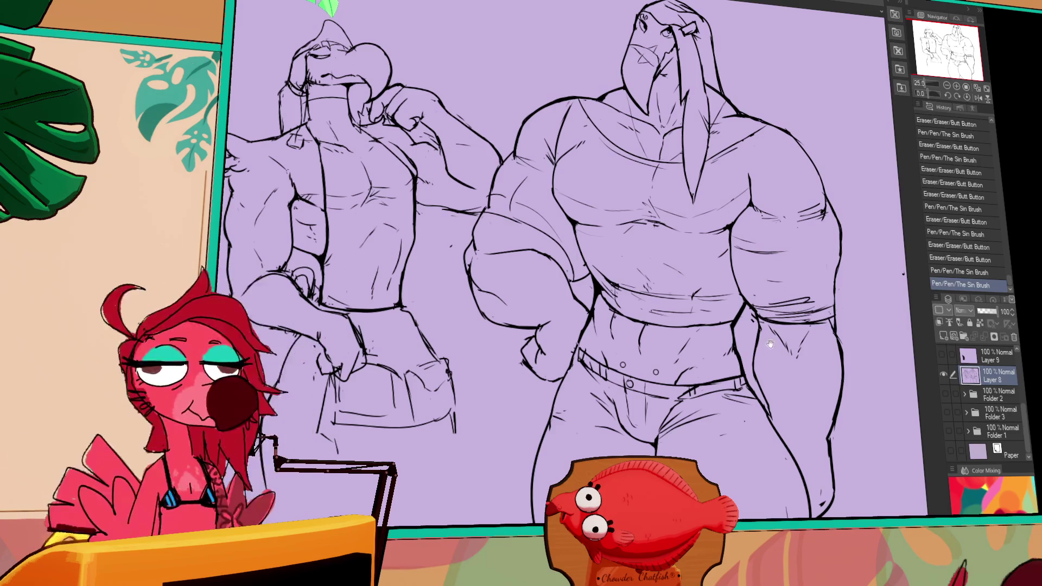
{"action": "left_click_drag", "start_coordinate": [901, 271], "coordinate": [905, 274]}
{"action": "left_click_drag", "start_coordinate": [901, 272], "coordinate": [904, 274]}
{"action": "left_click_drag", "start_coordinate": [806, 360], "coordinate": [788, 360]}
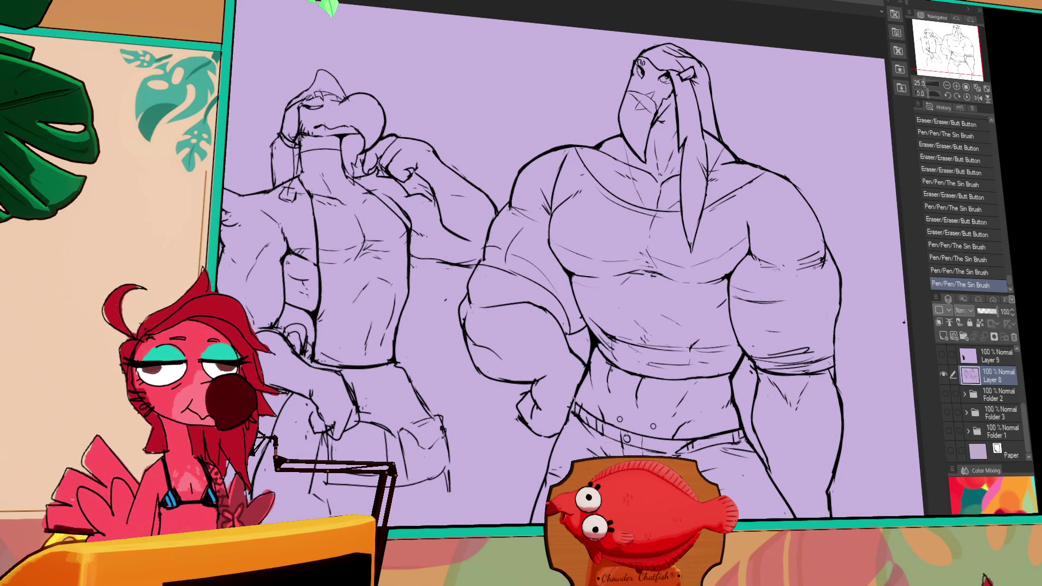
Draw band lines across the right character's bicep, comparing versions with undo and redo.
{"action": "mouse_move", "coordinate": [826, 253]}
{"action": "left_mouse_down"}
{"action": "mouse_move", "coordinate": [798, 287]}
{"action": "mouse_move", "coordinate": [833, 266]}
{"action": "mouse_move", "coordinate": [831, 301]}
{"action": "left_mouse_up"}
{"action": "key", "text": "ctrl+z"}
{"action": "key", "text": "ctrl+y"}
{"action": "key", "text": "ctrl+z"}
{"action": "key", "text": "ctrl+y"}
{"action": "key", "text": "ctrl+z"}
{"action": "mouse_move", "coordinate": [831, 264]}
{"action": "left_mouse_down"}
{"action": "mouse_move", "coordinate": [781, 296]}
{"action": "mouse_move", "coordinate": [839, 290]}
{"action": "left_mouse_up"}
{"action": "key", "text": "ctrl+z"}
Try a looped stroke and a small oval mark on the right bicep, undoing to compare.
{"action": "key", "text": "ctrl+z"}
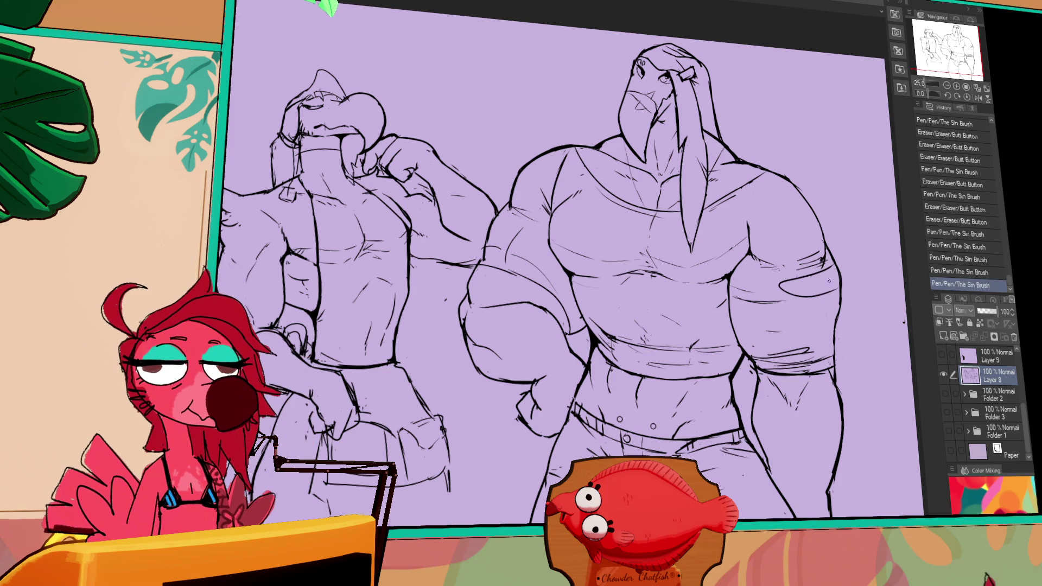
{"action": "left_click_drag", "start_coordinate": [776, 299], "coordinate": [770, 297]}
{"action": "key", "text": "ctrl+z"}
{"action": "key", "text": "ctrl+y"}
{"action": "key", "text": "ctrl+z"}
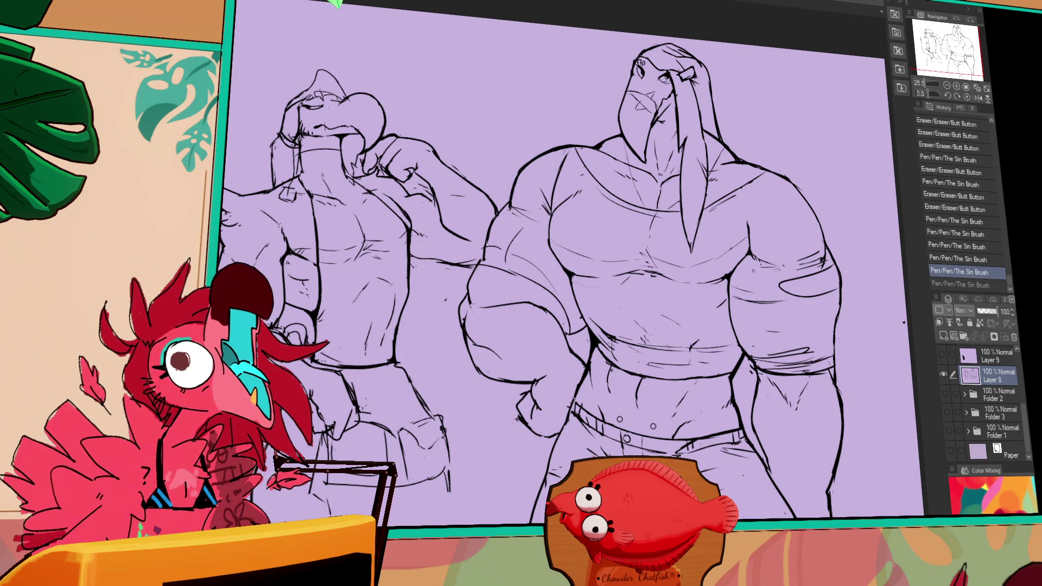
{"action": "key", "text": "ctrl+y"}
{"action": "key", "text": "ctrl+z"}
{"action": "mouse_move", "coordinate": [772, 301]}
{"action": "left_mouse_down"}
{"action": "mouse_move", "coordinate": [809, 308]}
{"action": "mouse_move", "coordinate": [733, 294]}
{"action": "mouse_move", "coordinate": [830, 298]}
{"action": "left_mouse_up"}
{"action": "key", "text": "ctrl+z"}
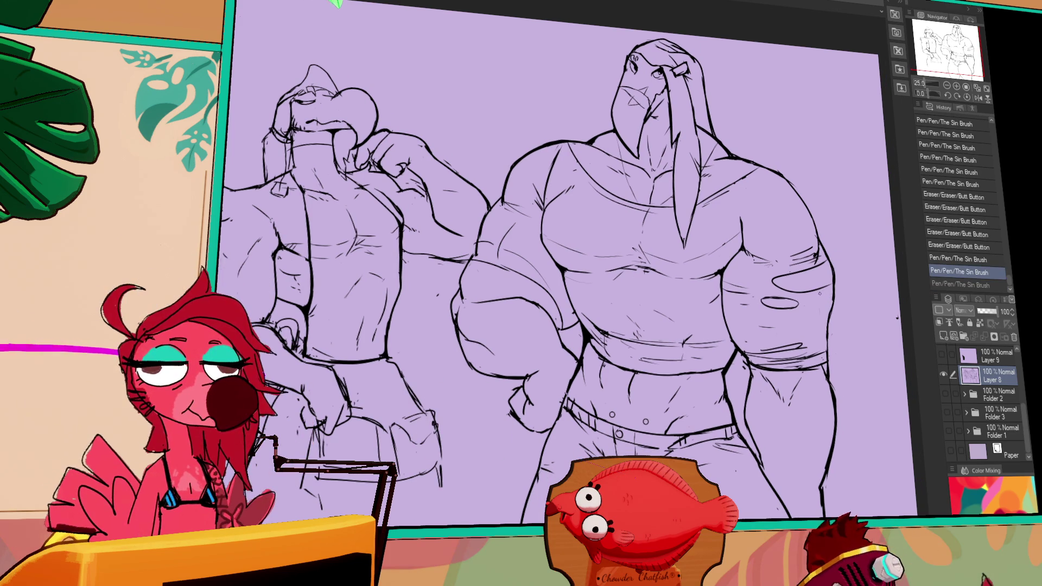
{"action": "left_click_drag", "start_coordinate": [825, 281], "coordinate": [825, 301]}
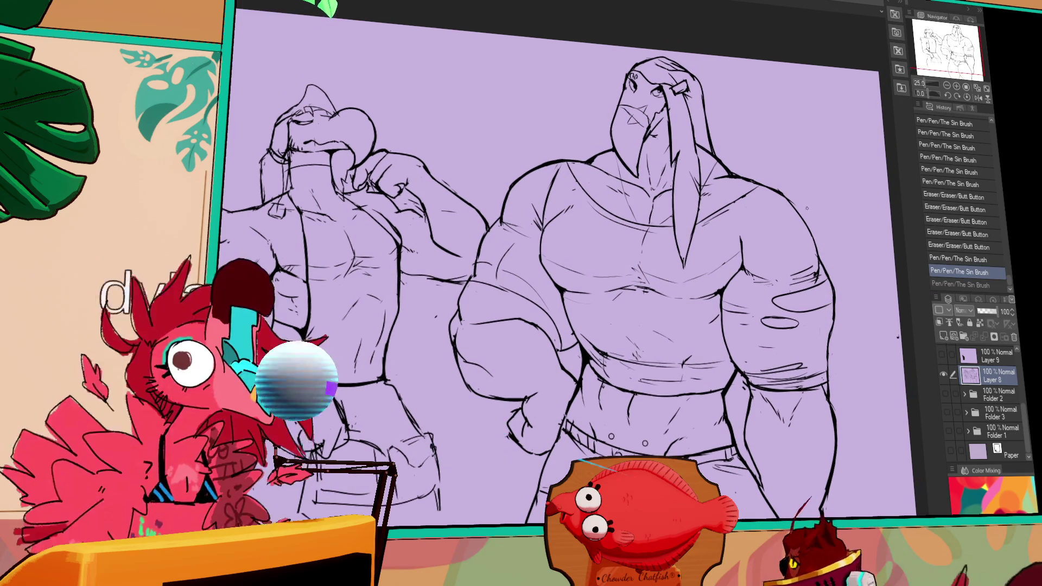
Restore the last arm stroke, then pan and zoom out over the pink bird colour illustration.
{"action": "key", "text": "ctrl+y"}
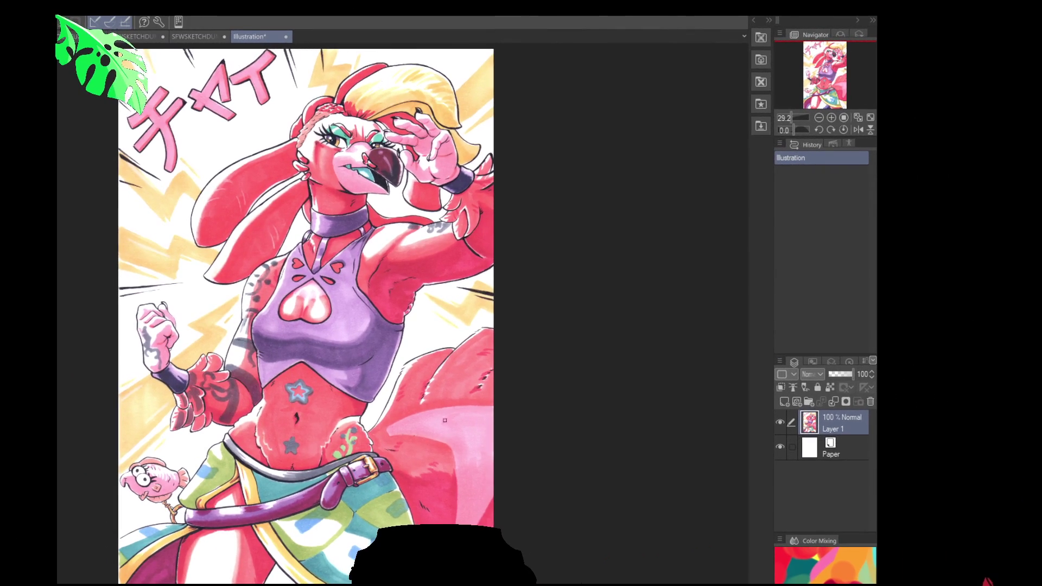
{"action": "mouse_move", "coordinate": [445, 420]}
{"action": "left_mouse_down"}
{"action": "mouse_move", "coordinate": [550, 400]}
{"action": "mouse_move", "coordinate": [547, 392]}
{"action": "left_mouse_up"}
{"action": "scroll", "coordinate": [550, 400], "scroll_direction": "down", "scroll_amount": 1}
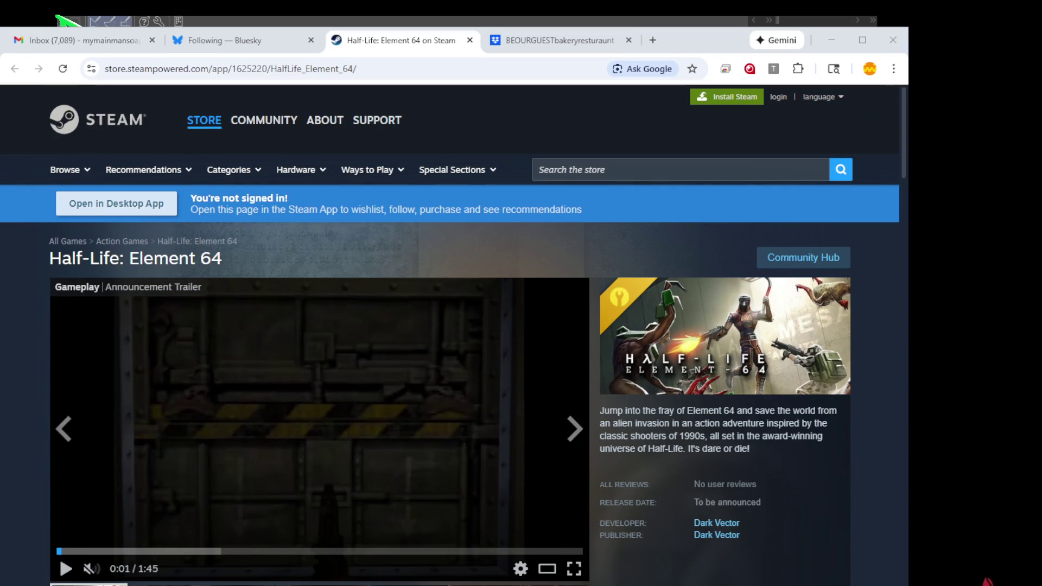
{"action": "left_click", "coordinate": [66, 568]}
{"action": "left_click", "coordinate": [91, 569]}
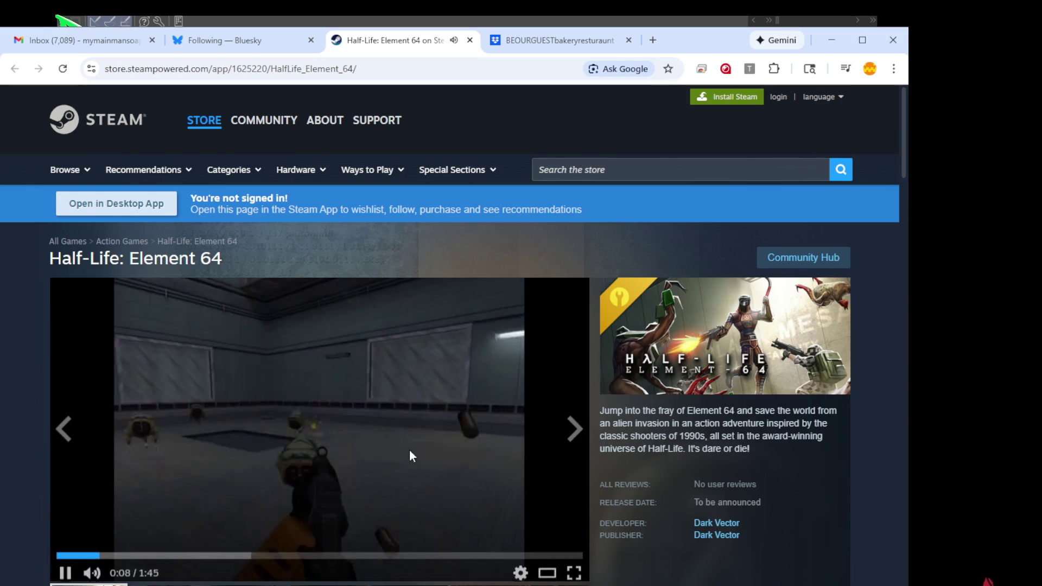
{"action": "scroll", "coordinate": [409, 454], "scroll_direction": "down", "scroll_amount": 1}
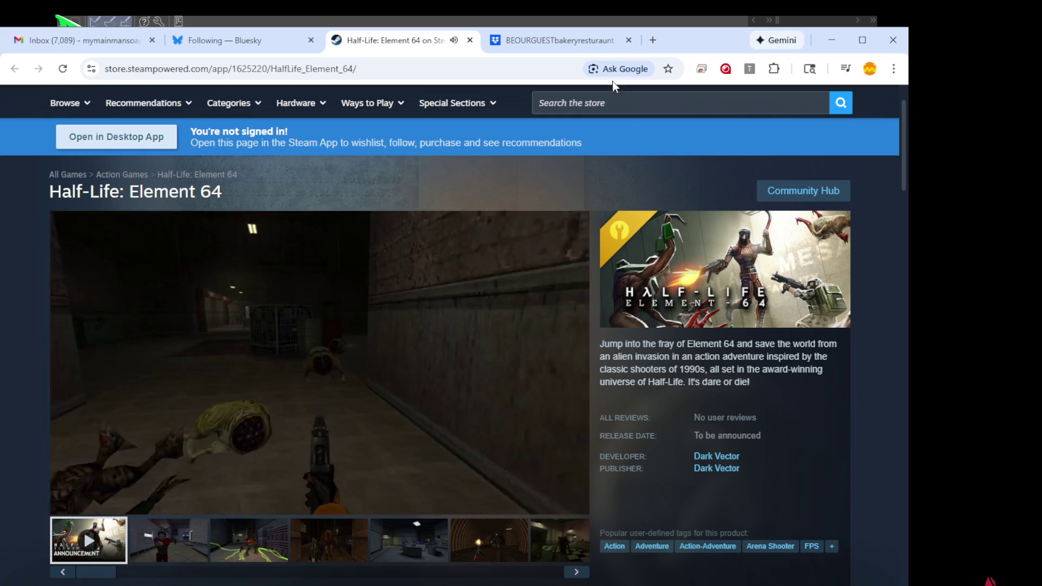
{"action": "left_click", "coordinate": [475, 70]}
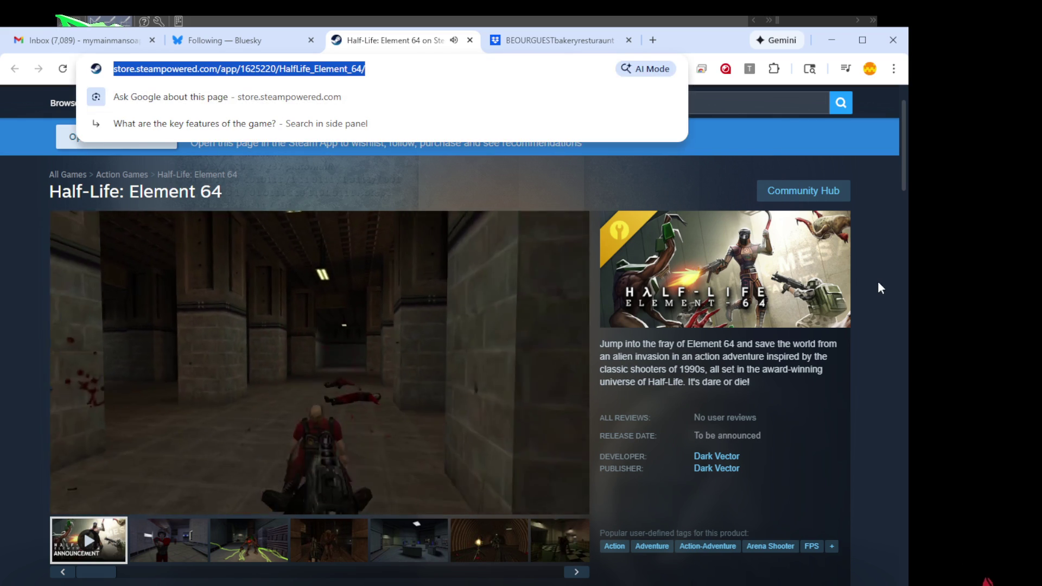
{"action": "left_click", "coordinate": [878, 287]}
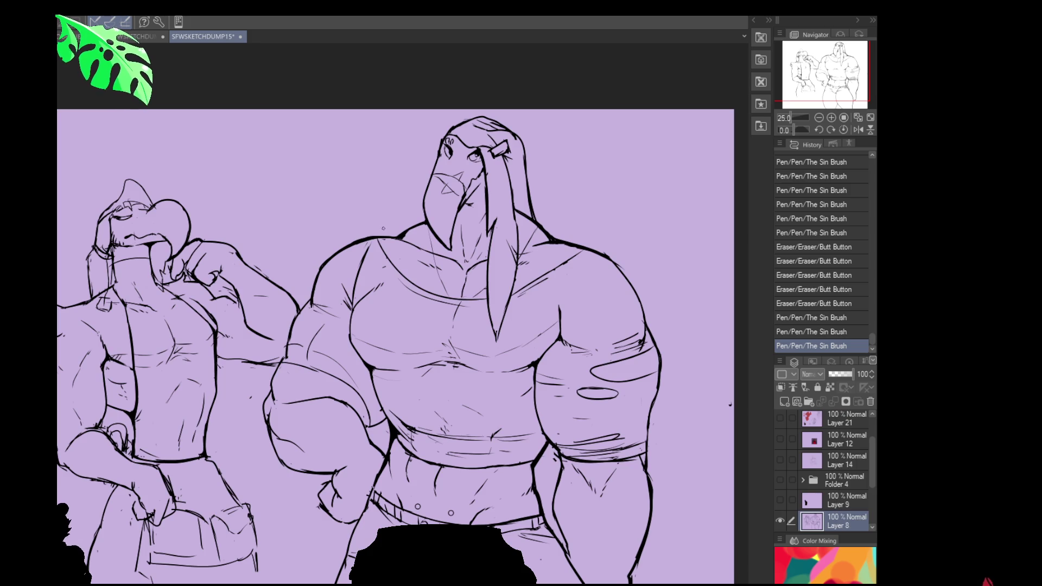
Pan to the left figure and erase a stray line, undoing recent pen strokes.
{"action": "left_click_drag", "start_coordinate": [383, 228], "coordinate": [284, 229]}
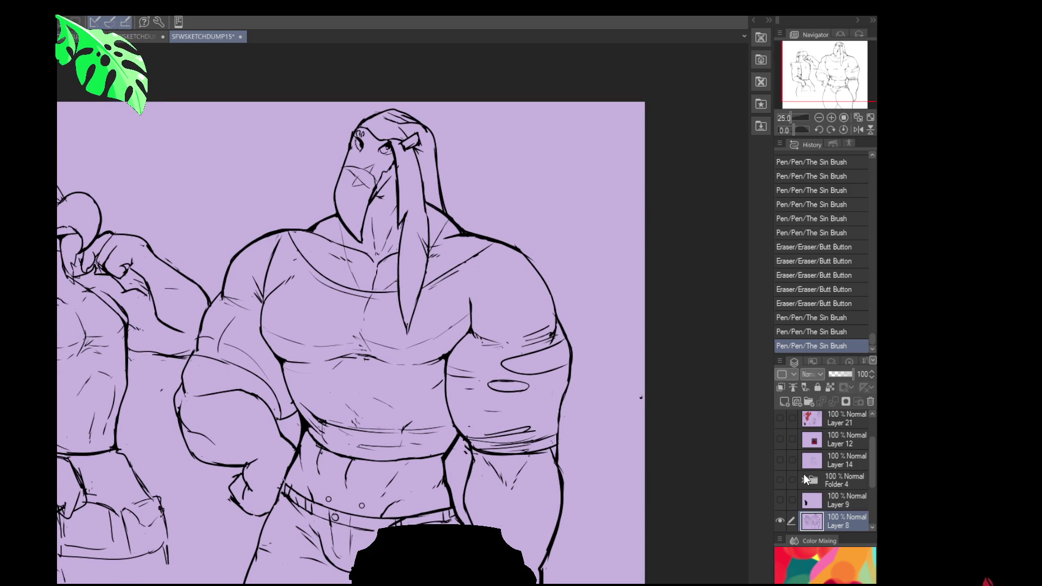
{"action": "left_click_drag", "start_coordinate": [597, 582], "coordinate": [700, 530]}
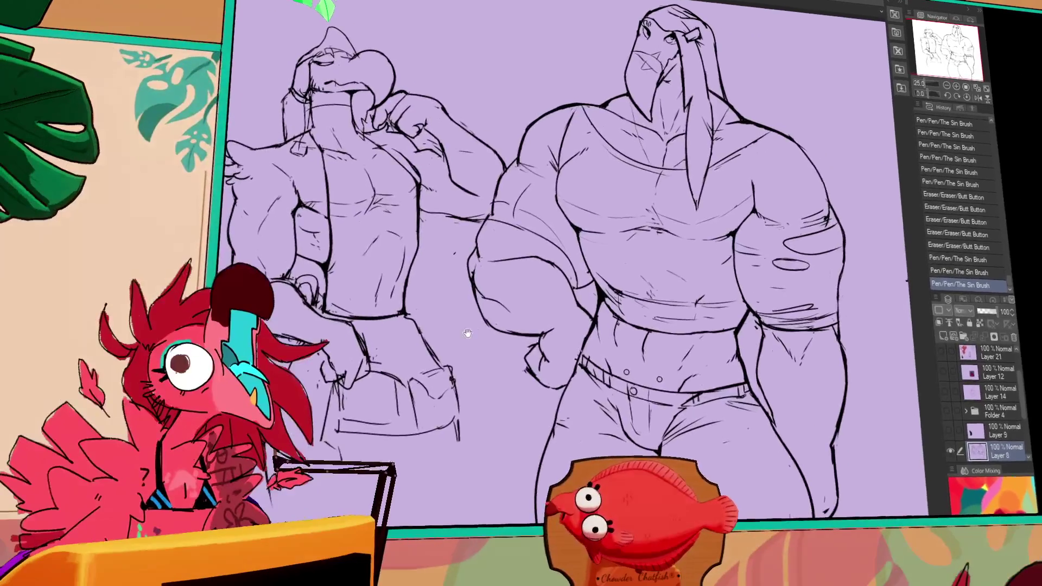
{"action": "key", "text": "ctrl+z"}
{"action": "left_click_drag", "start_coordinate": [492, 418], "coordinate": [523, 374]}
{"action": "left_click_drag", "start_coordinate": [401, 326], "coordinate": [413, 410]}
{"action": "key", "text": "ctrl+z"}
Draw and redraw a curve below the left figure, then erase the stroke near its waist.
{"action": "mouse_move", "coordinate": [407, 312]}
{"action": "left_mouse_down"}
{"action": "mouse_move", "coordinate": [398, 412]}
{"action": "mouse_move", "coordinate": [508, 458]}
{"action": "left_mouse_up"}
{"action": "key", "text": "ctrl+z"}
{"action": "key", "text": "ctrl+z"}
{"action": "mouse_move", "coordinate": [399, 413]}
{"action": "left_mouse_down"}
{"action": "mouse_move", "coordinate": [445, 443]}
{"action": "mouse_move", "coordinate": [519, 424]}
{"action": "left_mouse_up"}
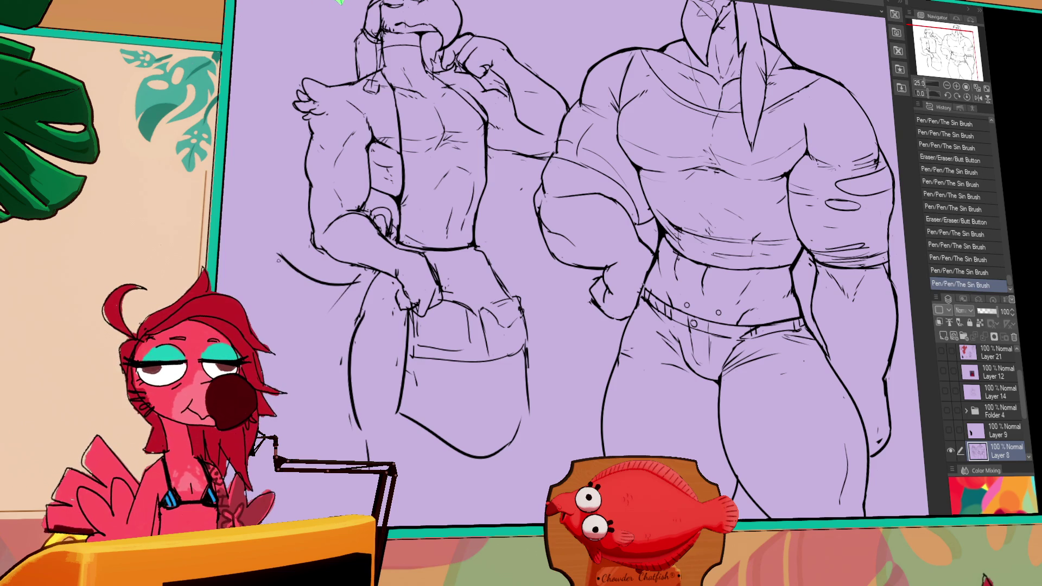
{"action": "key", "text": "ctrl+z"}
{"action": "left_click_drag", "start_coordinate": [313, 289], "coordinate": [350, 283]}
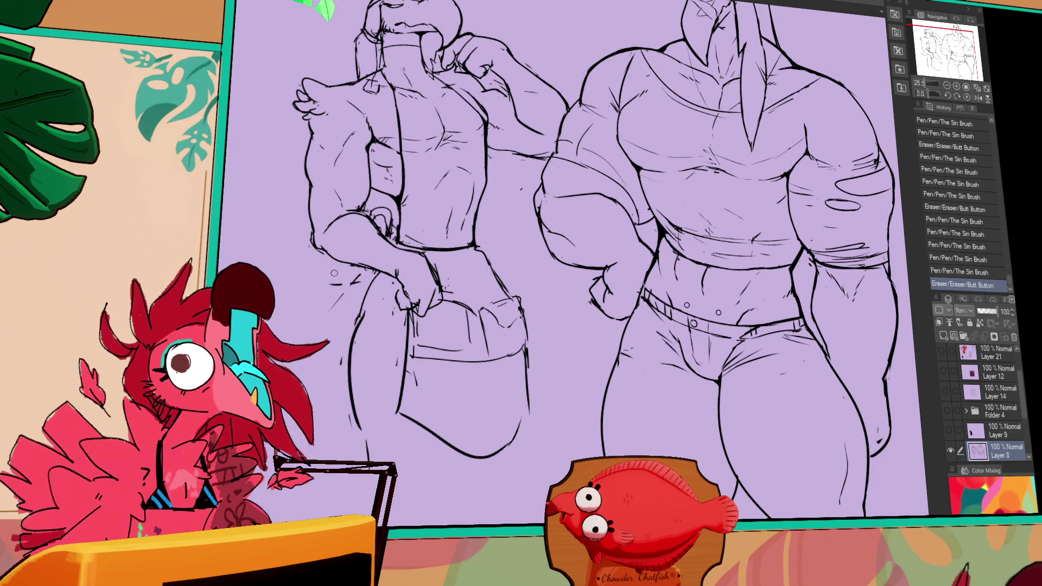
Sketch the rounded tail shape behind the left figure's hip, adding an arc and feather strokes.
{"action": "left_click_drag", "start_coordinate": [324, 226], "coordinate": [298, 275]}
{"action": "mouse_move", "coordinate": [288, 152]}
{"action": "left_mouse_down"}
{"action": "mouse_move", "coordinate": [230, 187]}
{"action": "mouse_move", "coordinate": [237, 143]}
{"action": "left_mouse_up"}
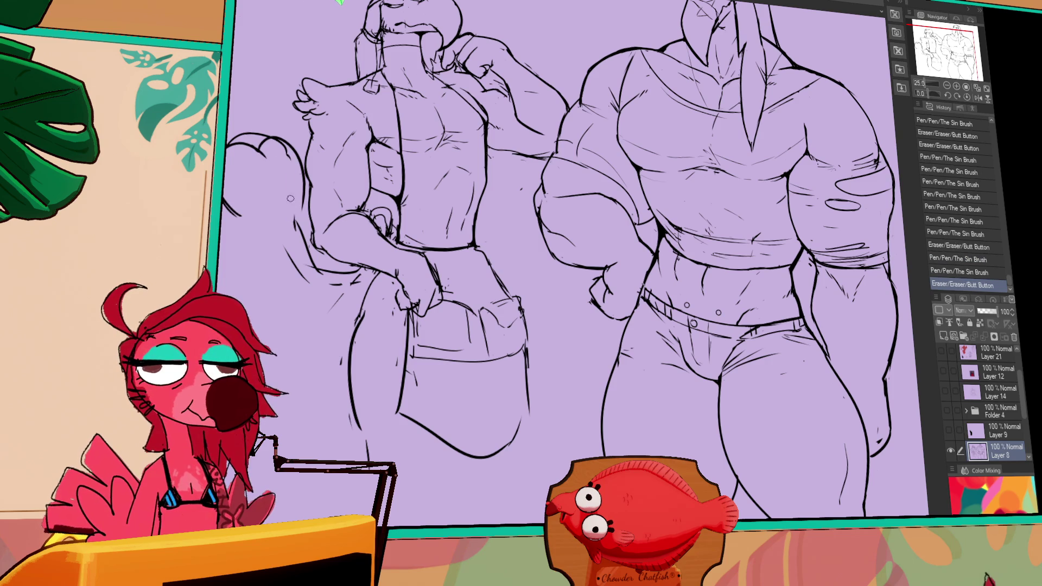
{"action": "left_click_drag", "start_coordinate": [241, 227], "coordinate": [260, 228]}
{"action": "mouse_move", "coordinate": [251, 217]}
{"action": "left_mouse_down"}
{"action": "mouse_move", "coordinate": [302, 225]}
{"action": "mouse_move", "coordinate": [255, 220]}
{"action": "mouse_move", "coordinate": [277, 225]}
{"action": "mouse_move", "coordinate": [273, 254]}
{"action": "left_mouse_up"}
{"action": "left_click_drag", "start_coordinate": [239, 283], "coordinate": [339, 301]}
{"action": "mouse_move", "coordinate": [250, 147]}
{"action": "left_mouse_down"}
{"action": "mouse_move", "coordinate": [266, 157]}
{"action": "mouse_move", "coordinate": [241, 155]}
{"action": "mouse_move", "coordinate": [252, 162]}
{"action": "left_mouse_up"}
{"action": "left_click_drag", "start_coordinate": [247, 157], "coordinate": [256, 163]}
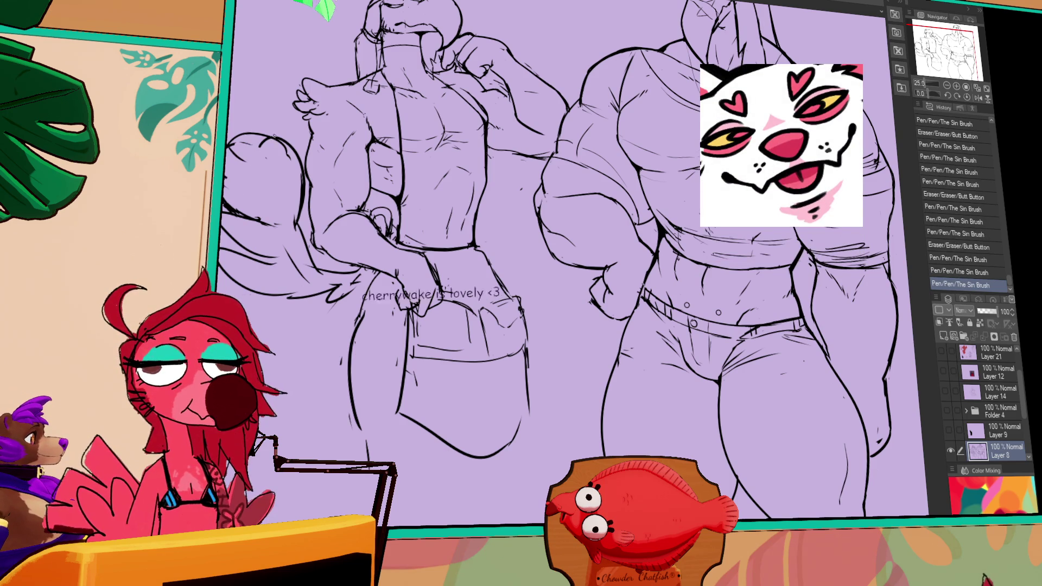
{"action": "left_click_drag", "start_coordinate": [472, 226], "coordinate": [480, 231]}
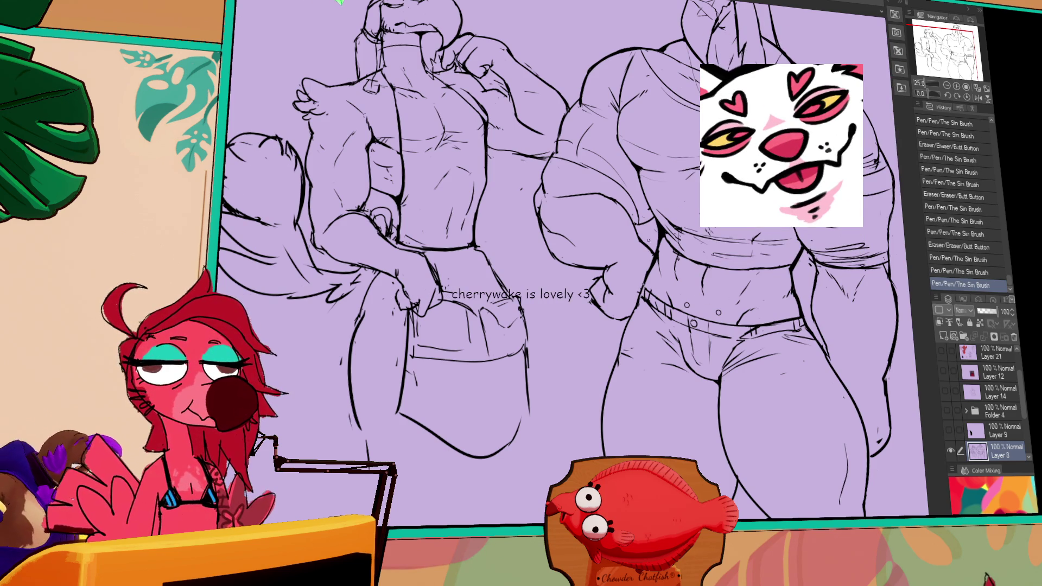
Erase a small stray mark and redraw a short line segment.
{"action": "left_click_drag", "start_coordinate": [649, 307], "coordinate": [648, 300]}
{"action": "left_click_drag", "start_coordinate": [635, 253], "coordinate": [672, 294]}
{"action": "left_click_drag", "start_coordinate": [526, 276], "coordinate": [534, 283]}
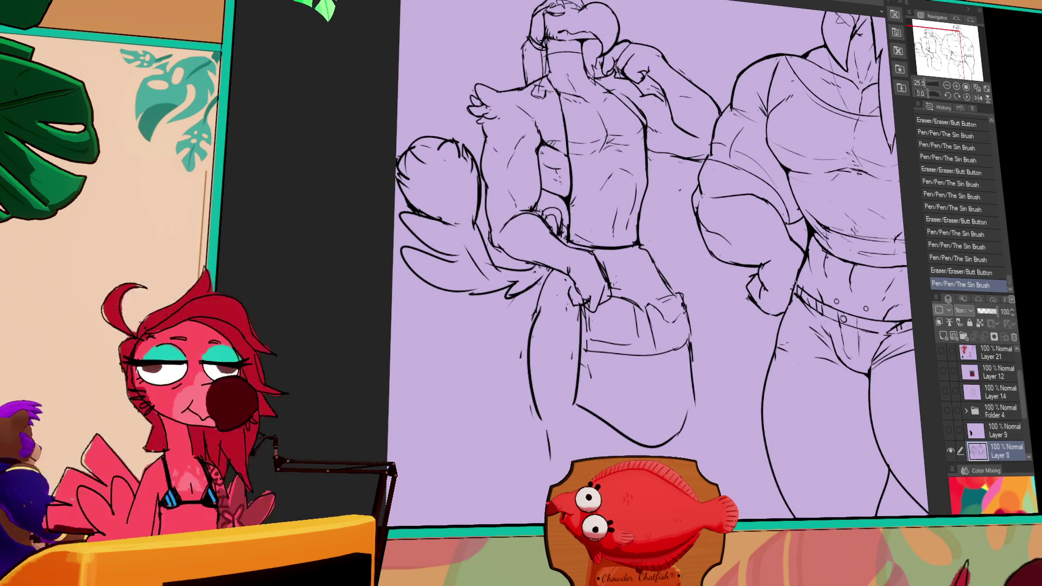
{"action": "mouse_move", "coordinate": [479, 260]}
{"action": "left_mouse_down"}
{"action": "mouse_move", "coordinate": [473, 231]}
{"action": "mouse_move", "coordinate": [530, 270]}
{"action": "left_mouse_up"}
Refine small line details on the left figure, erasing excess bits of line.
{"action": "mouse_move", "coordinate": [703, 212]}
{"action": "left_mouse_down"}
{"action": "mouse_move", "coordinate": [666, 210]}
{"action": "mouse_move", "coordinate": [666, 238]}
{"action": "left_mouse_up"}
{"action": "mouse_move", "coordinate": [491, 361]}
{"action": "left_mouse_down"}
{"action": "mouse_move", "coordinate": [468, 343]}
{"action": "mouse_move", "coordinate": [493, 383]}
{"action": "mouse_move", "coordinate": [478, 407]}
{"action": "mouse_move", "coordinate": [496, 377]}
{"action": "left_mouse_up"}
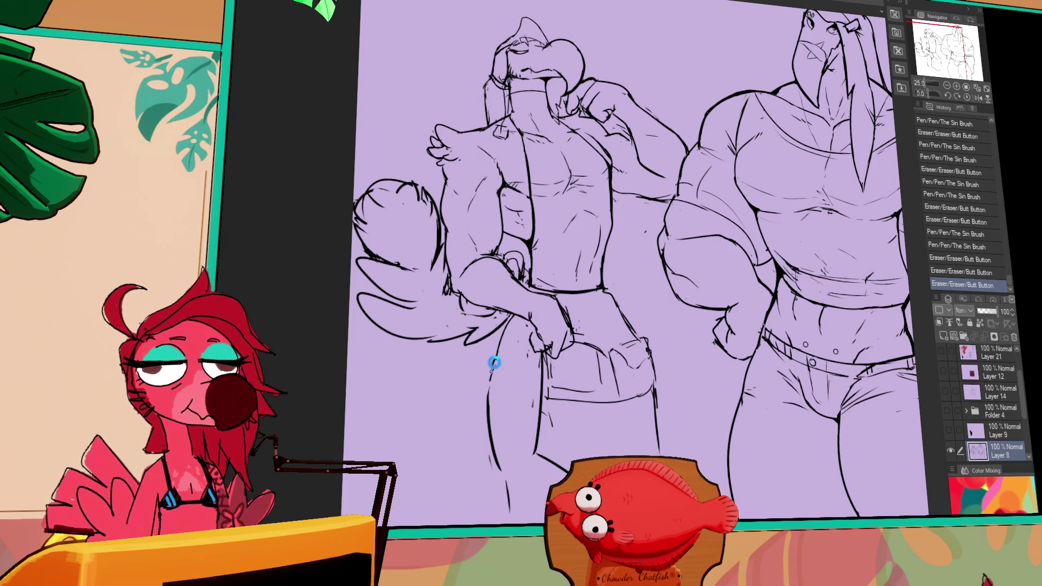
{"action": "left_click_drag", "start_coordinate": [641, 323], "coordinate": [635, 304]}
{"action": "mouse_move", "coordinate": [485, 363]}
{"action": "left_mouse_down"}
{"action": "mouse_move", "coordinate": [494, 372]}
{"action": "mouse_move", "coordinate": [486, 355]}
{"action": "left_mouse_up"}
{"action": "left_click_drag", "start_coordinate": [486, 341], "coordinate": [483, 373]}
{"action": "left_click_drag", "start_coordinate": [511, 318], "coordinate": [517, 308]}
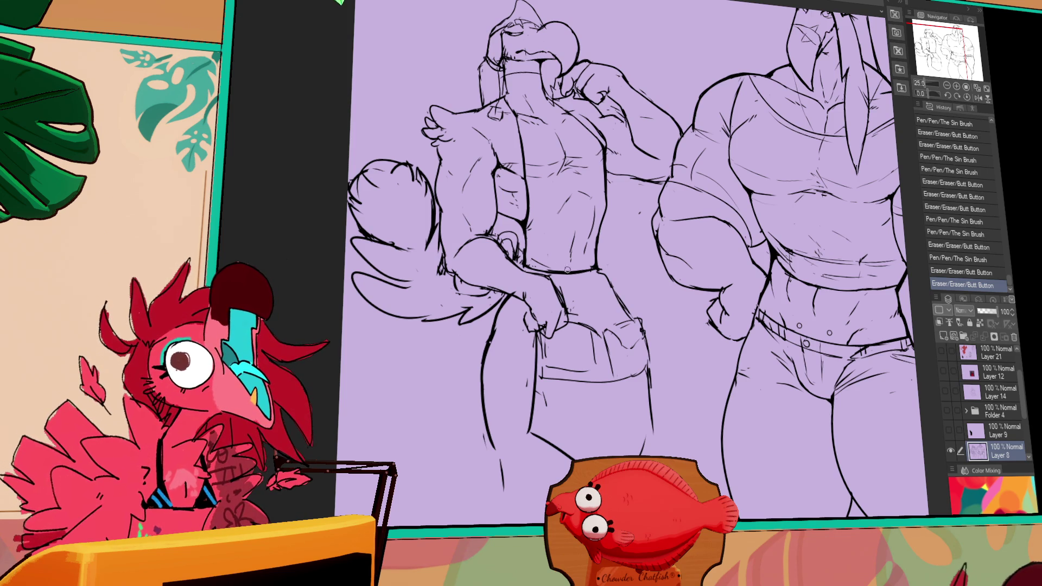
{"action": "left_click_drag", "start_coordinate": [527, 306], "coordinate": [535, 308]}
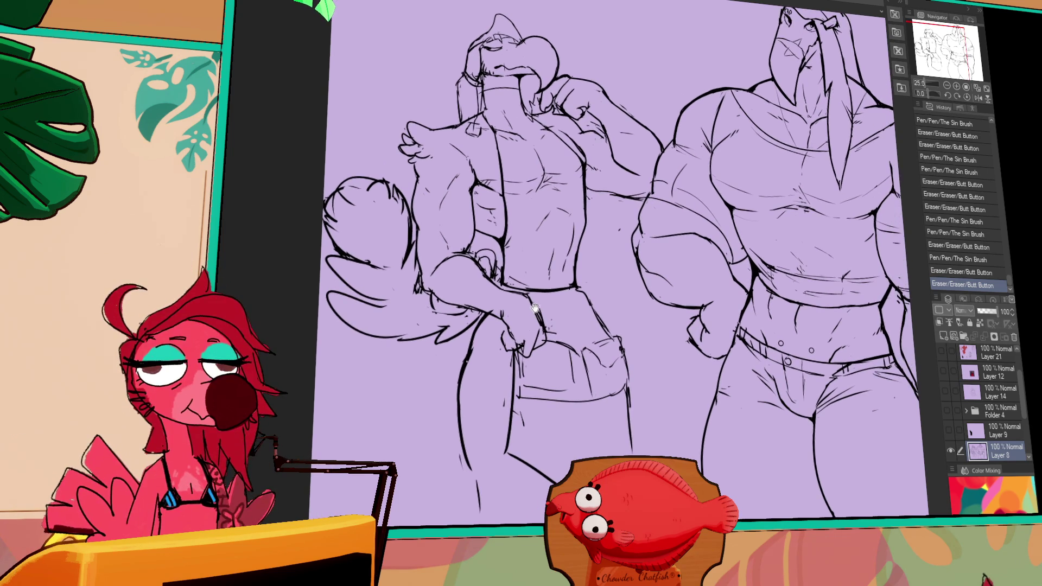
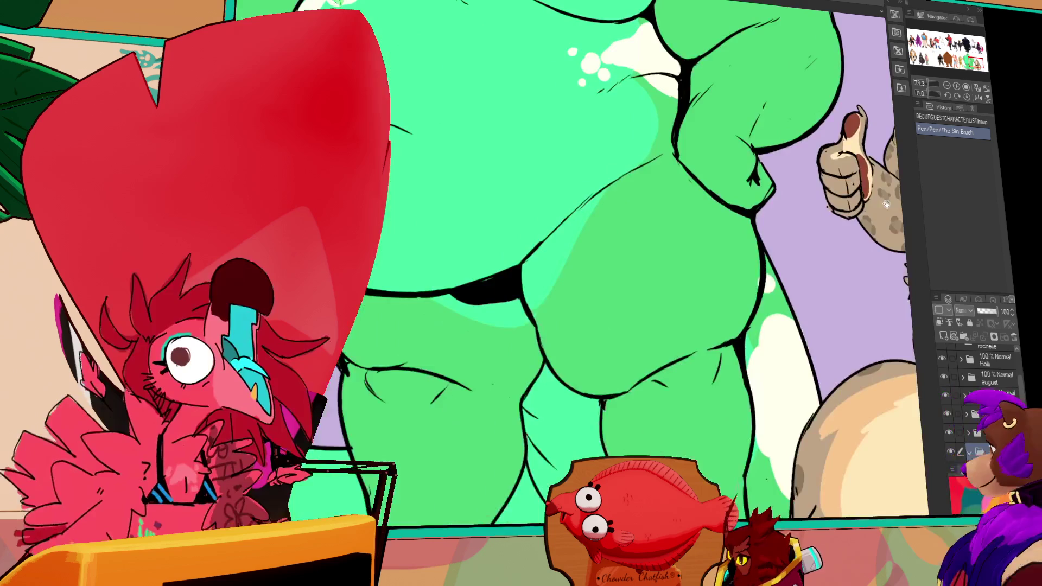
Pan around the character lineup to view the green, leopard, red lizard, white characters and LEANNE.
{"action": "scroll", "coordinate": [886, 203], "scroll_direction": "down", "scroll_amount": 5}
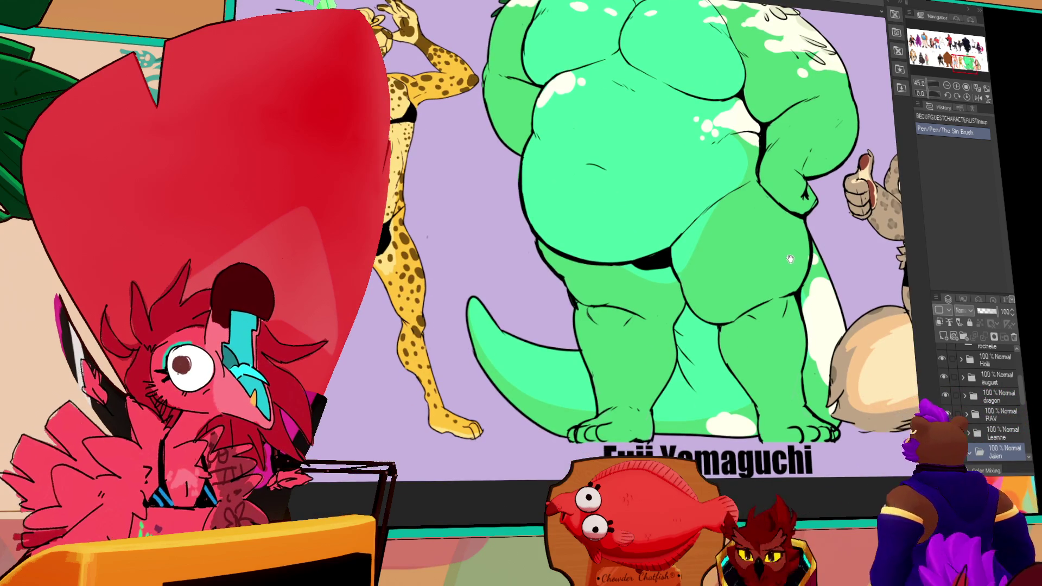
{"action": "scroll", "coordinate": [791, 259], "scroll_direction": "down", "scroll_amount": 1}
{"action": "left_click_drag", "start_coordinate": [790, 259], "coordinate": [795, 268]}
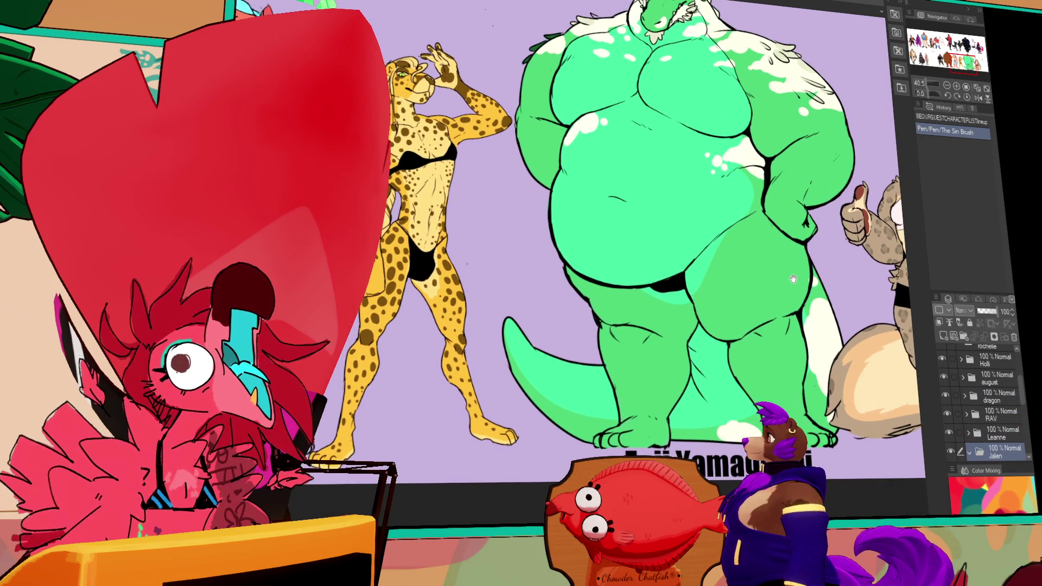
{"action": "left_click_drag", "start_coordinate": [788, 267], "coordinate": [545, 288]}
{"action": "scroll", "coordinate": [545, 288], "scroll_direction": "up", "scroll_amount": 5}
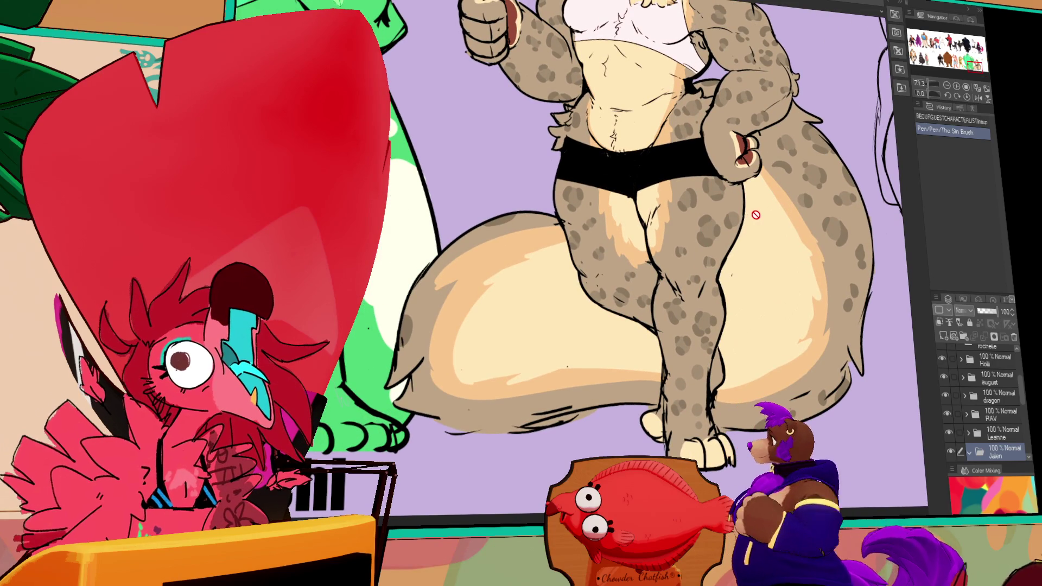
{"action": "mouse_move", "coordinate": [545, 289]}
{"action": "left_mouse_down"}
{"action": "mouse_move", "coordinate": [553, 407]}
{"action": "mouse_move", "coordinate": [668, 379]}
{"action": "left_mouse_up"}
{"action": "scroll", "coordinate": [659, 427], "scroll_direction": "down", "scroll_amount": 2}
{"action": "mouse_move", "coordinate": [659, 427]}
{"action": "left_mouse_down"}
{"action": "mouse_move", "coordinate": [717, 334]}
{"action": "mouse_move", "coordinate": [730, 355]}
{"action": "mouse_move", "coordinate": [730, 344]}
{"action": "left_mouse_up"}
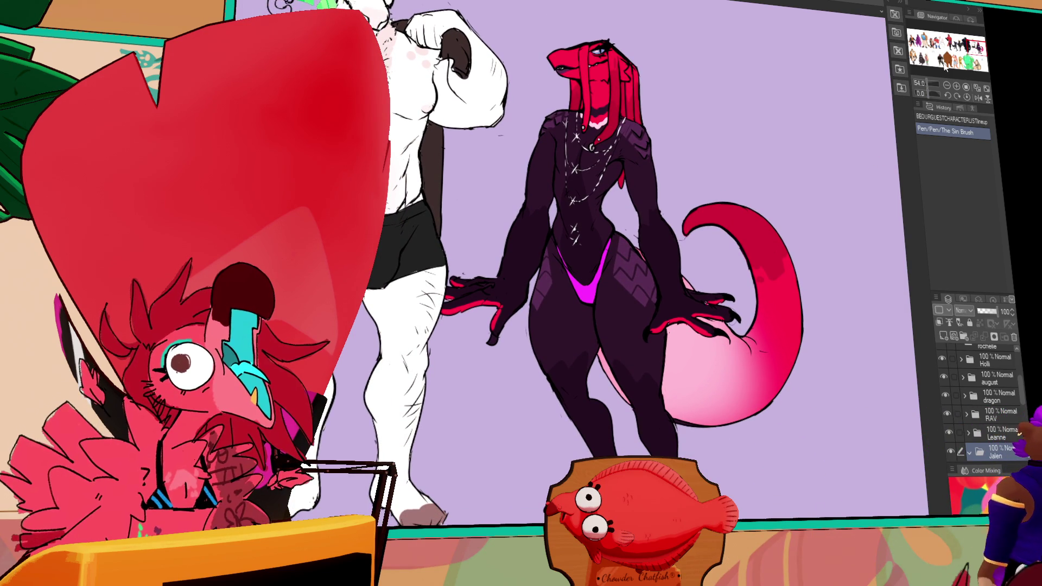
{"action": "left_click", "coordinate": [921, 65]}
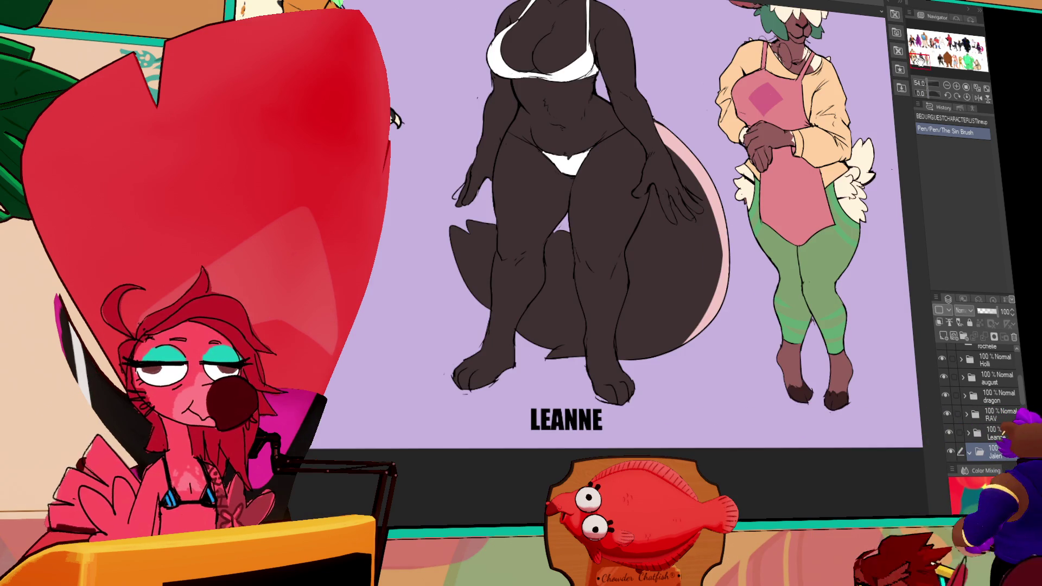
{"action": "left_click_drag", "start_coordinate": [773, 177], "coordinate": [793, 177]}
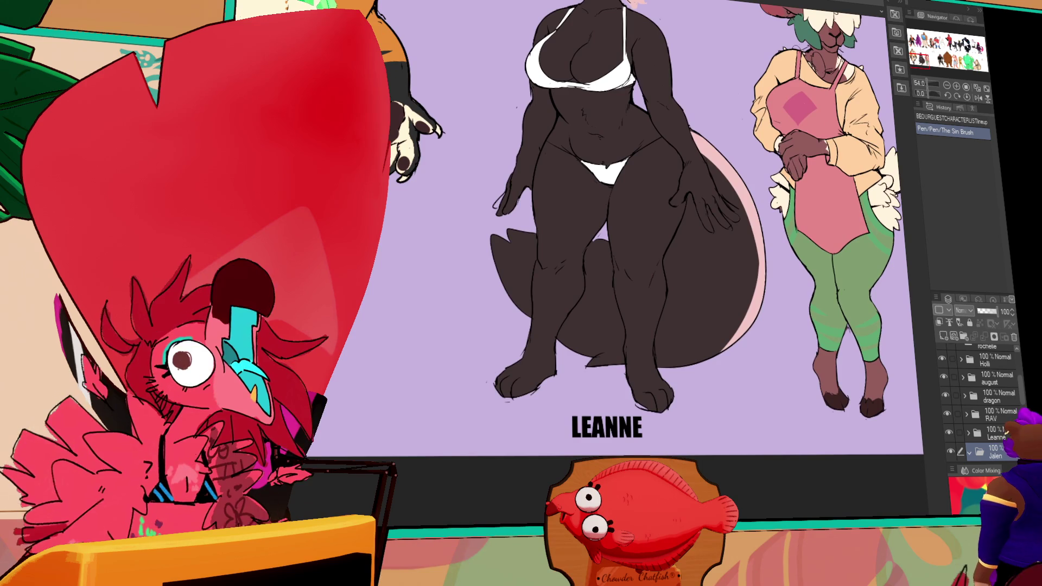
{"action": "left_click", "coordinate": [973, 46]}
{"action": "mouse_move", "coordinate": [739, 109]}
{"action": "left_mouse_down"}
{"action": "mouse_move", "coordinate": [779, 154]}
{"action": "mouse_move", "coordinate": [866, 157]}
{"action": "left_mouse_up"}
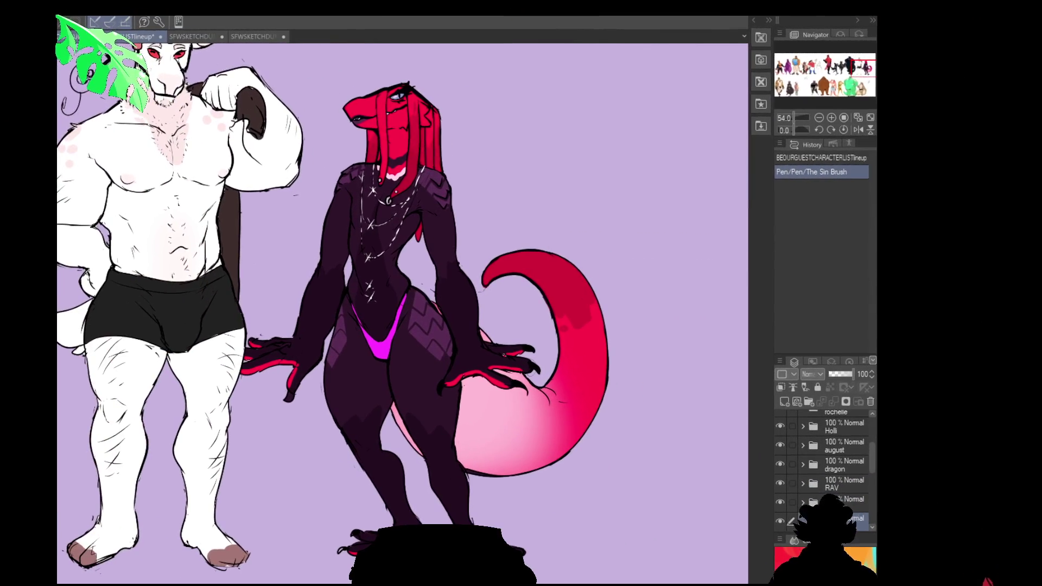
{"action": "left_click_drag", "start_coordinate": [540, 308], "coordinate": [585, 318]}
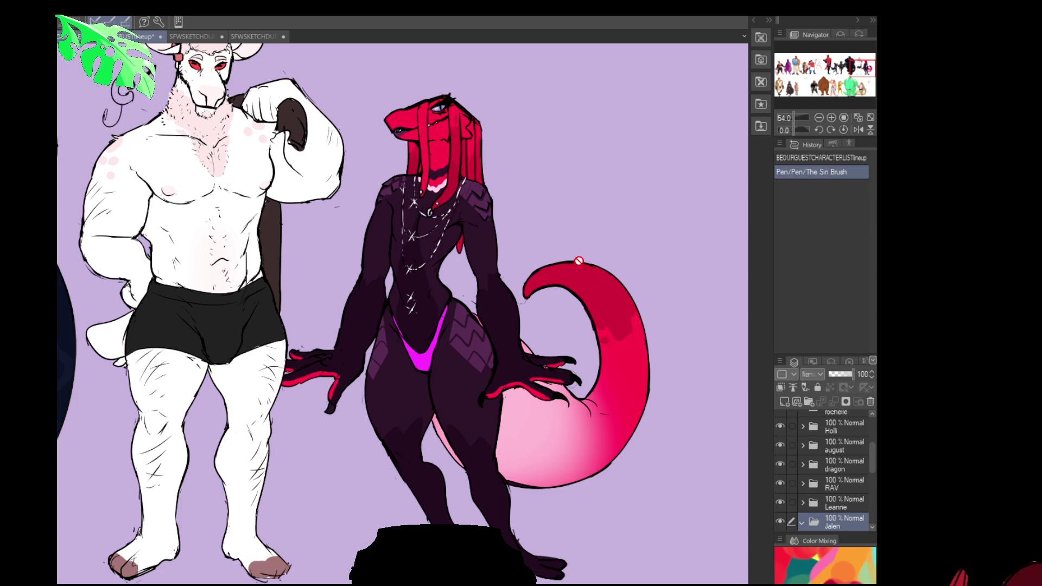
Browse the lower lineup row and bring the Belcher family reference up close.
{"action": "scroll", "coordinate": [602, 236], "scroll_direction": "down", "scroll_amount": 2}
{"action": "scroll", "coordinate": [599, 233], "scroll_direction": "down", "scroll_amount": 2}
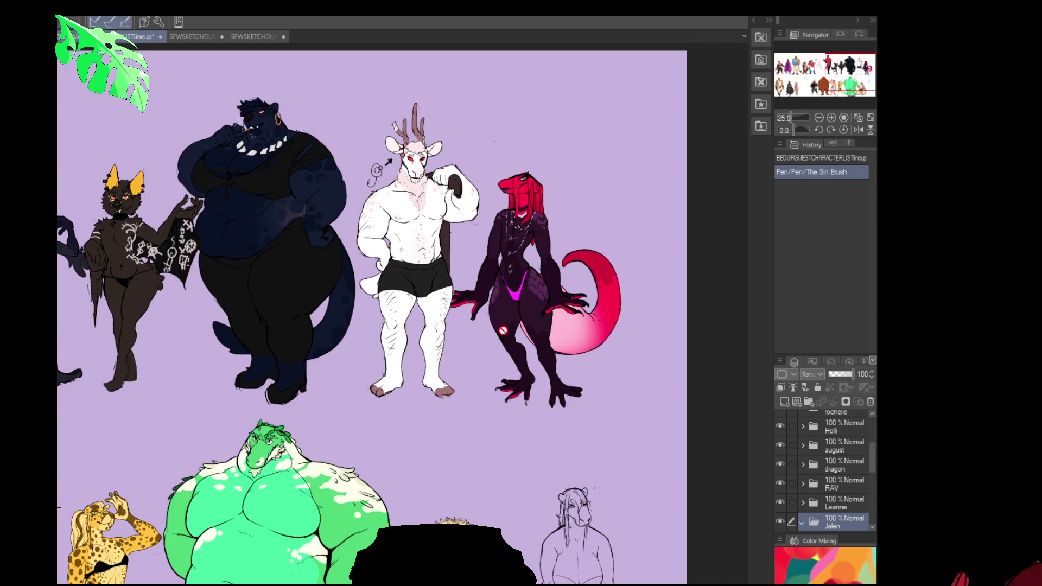
{"action": "left_click_drag", "start_coordinate": [271, 435], "coordinate": [445, 206]}
{"action": "left_click_drag", "start_coordinate": [135, 217], "coordinate": [426, 253]}
{"action": "mouse_move", "coordinate": [224, 84]}
{"action": "left_mouse_down"}
{"action": "mouse_move", "coordinate": [340, 154]}
{"action": "mouse_move", "coordinate": [444, 492]}
{"action": "left_mouse_up"}
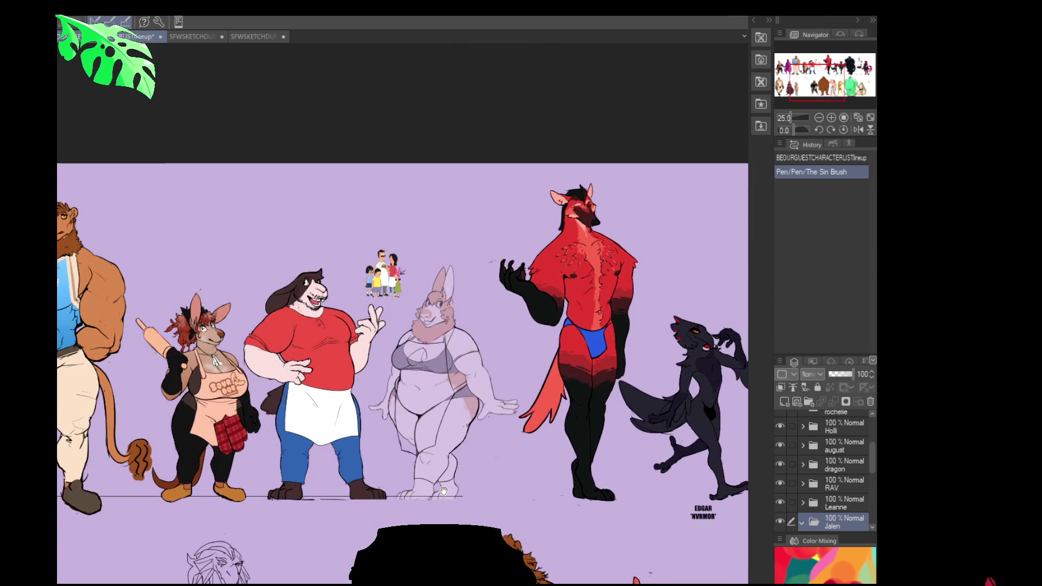
{"action": "left_click_drag", "start_coordinate": [226, 497], "coordinate": [367, 491]}
{"action": "mouse_move", "coordinate": [311, 418]}
{"action": "left_mouse_down"}
{"action": "mouse_move", "coordinate": [347, 393]}
{"action": "mouse_move", "coordinate": [450, 388]}
{"action": "left_mouse_up"}
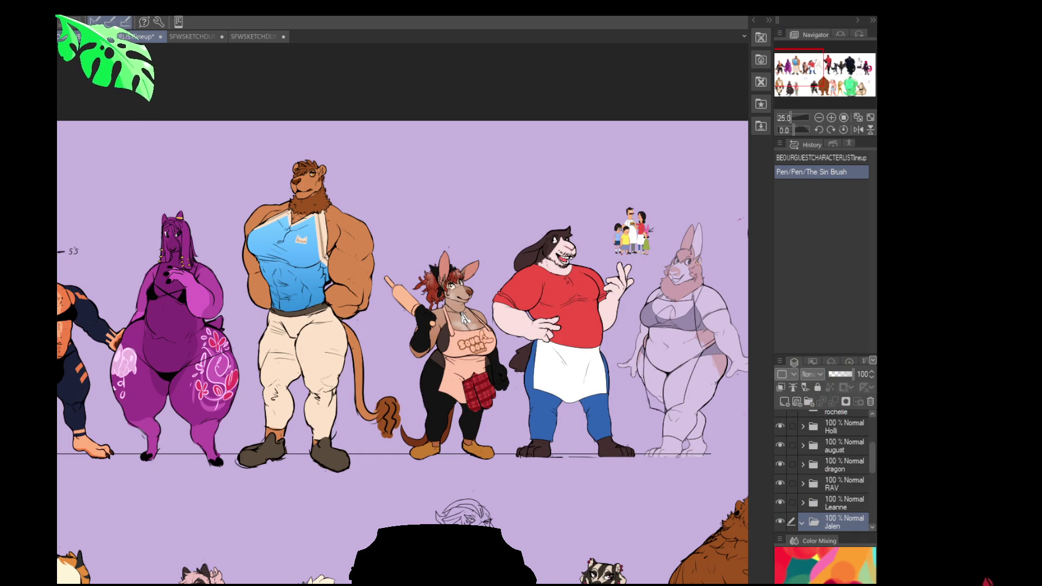
{"action": "scroll", "coordinate": [643, 299], "scroll_direction": "up", "scroll_amount": 2}
{"action": "scroll", "coordinate": [469, 428], "scroll_direction": "up", "scroll_amount": 5}
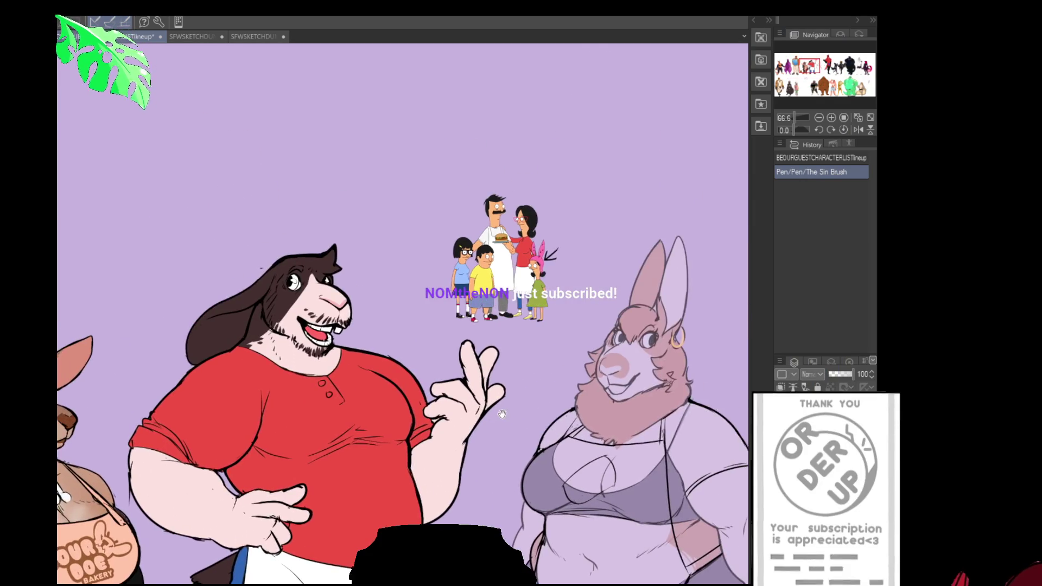
{"action": "left_click_drag", "start_coordinate": [548, 197], "coordinate": [469, 427]}
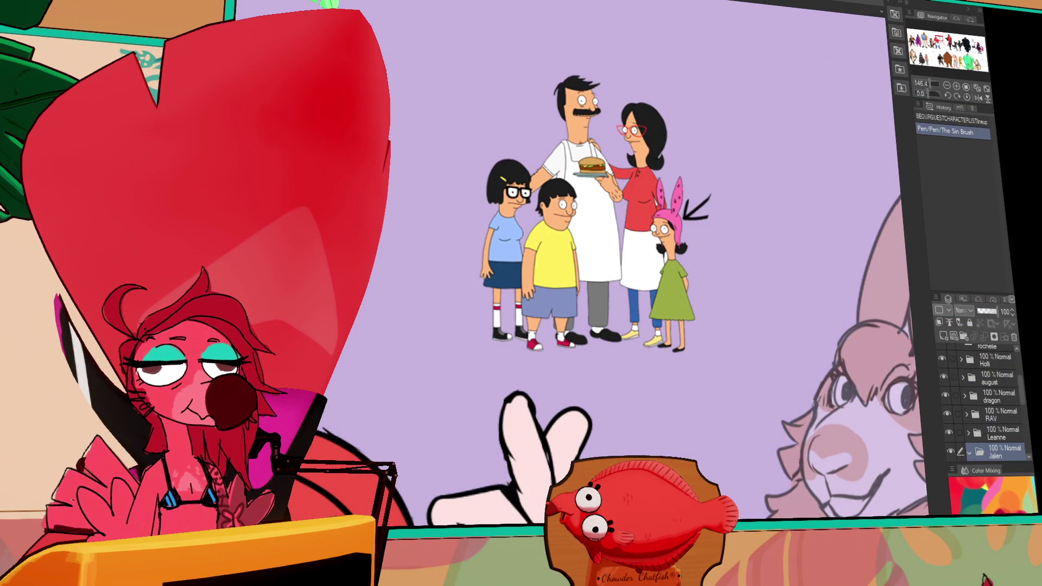
In the Bonnie diner illustration, hide the character art and compare the diner background versions.
{"action": "key", "text": "ctrl+Tab"}
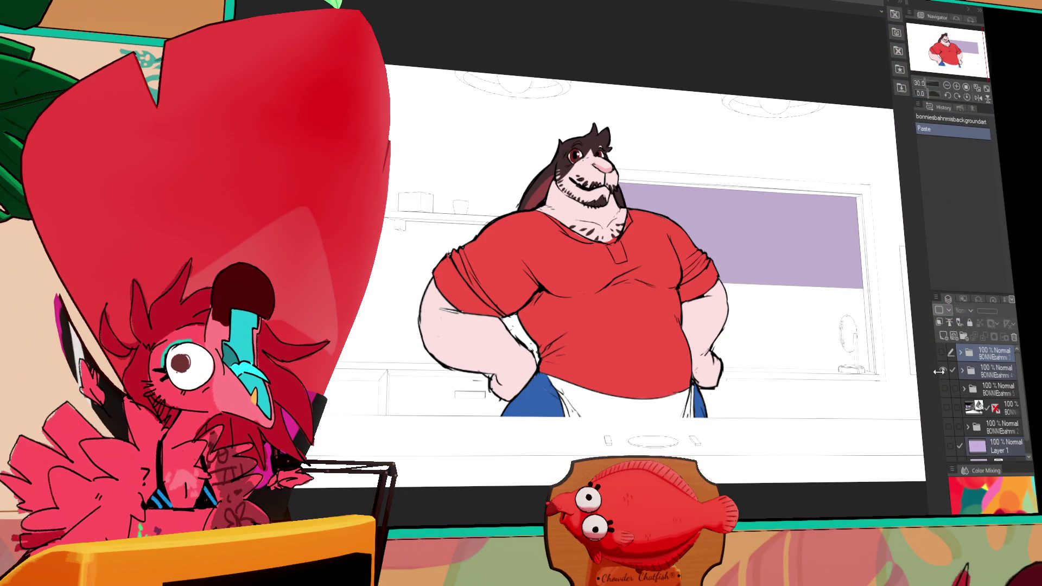
{"action": "left_click", "coordinate": [941, 371]}
{"action": "left_click", "coordinate": [946, 386]}
{"action": "left_click_drag", "start_coordinate": [809, 364], "coordinate": [861, 396]}
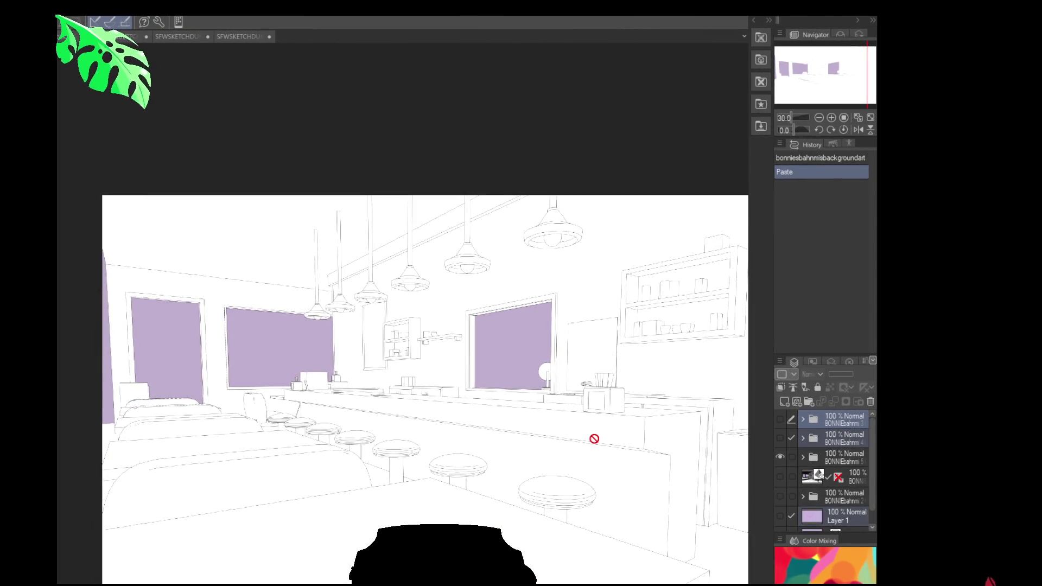
{"action": "scroll", "coordinate": [595, 439], "scroll_direction": "up", "scroll_amount": 3}
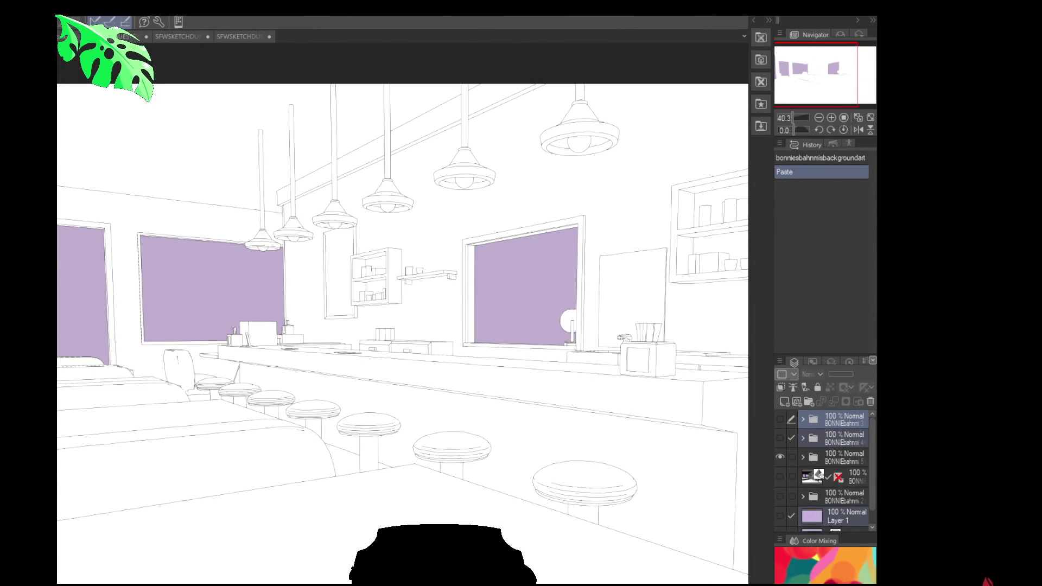
{"action": "left_click", "coordinate": [780, 457]}
{"action": "left_click", "coordinate": [779, 418]}
{"action": "left_click_drag", "start_coordinate": [478, 508], "coordinate": [488, 454]}
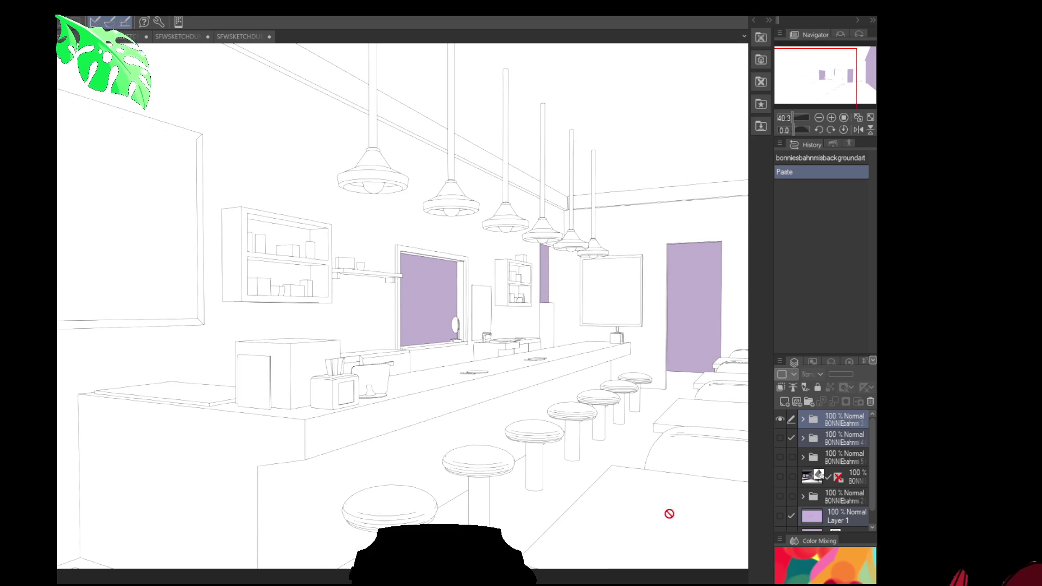
Hide the alternate background, show the character art folder again, then go to SFWSKETCHDUMP15.
{"action": "left_click", "coordinate": [780, 418]}
{"action": "left_click", "coordinate": [783, 439]}
{"action": "left_click_drag", "start_coordinate": [676, 396], "coordinate": [605, 420]}
{"action": "scroll", "coordinate": [337, 231], "scroll_direction": "up", "scroll_amount": 2}
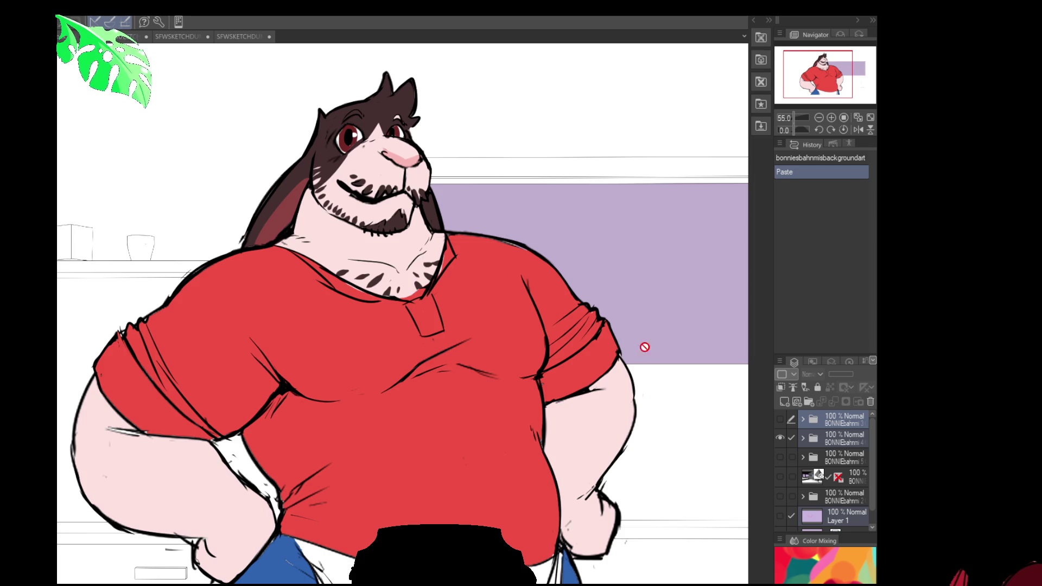
{"action": "scroll", "coordinate": [611, 345], "scroll_direction": "down", "scroll_amount": 3}
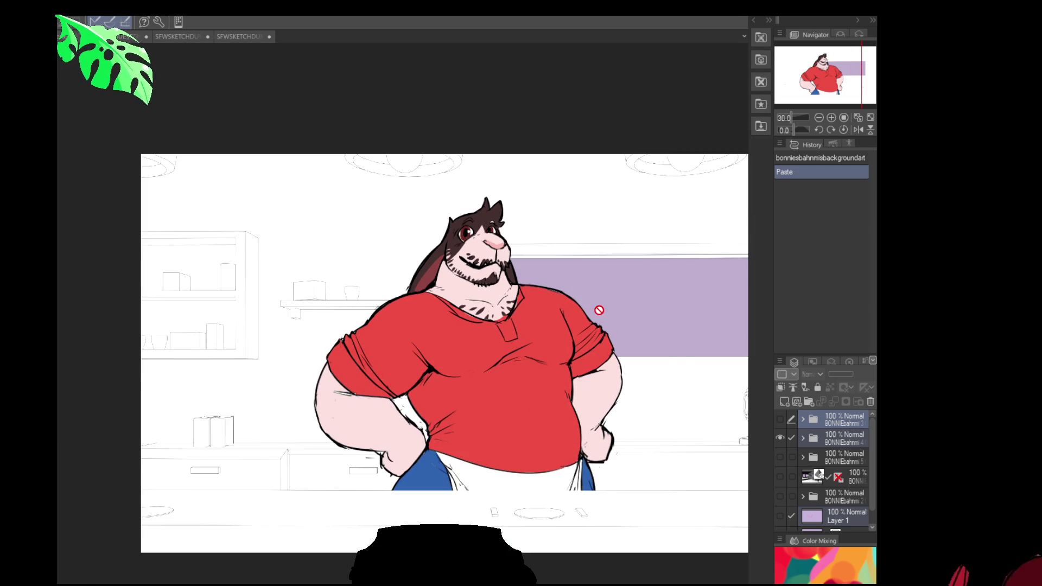
{"action": "left_click", "coordinate": [780, 439]}
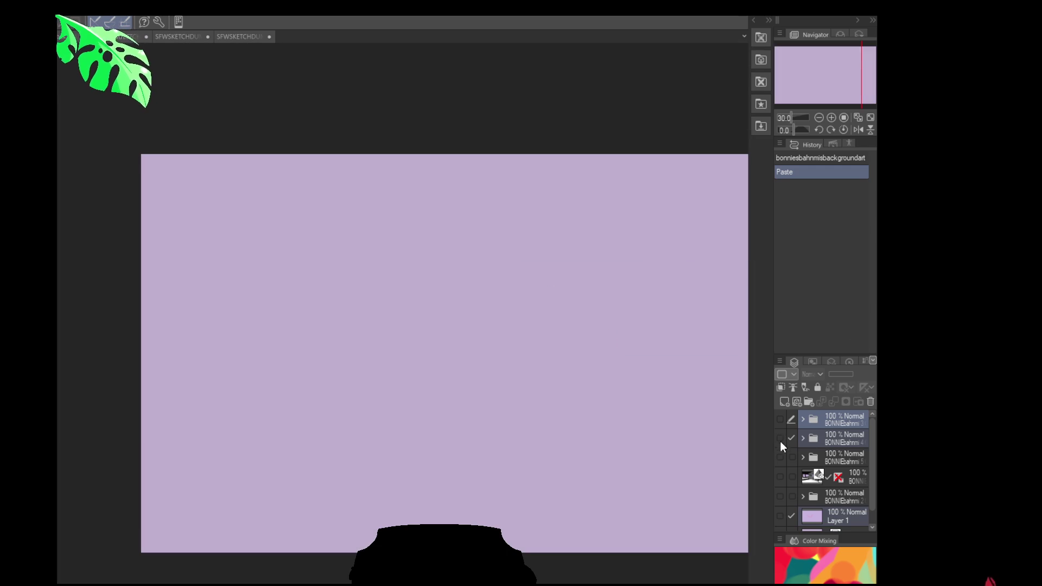
{"action": "left_click", "coordinate": [780, 439]}
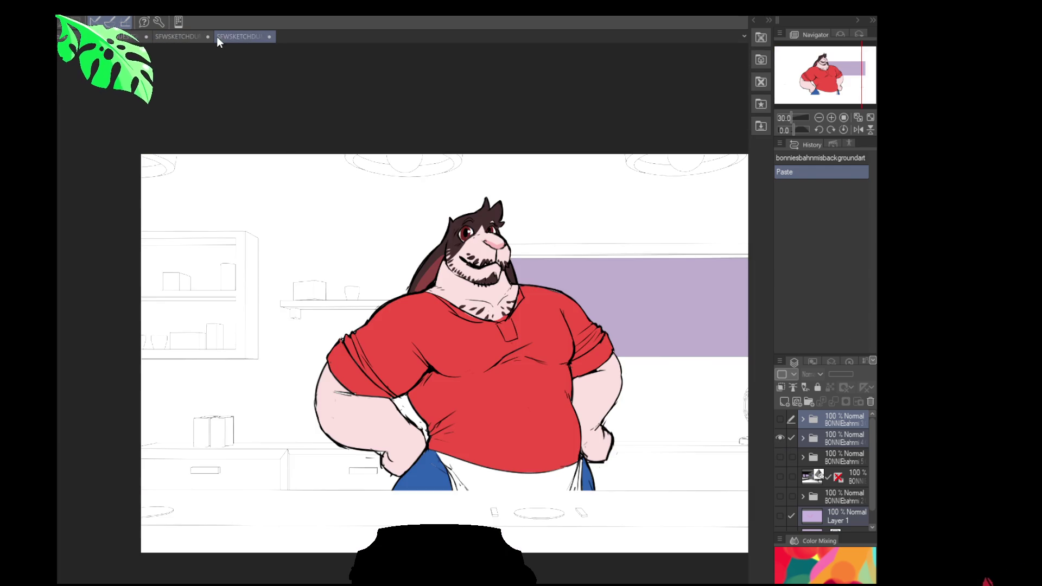
{"action": "left_click", "coordinate": [227, 37]}
{"action": "left_click_drag", "start_coordinate": [256, 257], "coordinate": [257, 263]}
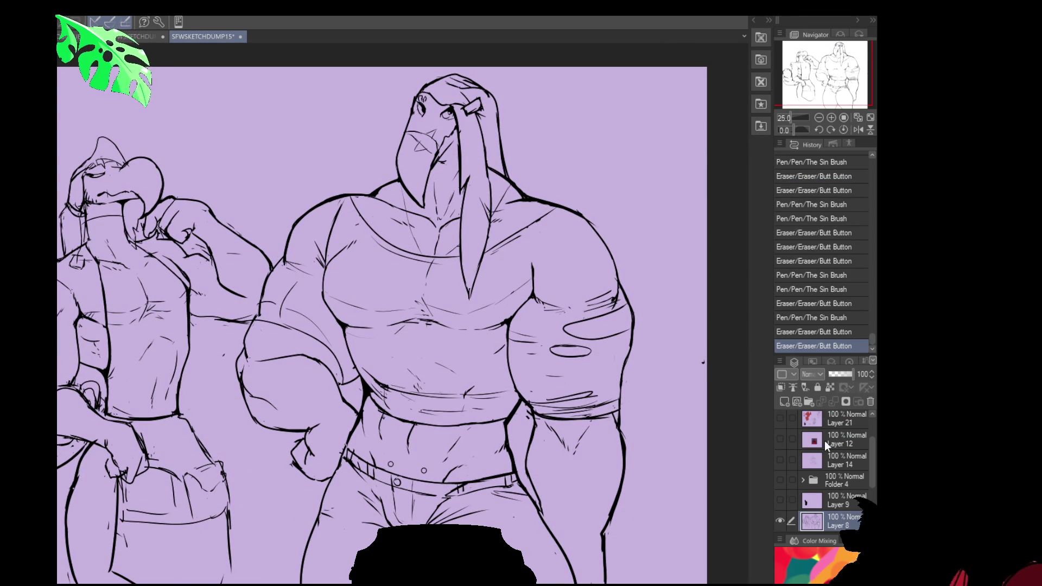
Ink oval fold marks on the bird's bicep and strokes on the right figure's arm, undoing some.
{"action": "mouse_move", "coordinate": [270, 265]}
{"action": "left_mouse_down"}
{"action": "mouse_move", "coordinate": [317, 297]}
{"action": "mouse_move", "coordinate": [304, 296]}
{"action": "left_mouse_up"}
{"action": "left_click_drag", "start_coordinate": [415, 370], "coordinate": [439, 360]}
{"action": "mouse_move", "coordinate": [312, 271]}
{"action": "left_mouse_down"}
{"action": "mouse_move", "coordinate": [353, 290]}
{"action": "mouse_move", "coordinate": [359, 306]}
{"action": "left_mouse_up"}
{"action": "left_click_drag", "start_coordinate": [325, 307], "coordinate": [369, 328]}
{"action": "mouse_move", "coordinate": [608, 304]}
{"action": "left_mouse_down"}
{"action": "mouse_move", "coordinate": [646, 326]}
{"action": "mouse_move", "coordinate": [639, 361]}
{"action": "mouse_move", "coordinate": [672, 353]}
{"action": "mouse_move", "coordinate": [674, 364]}
{"action": "left_mouse_up"}
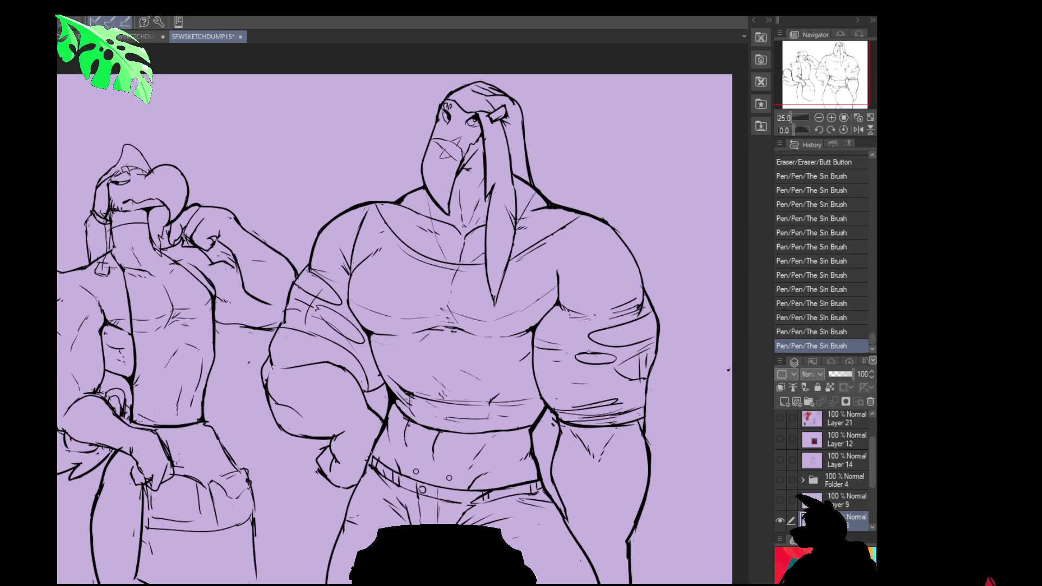
{"action": "left_click_drag", "start_coordinate": [540, 244], "coordinate": [545, 239]}
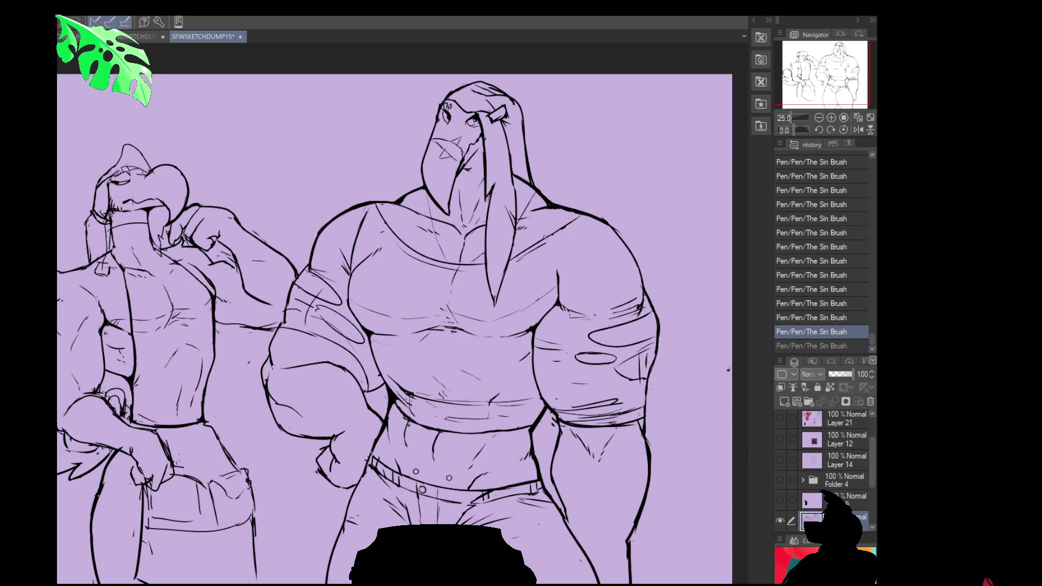
{"action": "key", "text": "ctrl+y"}
{"action": "key", "text": "ctrl+y"}
{"action": "key", "text": "ctrl+y"}
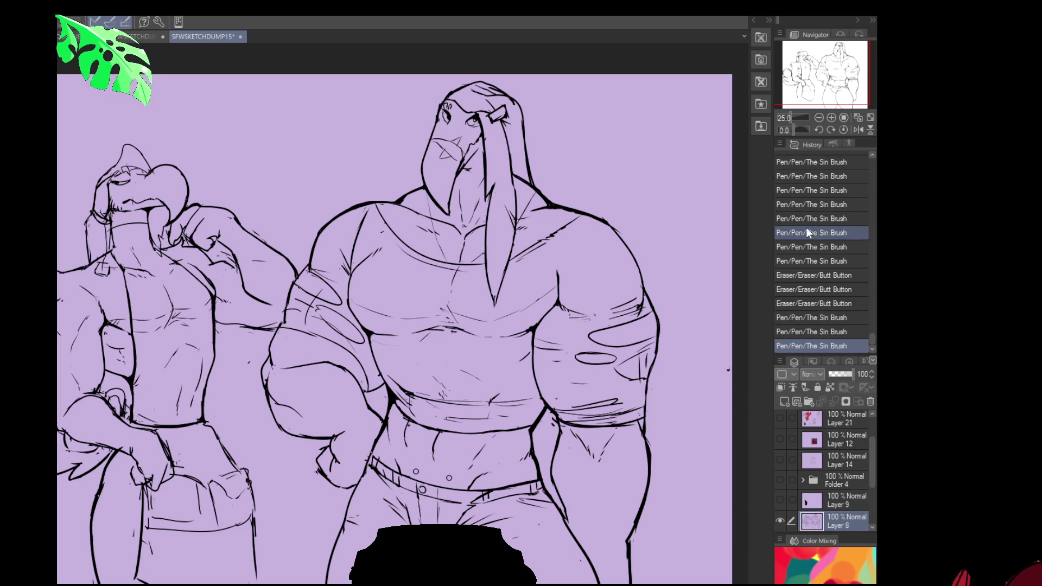
{"action": "key", "text": "ctrl+z"}
{"action": "key", "text": "ctrl+z"}
{"action": "key", "text": "ctrl+z"}
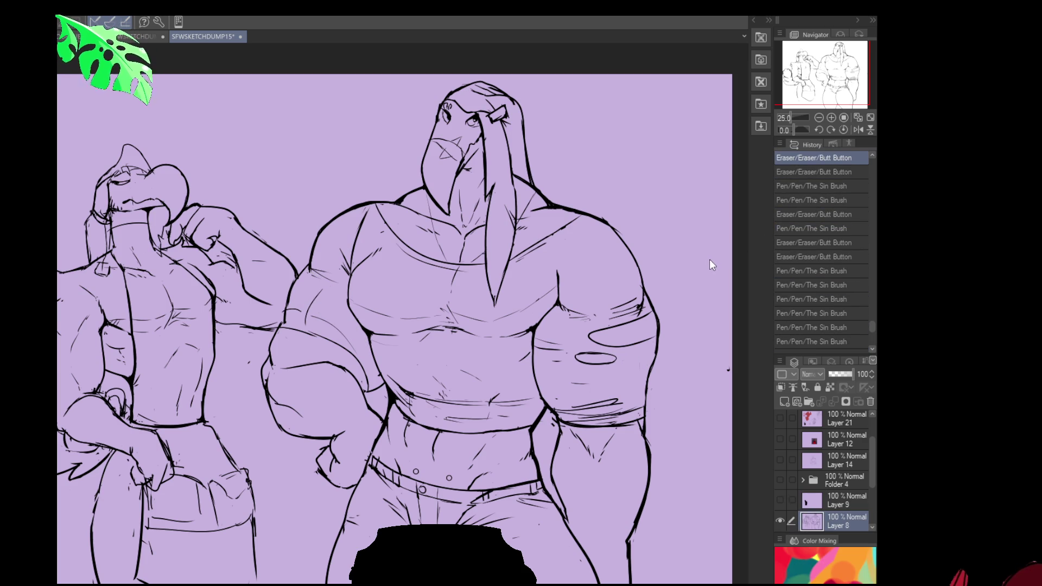
Erase and redraw lines on the right figure's arm and chest.
{"action": "mouse_move", "coordinate": [615, 361]}
{"action": "left_mouse_down"}
{"action": "mouse_move", "coordinate": [586, 356]}
{"action": "mouse_move", "coordinate": [595, 340]}
{"action": "mouse_move", "coordinate": [581, 341]}
{"action": "mouse_move", "coordinate": [614, 344]}
{"action": "mouse_move", "coordinate": [642, 319]}
{"action": "mouse_move", "coordinate": [643, 339]}
{"action": "left_mouse_up"}
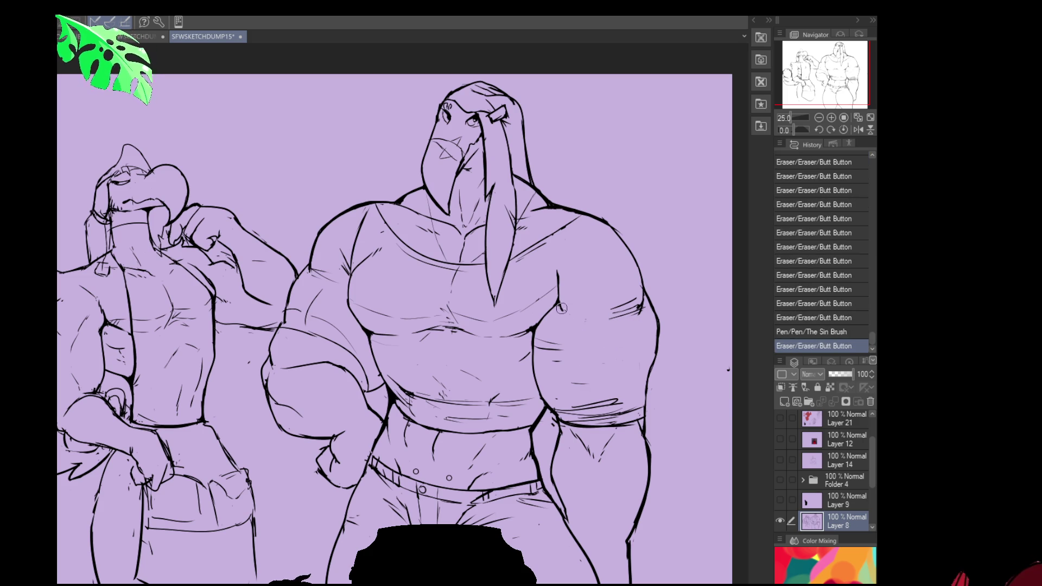
{"action": "left_click_drag", "start_coordinate": [565, 306], "coordinate": [575, 311]}
{"action": "left_click_drag", "start_coordinate": [579, 313], "coordinate": [567, 310]}
{"action": "mouse_move", "coordinate": [538, 311]}
{"action": "left_mouse_down"}
{"action": "mouse_move", "coordinate": [545, 276]}
{"action": "mouse_move", "coordinate": [567, 286]}
{"action": "mouse_move", "coordinate": [575, 274]}
{"action": "left_mouse_up"}
{"action": "mouse_move", "coordinate": [571, 287]}
{"action": "left_mouse_down"}
{"action": "mouse_move", "coordinate": [578, 272]}
{"action": "mouse_move", "coordinate": [564, 304]}
{"action": "mouse_move", "coordinate": [575, 329]}
{"action": "mouse_move", "coordinate": [617, 322]}
{"action": "mouse_move", "coordinate": [610, 316]}
{"action": "left_mouse_up"}
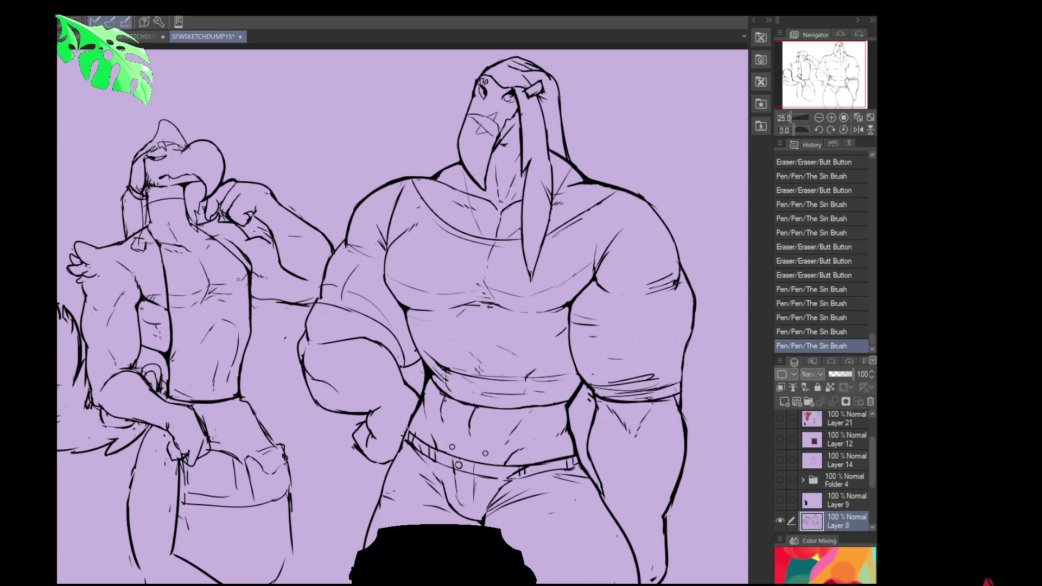
Add small ink touch-ups, then paste the pencil sketch onto the canvas as a new layer.
{"action": "left_click", "coordinate": [324, 427]}
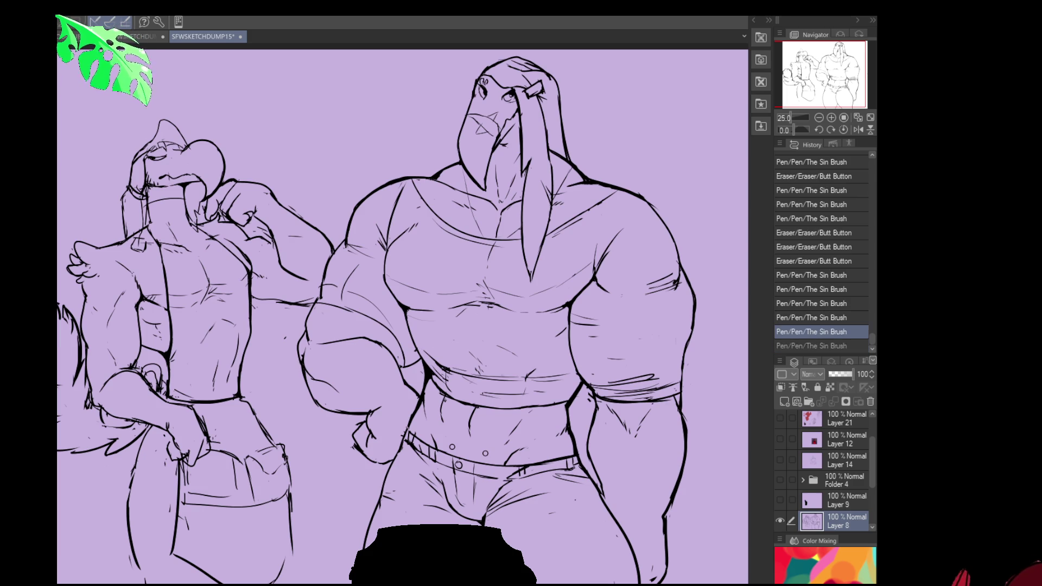
{"action": "left_click_drag", "start_coordinate": [536, 417], "coordinate": [498, 422]}
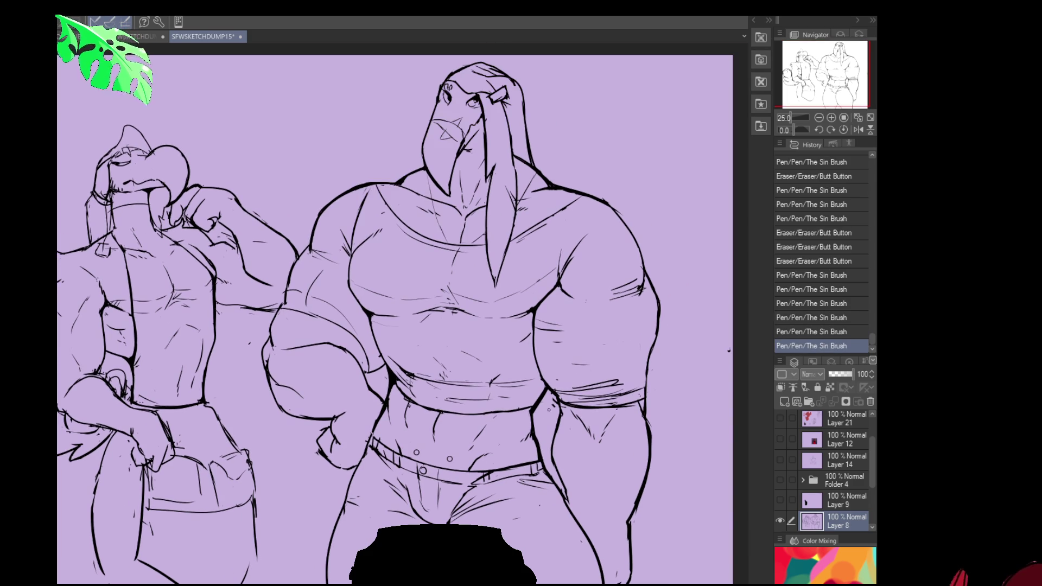
{"action": "left_click", "coordinate": [532, 431]}
{"action": "left_click", "coordinate": [533, 430]}
{"action": "left_click_drag", "start_coordinate": [563, 404], "coordinate": [563, 413]}
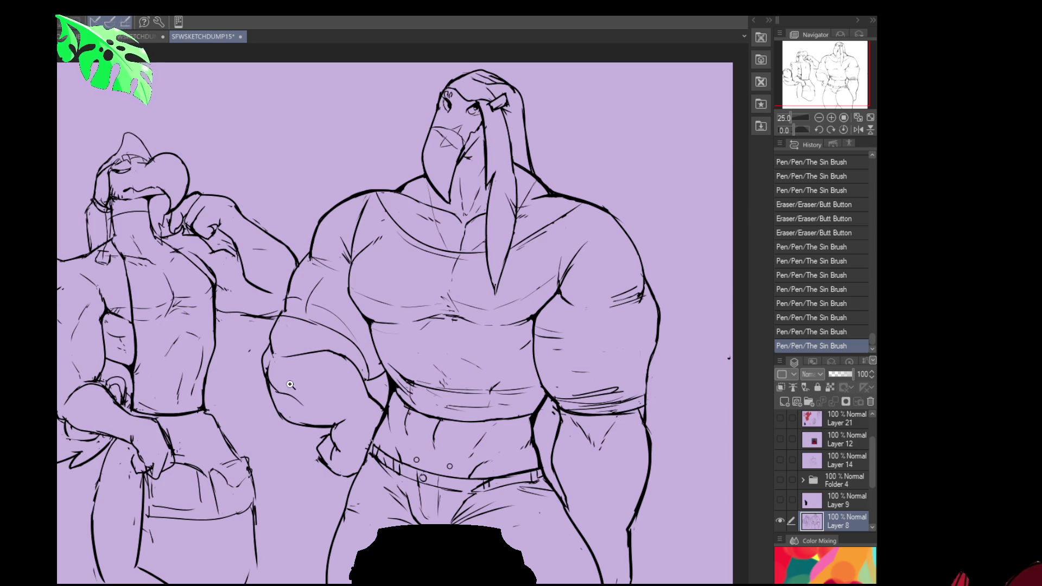
{"action": "key", "text": "ctrl+v"}
{"action": "mouse_move", "coordinate": [75, 182]}
{"action": "left_mouse_down"}
{"action": "mouse_move", "coordinate": [305, 136]}
{"action": "mouse_move", "coordinate": [305, 164]}
{"action": "left_mouse_up"}
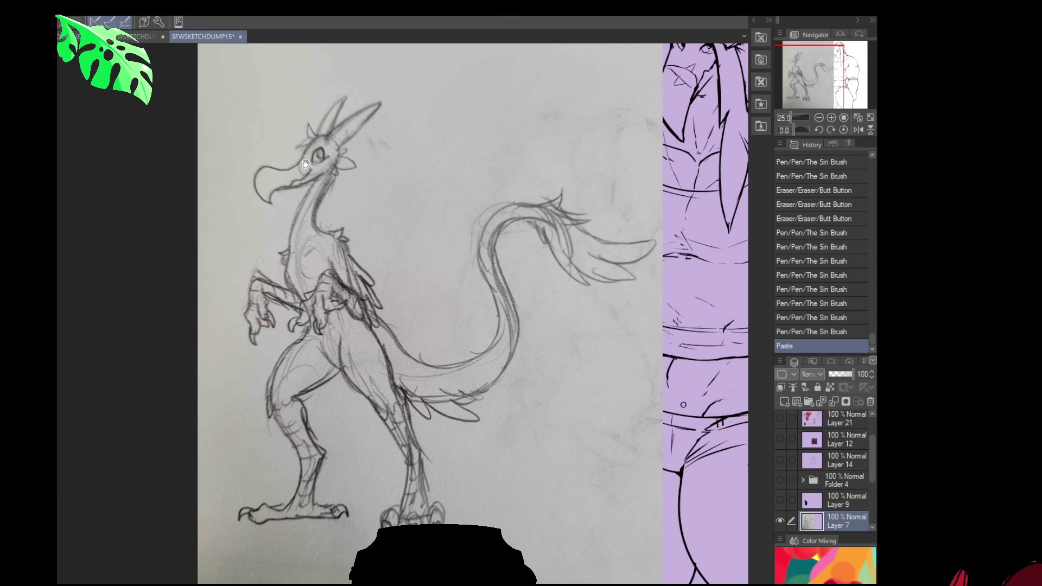
Select the pasted pencil sketch layer and delete it.
{"action": "left_click", "coordinate": [303, 154]}
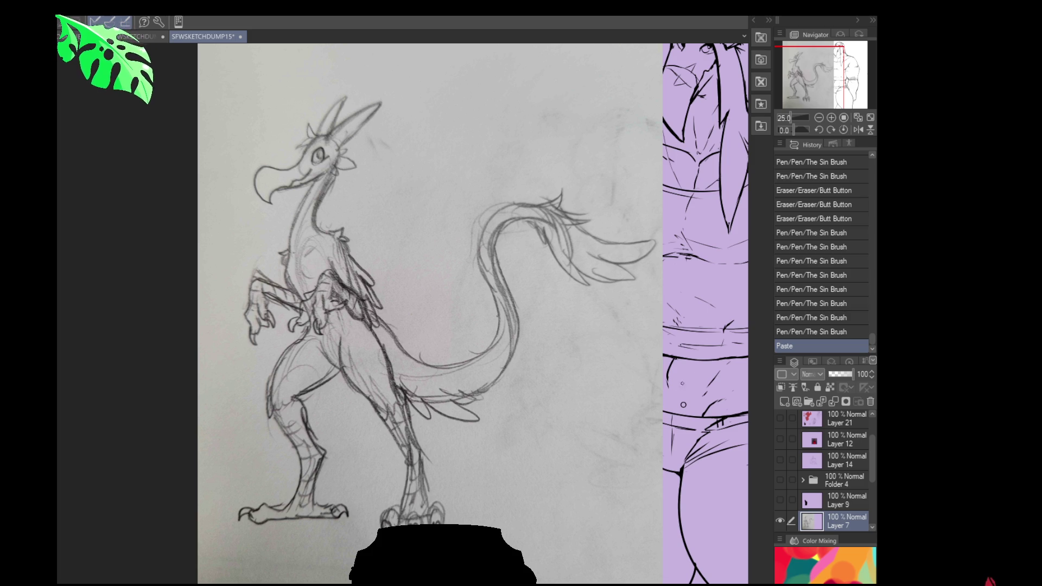
{"action": "key", "text": "Delete"}
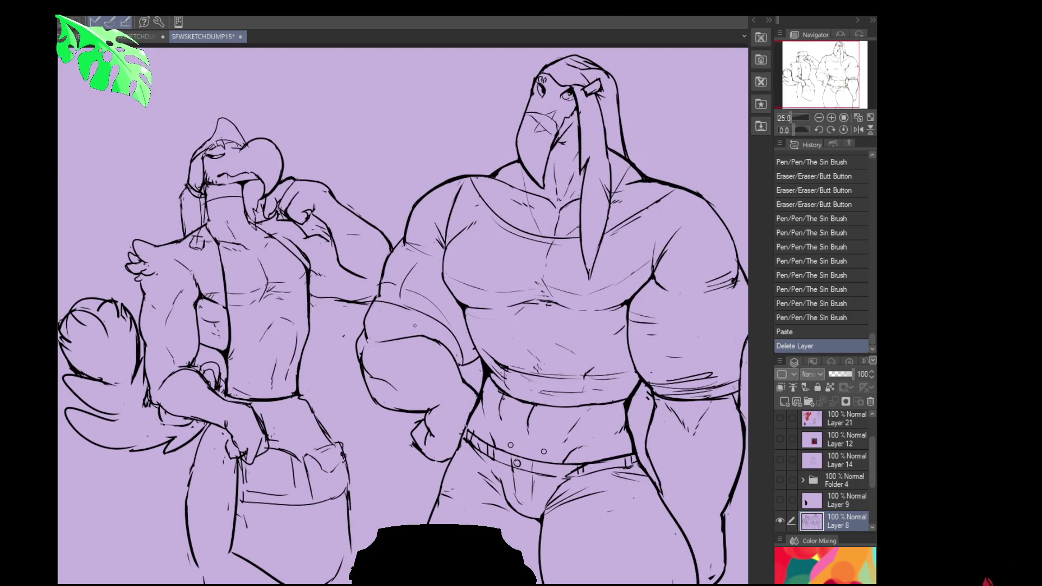
Redraw the hand's upper contour and clean up stray marks around the large bird's hand.
{"action": "scroll", "coordinate": [415, 373], "scroll_direction": "up", "scroll_amount": 1}
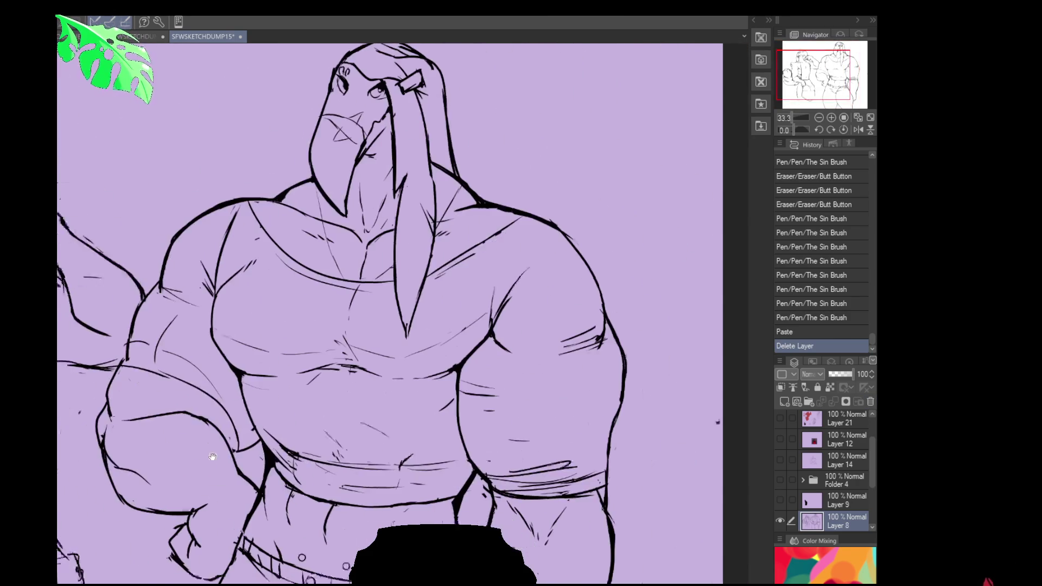
{"action": "mouse_move", "coordinate": [212, 361]}
{"action": "left_mouse_down"}
{"action": "mouse_move", "coordinate": [211, 258]}
{"action": "mouse_move", "coordinate": [247, 361]}
{"action": "left_mouse_up"}
{"action": "left_click_drag", "start_coordinate": [209, 332], "coordinate": [146, 340]}
{"action": "mouse_move", "coordinate": [179, 335]}
{"action": "left_mouse_down"}
{"action": "mouse_move", "coordinate": [142, 342]}
{"action": "mouse_move", "coordinate": [216, 328]}
{"action": "mouse_move", "coordinate": [206, 347]}
{"action": "mouse_move", "coordinate": [237, 339]}
{"action": "mouse_move", "coordinate": [228, 348]}
{"action": "mouse_move", "coordinate": [264, 377]}
{"action": "left_mouse_up"}
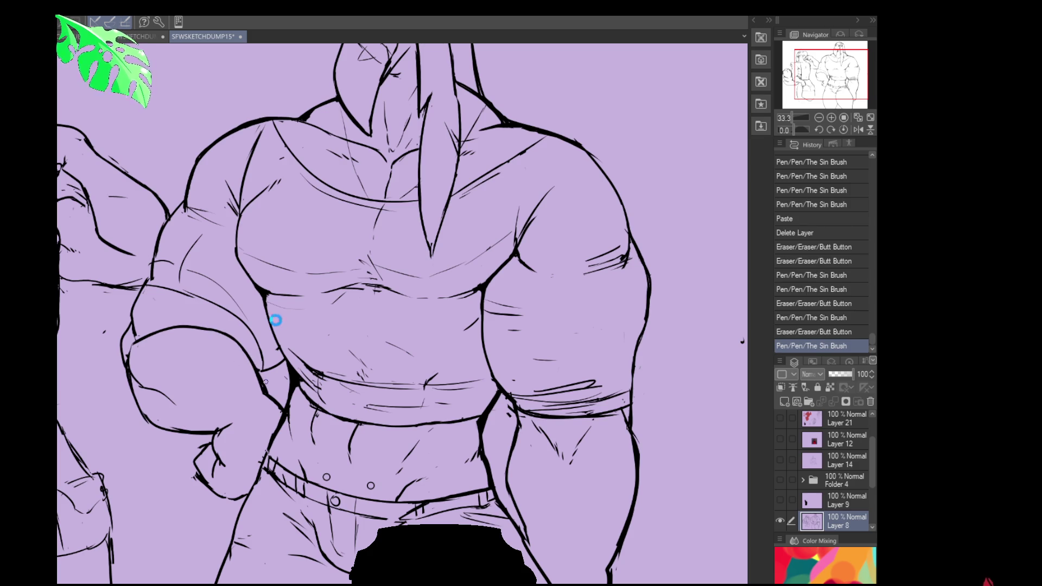
{"action": "left_click_drag", "start_coordinate": [179, 422], "coordinate": [209, 429]}
{"action": "left_click_drag", "start_coordinate": [162, 402], "coordinate": [304, 413]}
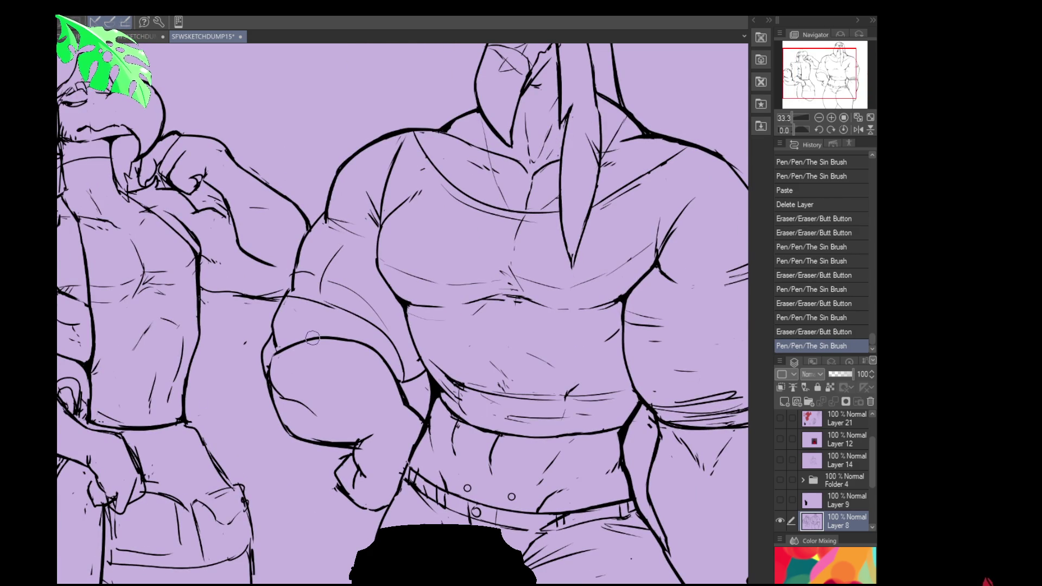
{"action": "left_click_drag", "start_coordinate": [181, 383], "coordinate": [183, 387]}
{"action": "left_click_drag", "start_coordinate": [183, 384], "coordinate": [190, 396]}
{"action": "mouse_move", "coordinate": [574, 186]}
{"action": "left_mouse_down"}
{"action": "mouse_move", "coordinate": [520, 273]}
{"action": "mouse_move", "coordinate": [477, 265]}
{"action": "left_mouse_up"}
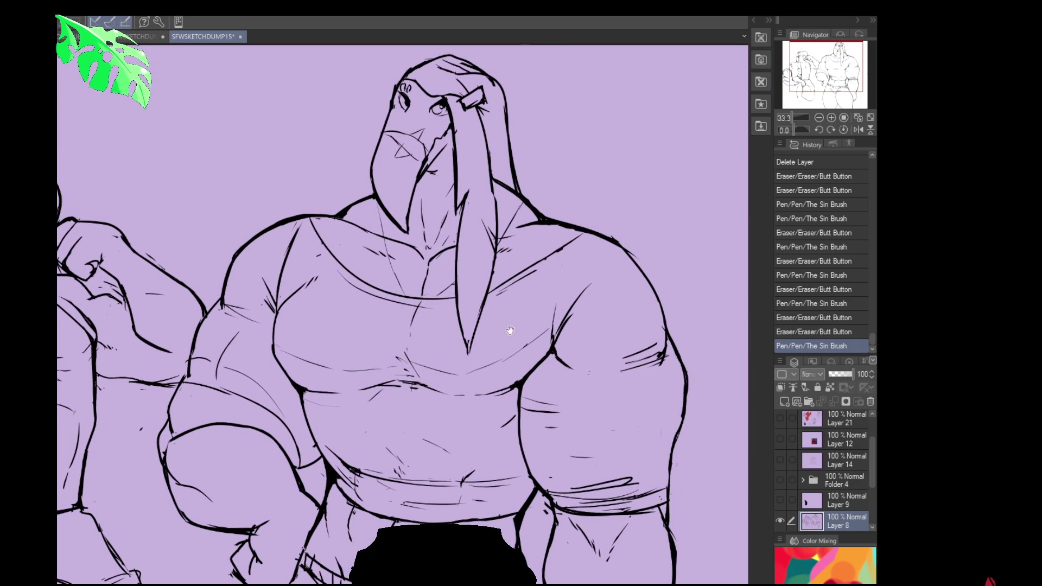
Erase stray marks on the chest and near the navel, adding small pen strokes.
{"action": "left_click_drag", "start_coordinate": [555, 314], "coordinate": [545, 312]}
{"action": "mouse_move", "coordinate": [512, 370]}
{"action": "left_mouse_down"}
{"action": "mouse_move", "coordinate": [523, 360]}
{"action": "mouse_move", "coordinate": [513, 382]}
{"action": "left_mouse_up"}
{"action": "left_click_drag", "start_coordinate": [513, 379], "coordinate": [516, 381]}
{"action": "mouse_move", "coordinate": [516, 381]}
{"action": "left_mouse_down"}
{"action": "mouse_move", "coordinate": [510, 376]}
{"action": "mouse_move", "coordinate": [547, 344]}
{"action": "mouse_move", "coordinate": [497, 381]}
{"action": "mouse_move", "coordinate": [509, 375]}
{"action": "mouse_move", "coordinate": [478, 359]}
{"action": "left_mouse_up"}
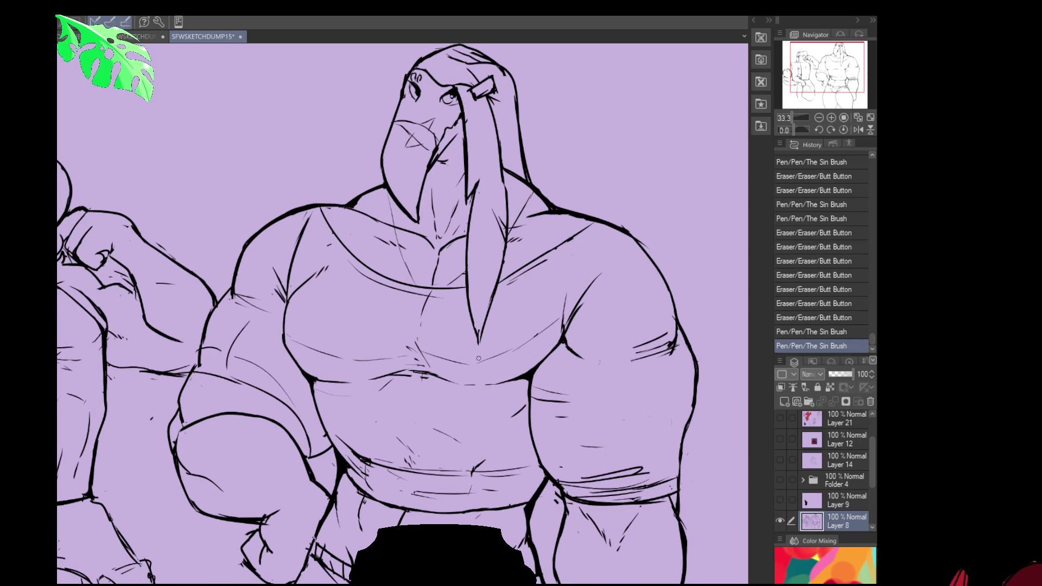
{"action": "left_click_drag", "start_coordinate": [418, 380], "coordinate": [426, 378]}
{"action": "left_click_drag", "start_coordinate": [421, 381], "coordinate": [426, 378]}
{"action": "left_click_drag", "start_coordinate": [543, 336], "coordinate": [562, 331]}
{"action": "key", "text": "ctrl+z"}
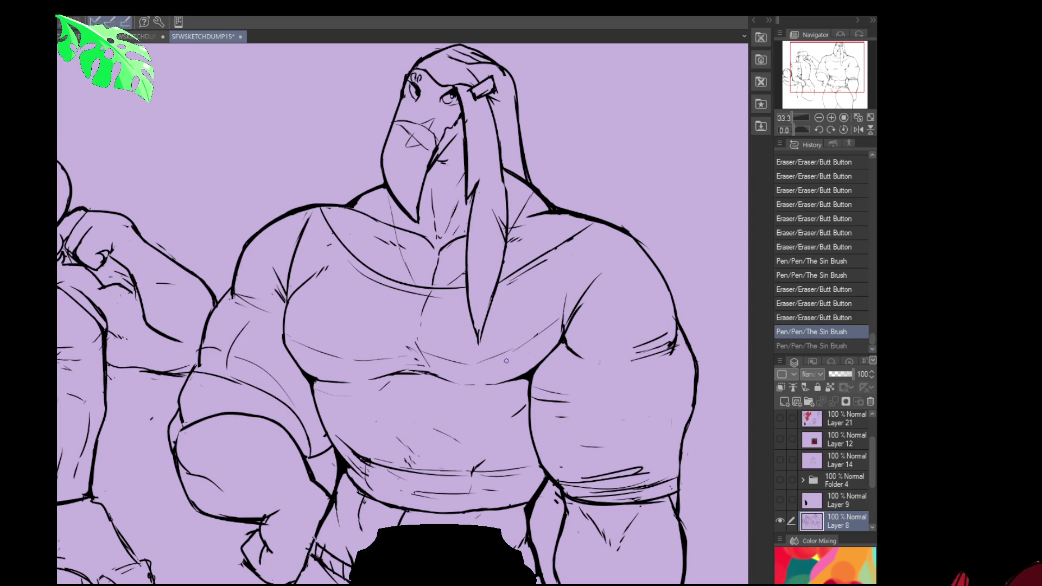
Touch up the torso and right-chest lineart with short pen strokes and erasures.
{"action": "left_click_drag", "start_coordinate": [573, 318], "coordinate": [568, 324]}
{"action": "mouse_move", "coordinate": [570, 317]}
{"action": "left_mouse_down"}
{"action": "mouse_move", "coordinate": [564, 334]}
{"action": "mouse_move", "coordinate": [574, 328]}
{"action": "mouse_move", "coordinate": [608, 367]}
{"action": "left_mouse_up"}
{"action": "mouse_move", "coordinate": [356, 264]}
{"action": "left_mouse_down"}
{"action": "mouse_move", "coordinate": [329, 339]}
{"action": "mouse_move", "coordinate": [328, 325]}
{"action": "mouse_move", "coordinate": [330, 352]}
{"action": "left_mouse_up"}
{"action": "left_click_drag", "start_coordinate": [404, 304], "coordinate": [418, 315]}
{"action": "left_click_drag", "start_coordinate": [328, 348], "coordinate": [329, 356]}
{"action": "left_click_drag", "start_coordinate": [670, 327], "coordinate": [669, 282]}
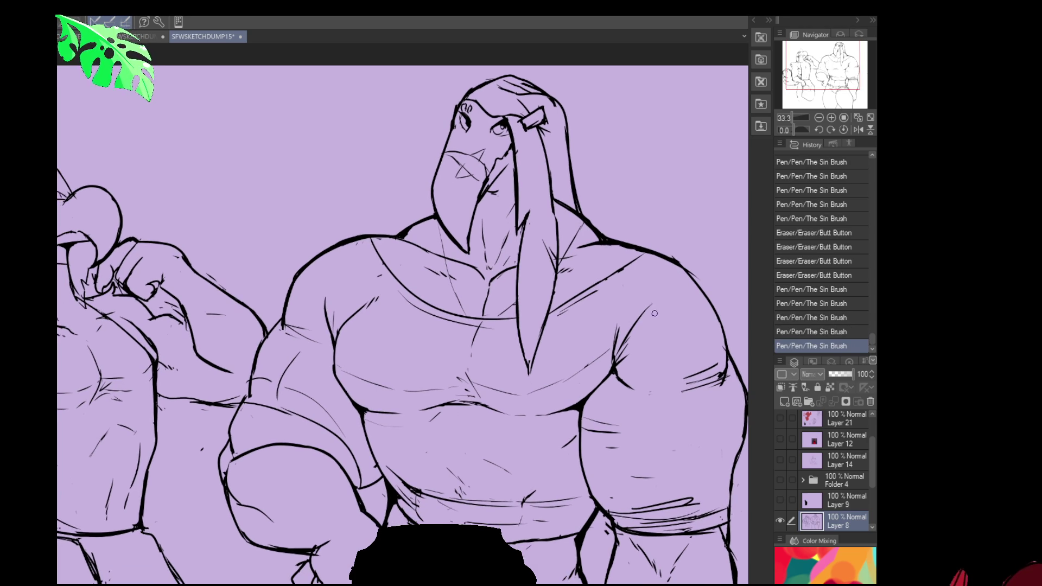
Erase the old shoulder line, redraw it, and clear stray marks around the shoulder.
{"action": "mouse_move", "coordinate": [641, 325]}
{"action": "left_mouse_down"}
{"action": "mouse_move", "coordinate": [618, 321]}
{"action": "mouse_move", "coordinate": [615, 340]}
{"action": "left_mouse_up"}
{"action": "mouse_move", "coordinate": [617, 332]}
{"action": "left_mouse_down"}
{"action": "mouse_move", "coordinate": [614, 347]}
{"action": "mouse_move", "coordinate": [611, 310]}
{"action": "left_mouse_up"}
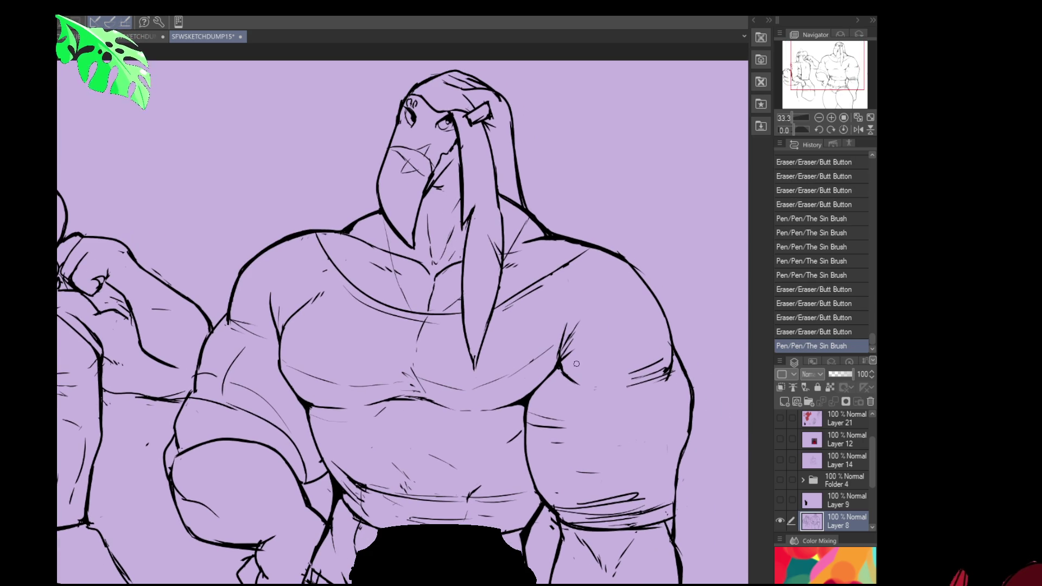
{"action": "left_click_drag", "start_coordinate": [554, 330], "coordinate": [556, 361]}
{"action": "left_click_drag", "start_coordinate": [563, 326], "coordinate": [558, 356]}
{"action": "mouse_move", "coordinate": [567, 318]}
{"action": "left_mouse_down"}
{"action": "mouse_move", "coordinate": [558, 361]}
{"action": "mouse_move", "coordinate": [548, 355]}
{"action": "mouse_move", "coordinate": [561, 344]}
{"action": "left_mouse_up"}
{"action": "mouse_move", "coordinate": [559, 349]}
{"action": "left_mouse_down"}
{"action": "mouse_move", "coordinate": [557, 358]}
{"action": "mouse_move", "coordinate": [565, 330]}
{"action": "mouse_move", "coordinate": [557, 364]}
{"action": "left_mouse_up"}
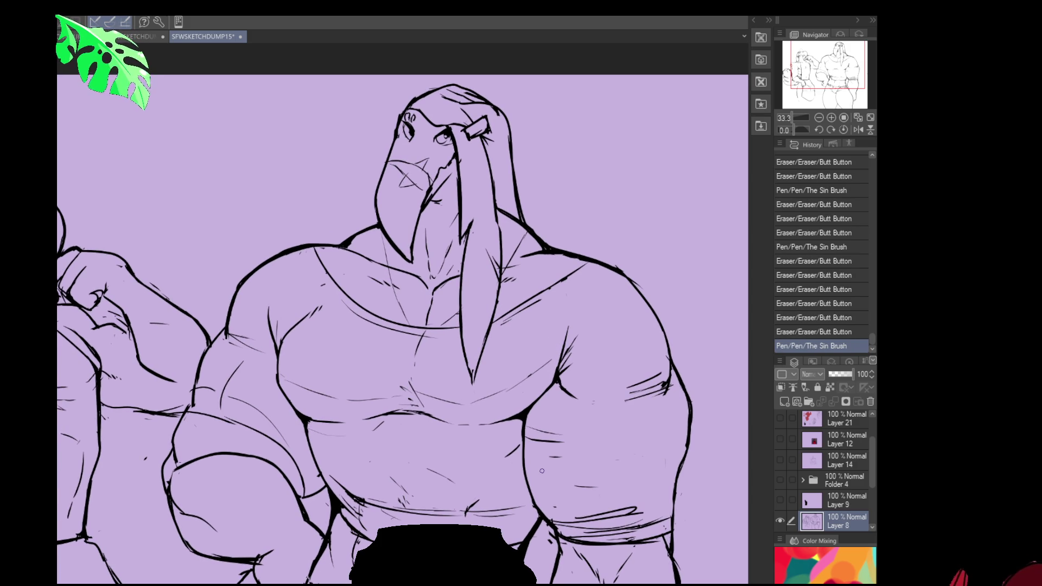
Set Layer 8 as the reference layer and add a new raster Layer 7 beneath it.
{"action": "left_click_drag", "start_coordinate": [540, 390], "coordinate": [543, 347]}
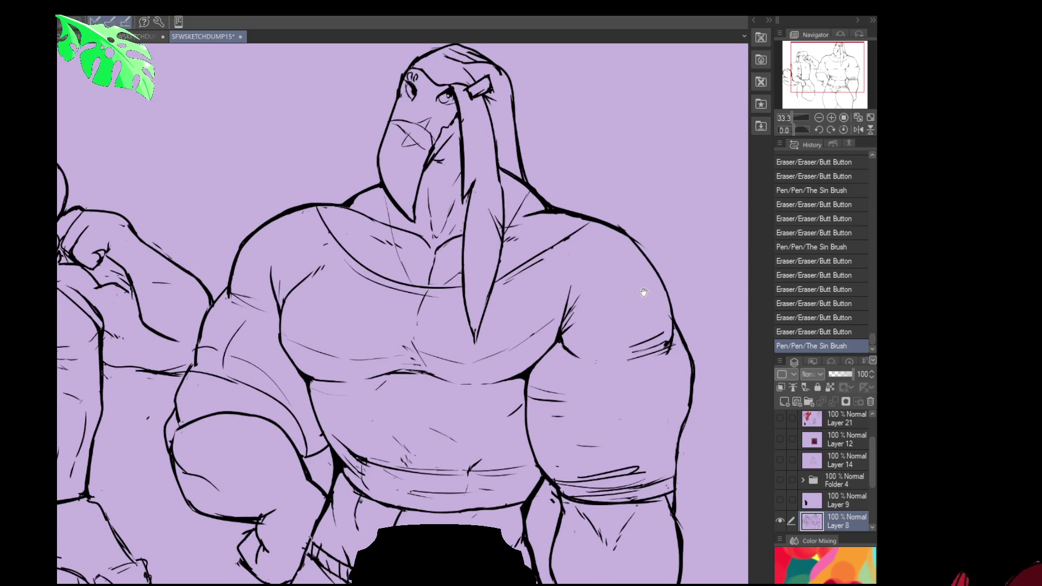
{"action": "left_click_drag", "start_coordinate": [643, 292], "coordinate": [635, 322]}
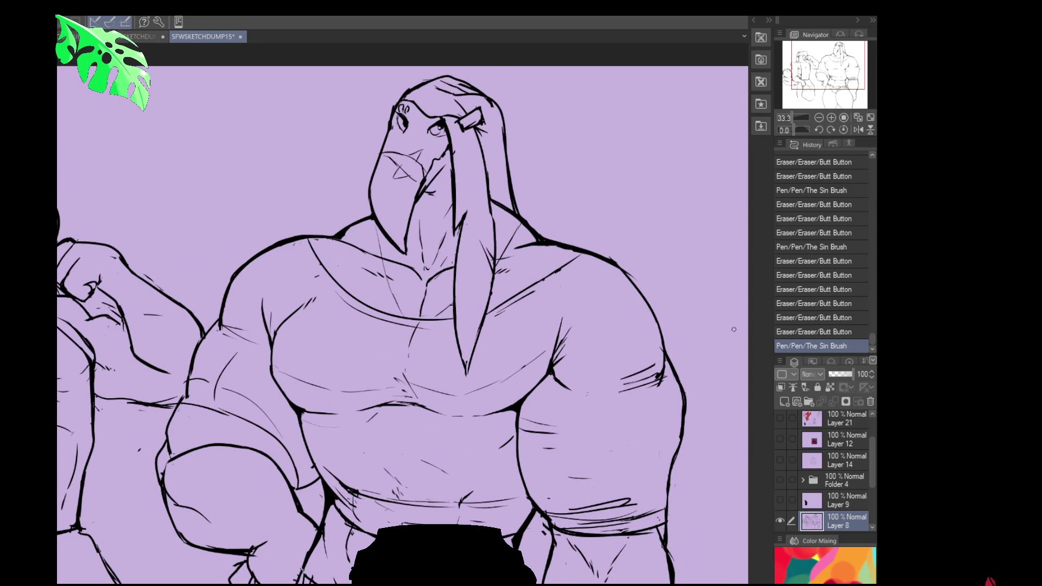
{"action": "scroll", "coordinate": [738, 326], "scroll_direction": "down", "scroll_amount": 3}
{"action": "left_click_drag", "start_coordinate": [734, 303], "coordinate": [662, 286]}
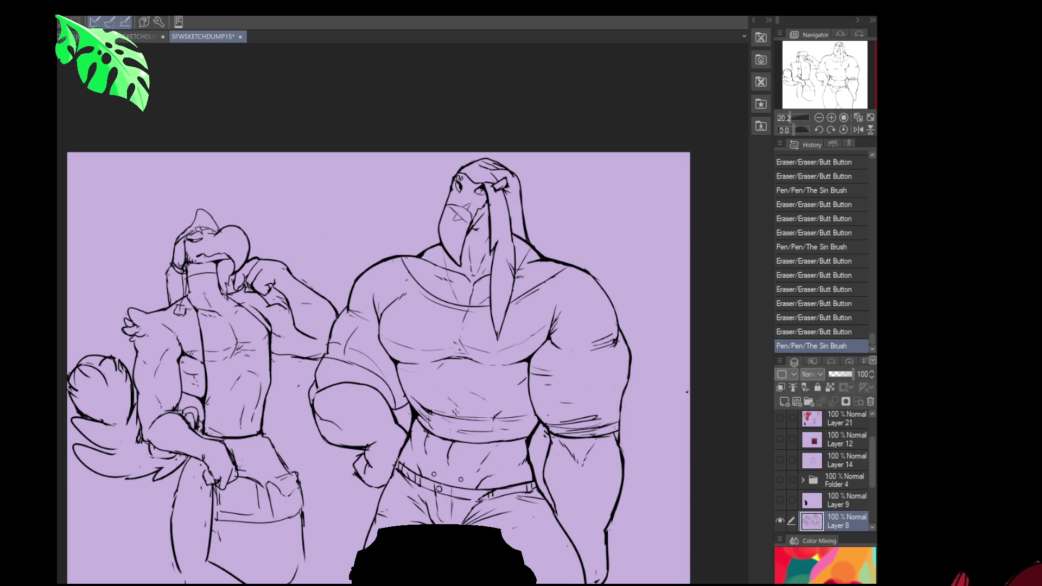
{"action": "left_click", "coordinate": [793, 387]}
{"action": "scroll", "coordinate": [871, 466], "scroll_direction": "down", "scroll_amount": 2}
{"action": "left_click", "coordinate": [791, 403]}
{"action": "left_click_drag", "start_coordinate": [831, 486], "coordinate": [844, 510]}
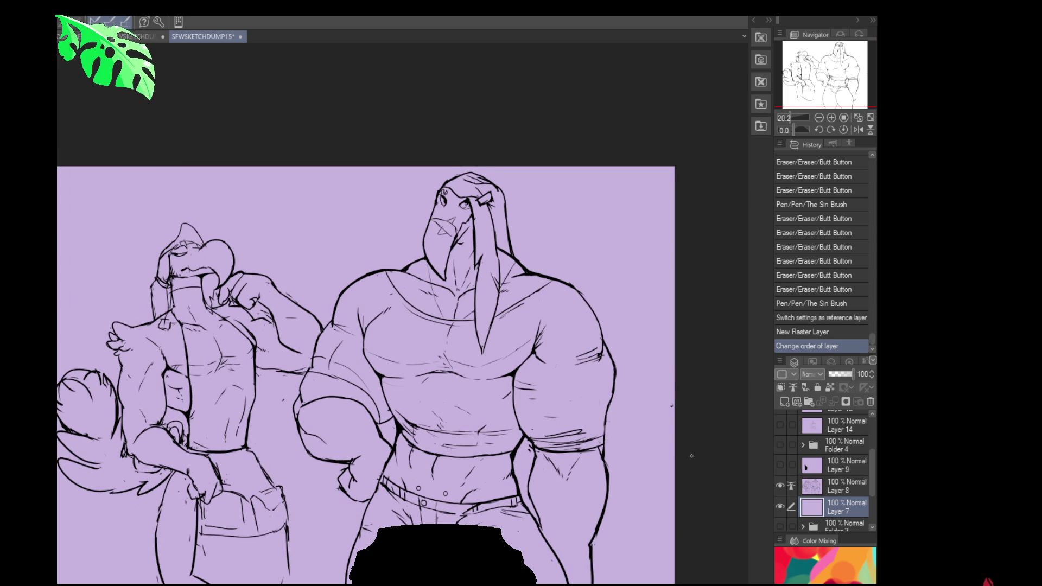
On Layer 7, lasso-fill the large bird's entire outline with dark purple.
{"action": "scroll", "coordinate": [647, 309], "scroll_direction": "up", "scroll_amount": 1}
{"action": "left_click_drag", "start_coordinate": [646, 310], "coordinate": [557, 247]}
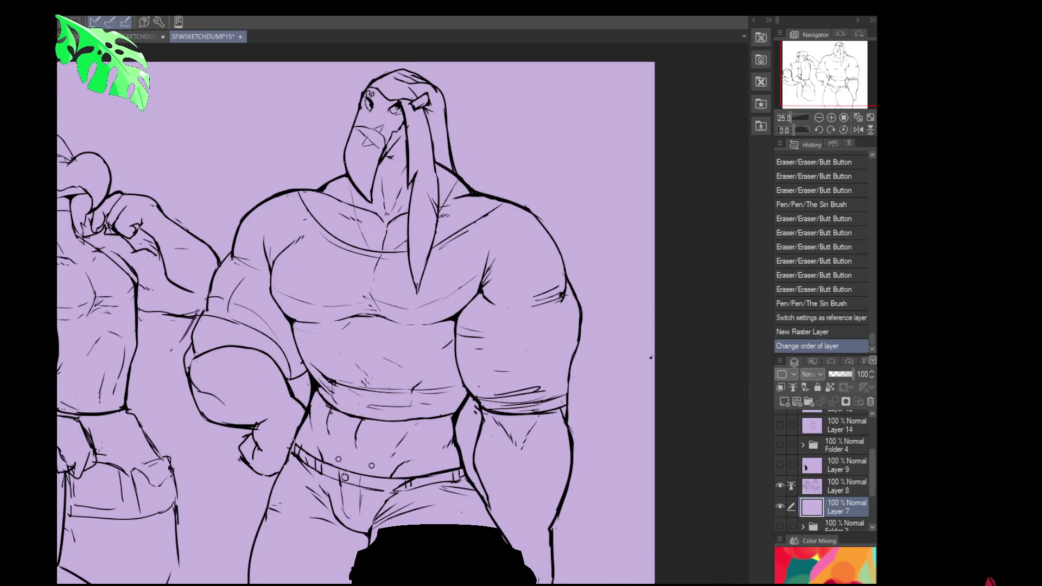
{"action": "left_click_drag", "start_coordinate": [239, 201], "coordinate": [196, 314]}
{"action": "key", "text": "ctrl+z"}
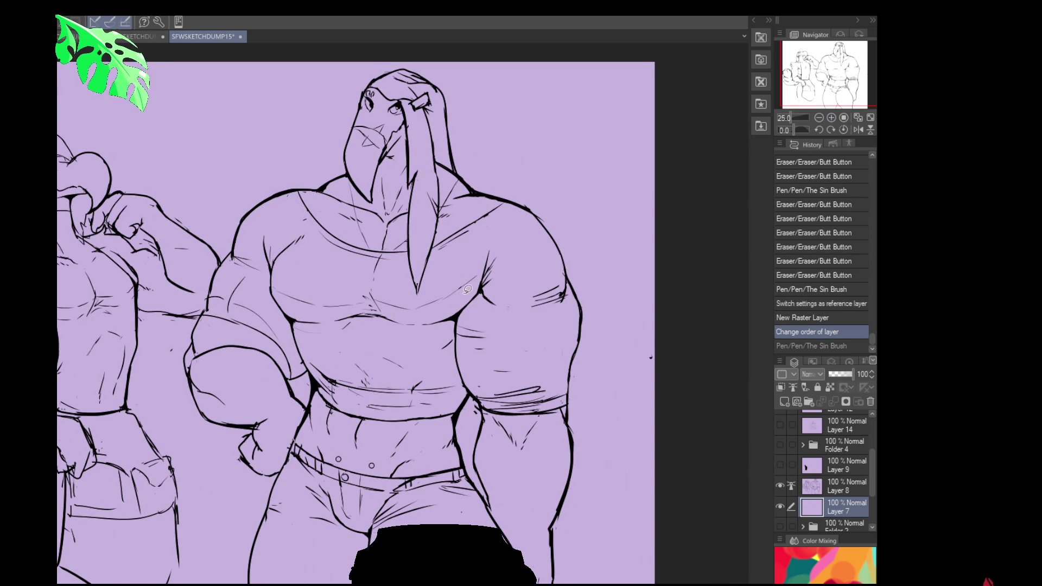
{"action": "left_click_drag", "start_coordinate": [467, 309], "coordinate": [470, 316]}
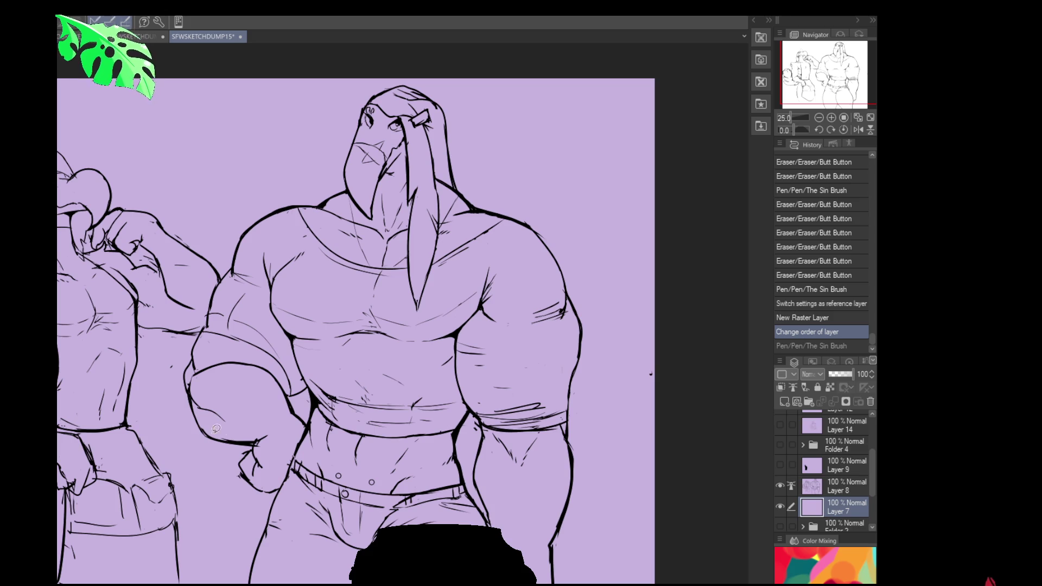
{"action": "left_click_drag", "start_coordinate": [340, 494], "coordinate": [351, 307]}
{"action": "left_click_drag", "start_coordinate": [246, 476], "coordinate": [251, 577]}
{"action": "mouse_move", "coordinate": [229, 455]}
{"action": "left_mouse_down"}
{"action": "mouse_move", "coordinate": [218, 430]}
{"action": "mouse_move", "coordinate": [216, 222]}
{"action": "mouse_move", "coordinate": [304, 65]}
{"action": "mouse_move", "coordinate": [646, 380]}
{"action": "mouse_move", "coordinate": [617, 580]}
{"action": "left_mouse_up"}
{"action": "left_click_drag", "start_coordinate": [696, 205], "coordinate": [672, 277]}
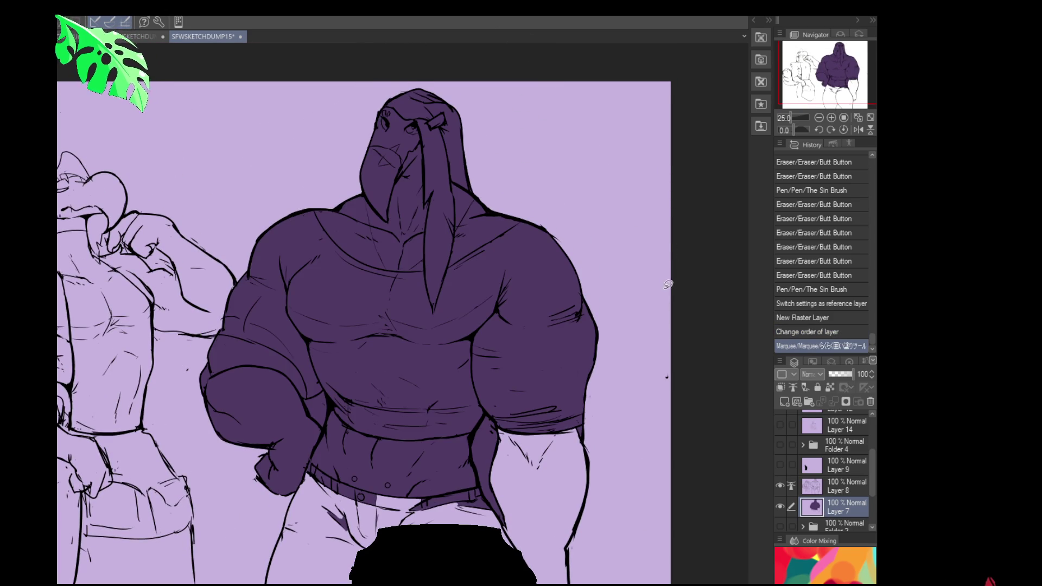
{"action": "scroll", "coordinate": [616, 337], "scroll_direction": "down", "scroll_amount": 1}
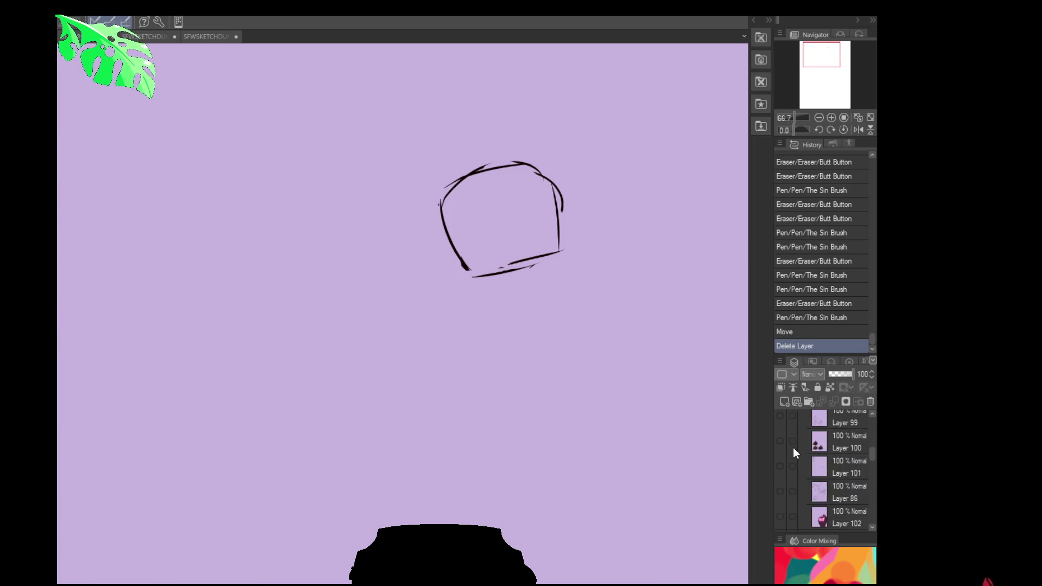
In the other document, show the pink character and Layer 86 to check its colours.
{"action": "scroll", "coordinate": [793, 448], "scroll_direction": "down", "scroll_amount": 3}
{"action": "left_click", "coordinate": [779, 454]}
{"action": "left_click", "coordinate": [780, 428]}
{"action": "scroll", "coordinate": [489, 325], "scroll_direction": "down", "scroll_amount": 3}
{"action": "mouse_move", "coordinate": [542, 461]}
{"action": "left_mouse_down"}
{"action": "mouse_move", "coordinate": [379, 328]}
{"action": "mouse_move", "coordinate": [383, 112]}
{"action": "left_mouse_up"}
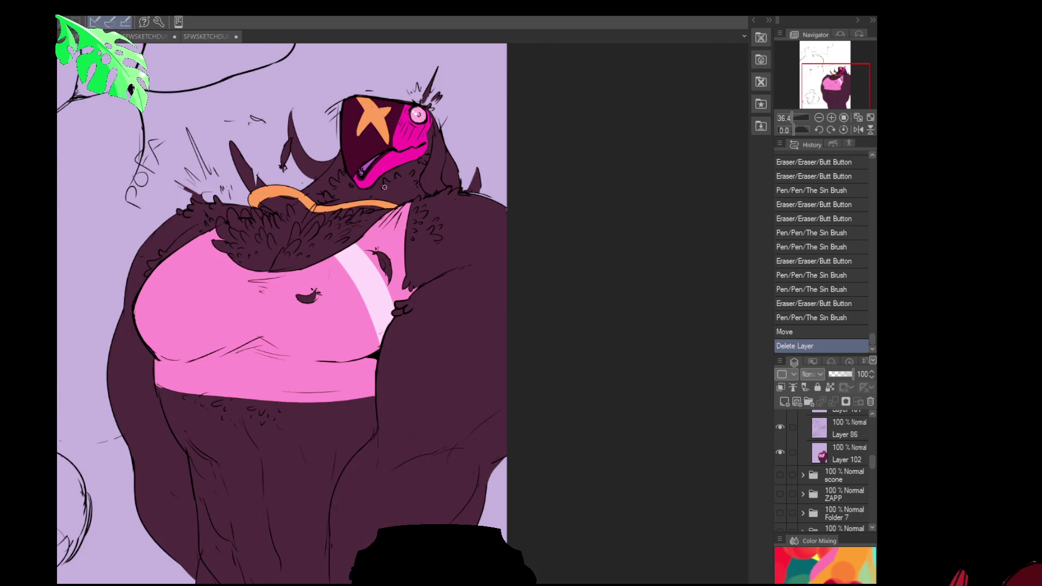
Back in SFWSKETCHDUMP15, refill the large bird's silhouette with maroon instead of purple.
{"action": "left_click", "coordinate": [214, 35]}
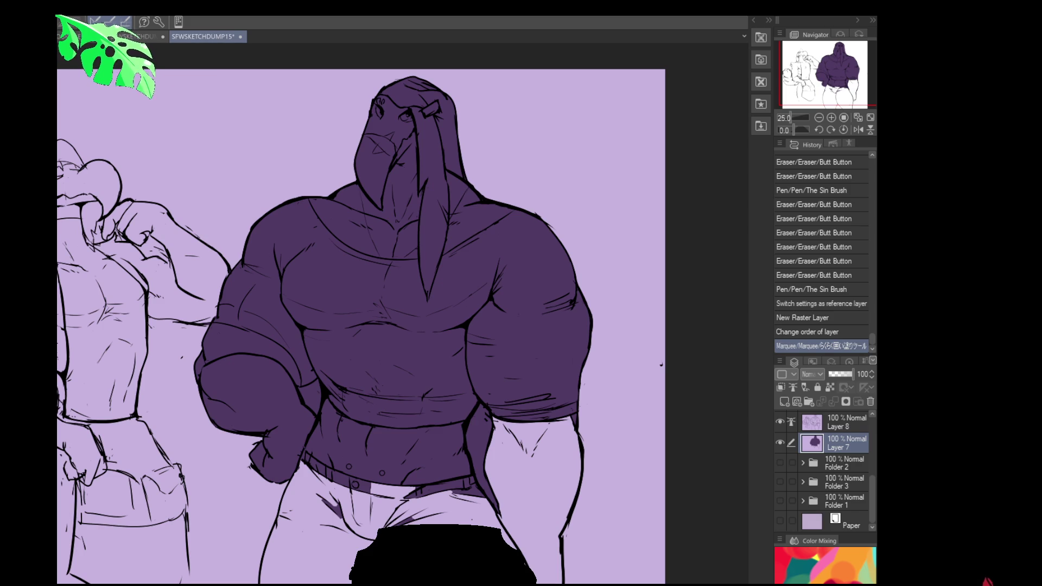
{"action": "left_click_drag", "start_coordinate": [620, 342], "coordinate": [639, 386]}
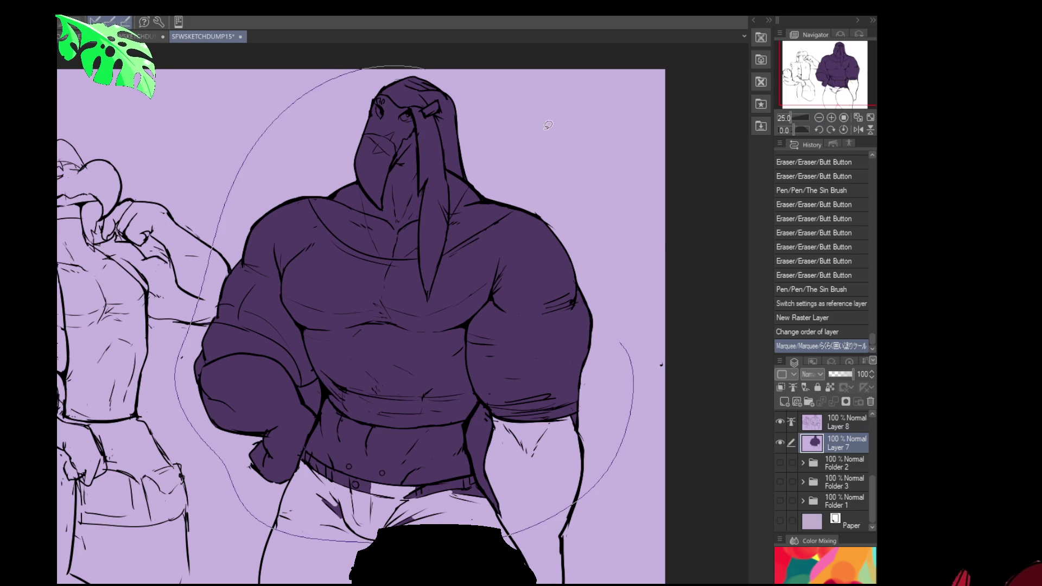
{"action": "left_click_drag", "start_coordinate": [616, 395], "coordinate": [578, 408]}
{"action": "key", "text": "ctrl+z"}
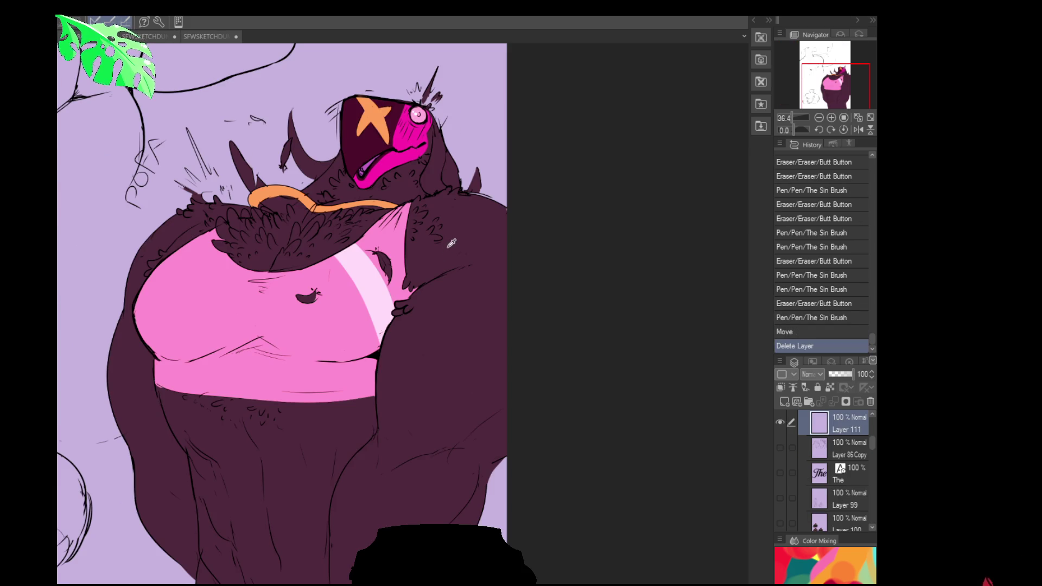
{"action": "left_click", "coordinate": [210, 34]}
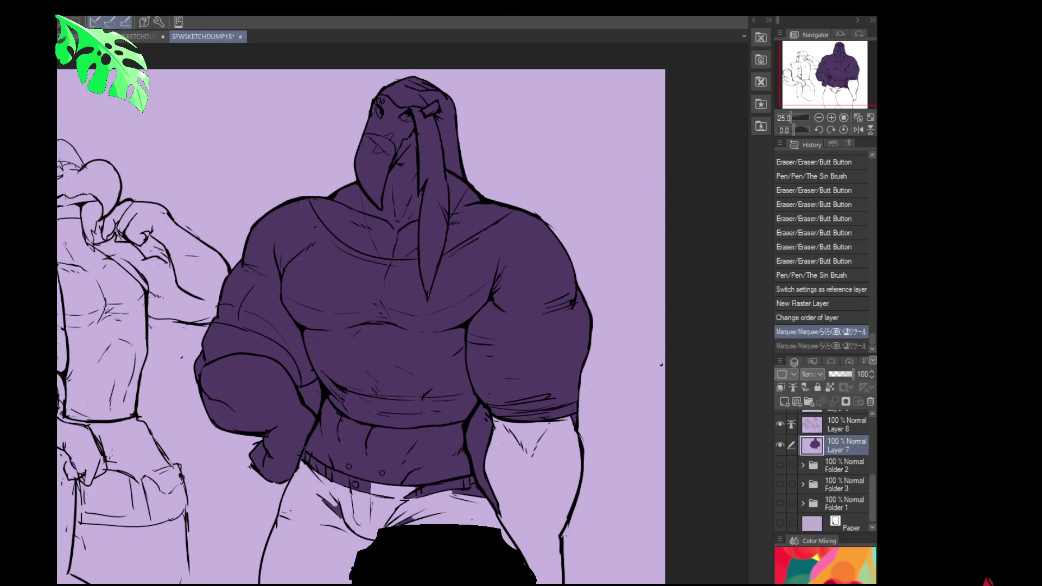
{"action": "left_click_drag", "start_coordinate": [489, 317], "coordinate": [518, 368]}
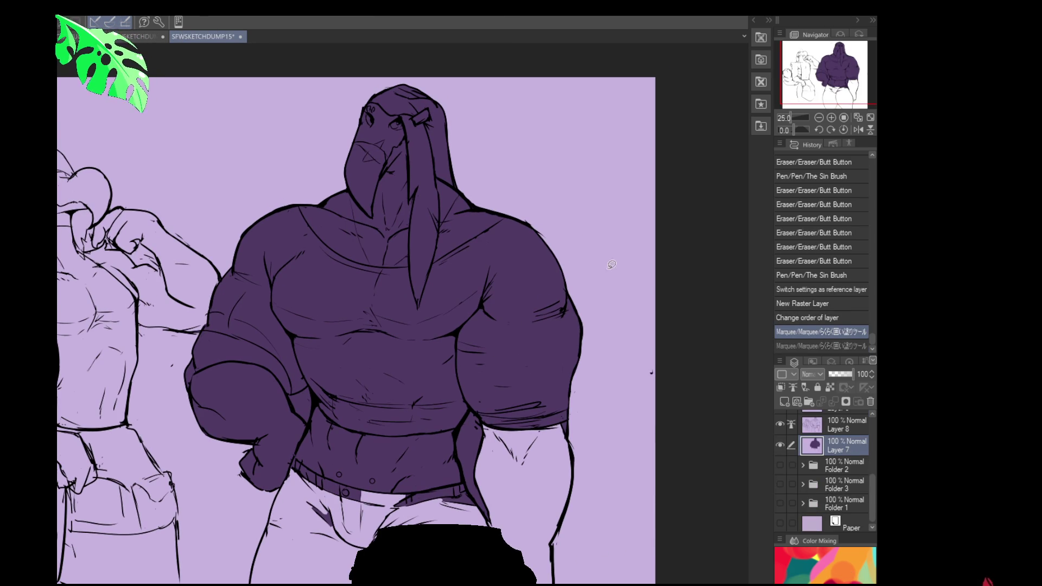
{"action": "mouse_move", "coordinate": [614, 444]}
{"action": "left_mouse_down"}
{"action": "mouse_move", "coordinate": [535, 567]}
{"action": "mouse_move", "coordinate": [304, 567]}
{"action": "mouse_move", "coordinate": [180, 413]}
{"action": "mouse_move", "coordinate": [348, 68]}
{"action": "mouse_move", "coordinate": [566, 153]}
{"action": "left_mouse_up"}
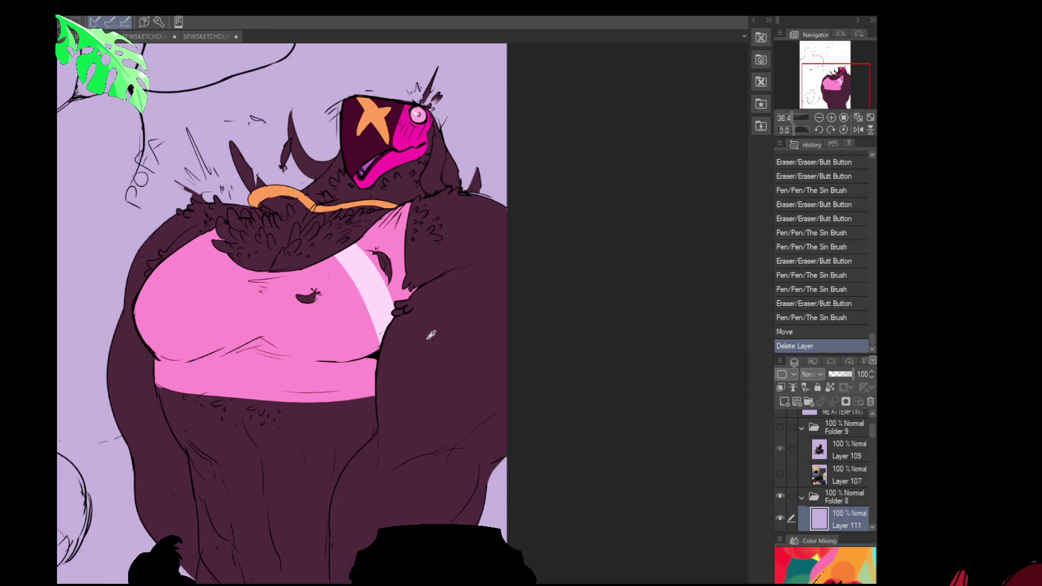
{"action": "key", "text": "ctrl+Tab"}
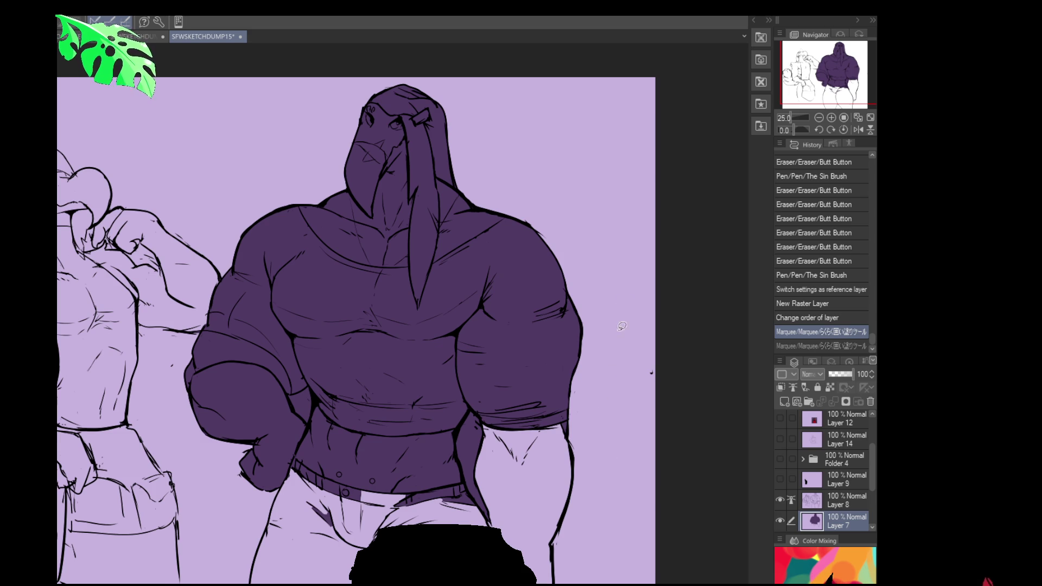
{"action": "key", "text": "ctrl+y"}
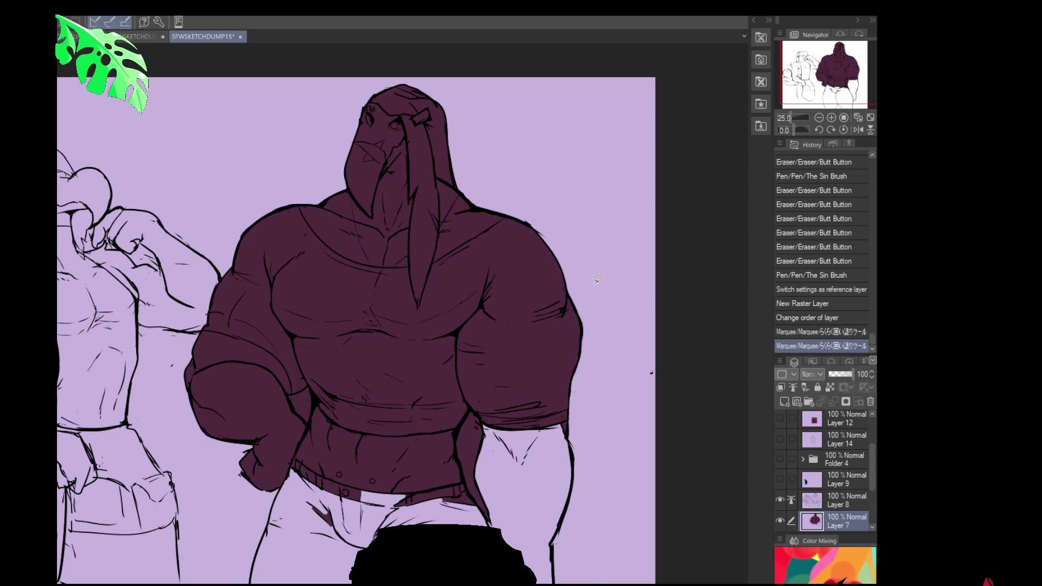
Lasso-fill the bird's pants area with the dark maroon body colour.
{"action": "scroll", "coordinate": [507, 311], "scroll_direction": "up", "scroll_amount": 1}
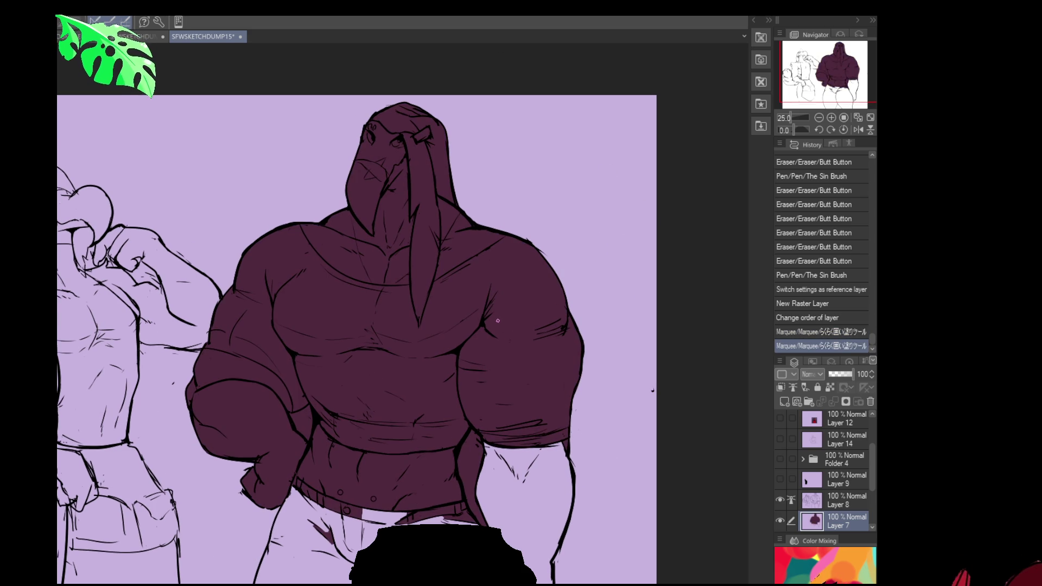
{"action": "mouse_move", "coordinate": [424, 319]}
{"action": "left_mouse_down"}
{"action": "mouse_move", "coordinate": [470, 302]}
{"action": "mouse_move", "coordinate": [552, 333]}
{"action": "left_mouse_up"}
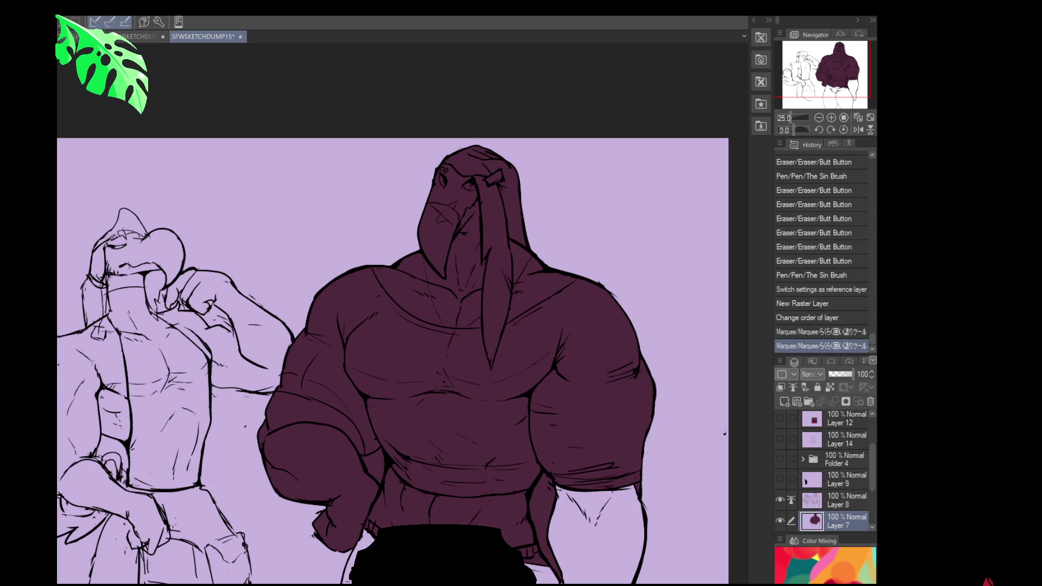
{"action": "scroll", "coordinate": [561, 288], "scroll_direction": "down", "scroll_amount": 5}
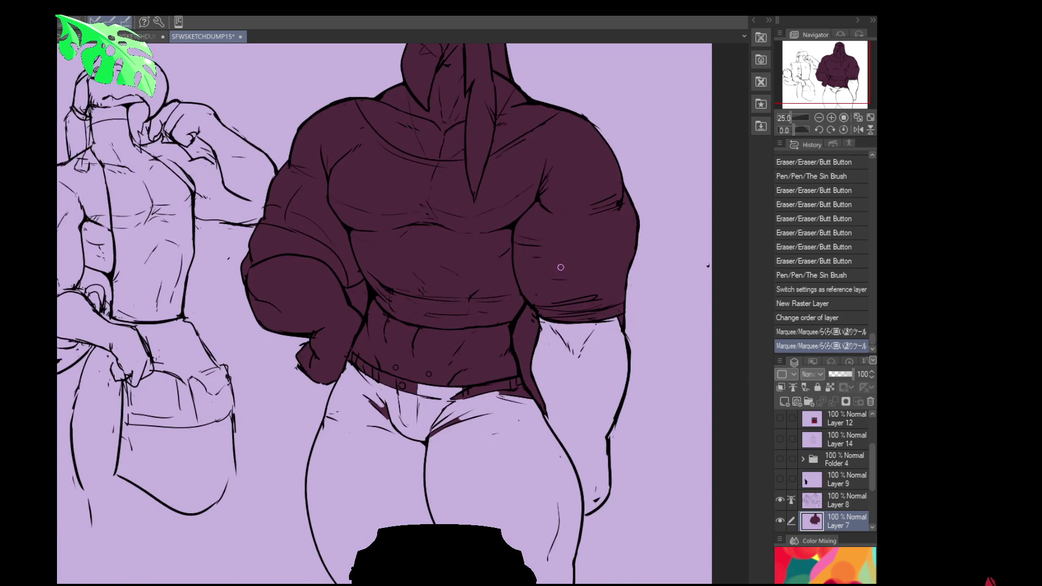
{"action": "scroll", "coordinate": [564, 408], "scroll_direction": "down", "scroll_amount": 1}
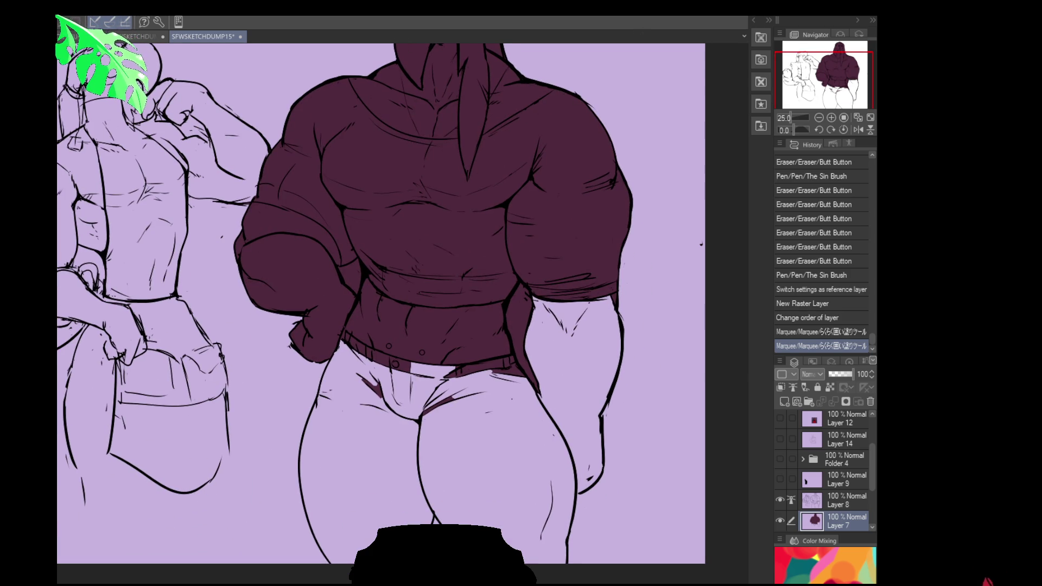
{"action": "scroll", "coordinate": [573, 314], "scroll_direction": "right", "scroll_amount": 2}
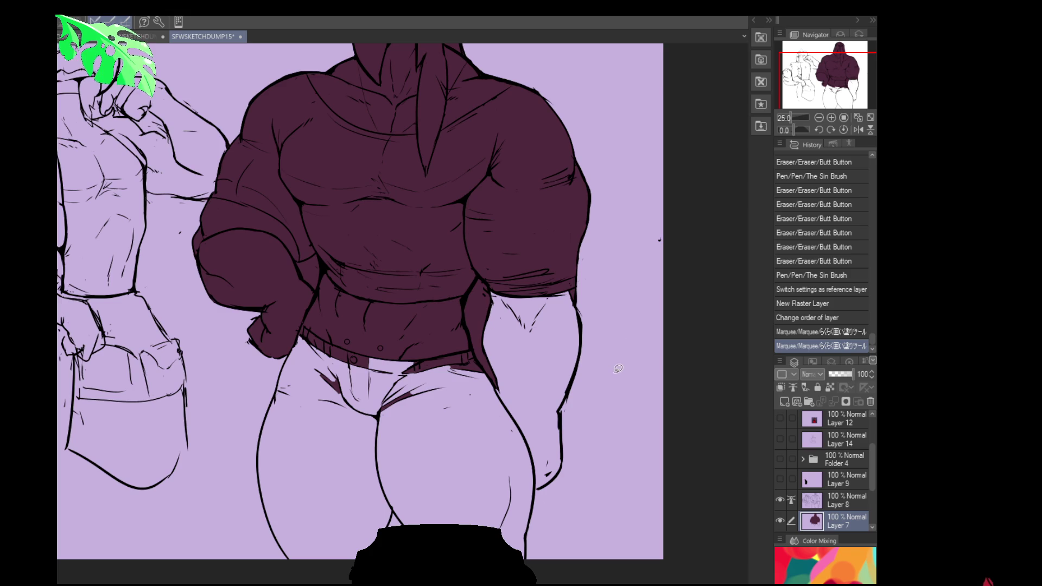
{"action": "left_click_drag", "start_coordinate": [543, 583], "coordinate": [549, 201]}
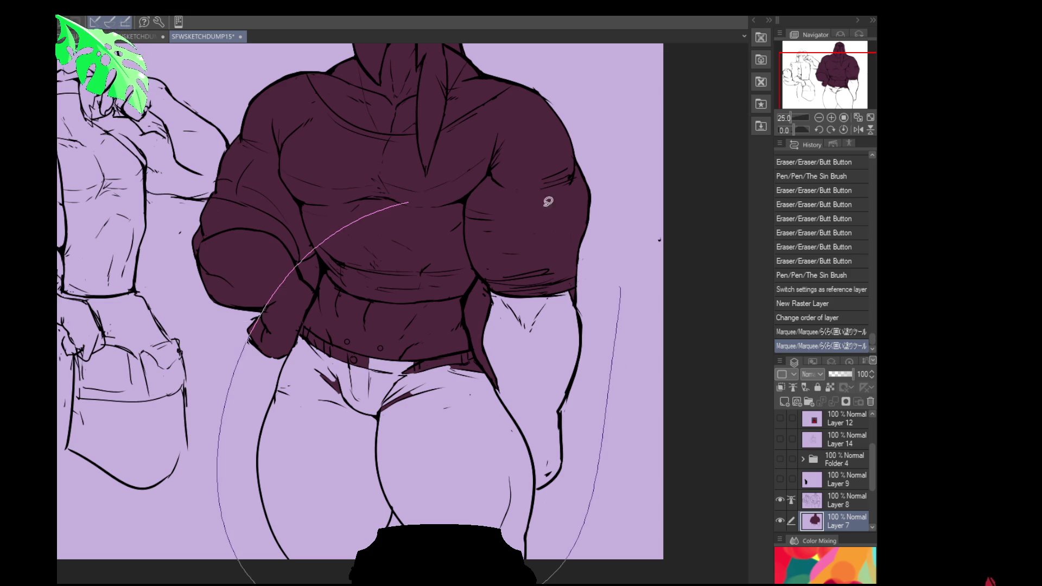
{"action": "left_click_drag", "start_coordinate": [642, 244], "coordinate": [643, 247]}
{"action": "scroll", "coordinate": [642, 266], "scroll_direction": "up", "scroll_amount": 1}
Auto-select both arm–torso gaps, delete their fill, and deselect.
{"action": "key", "text": "w"}
{"action": "left_click", "coordinate": [484, 330]}
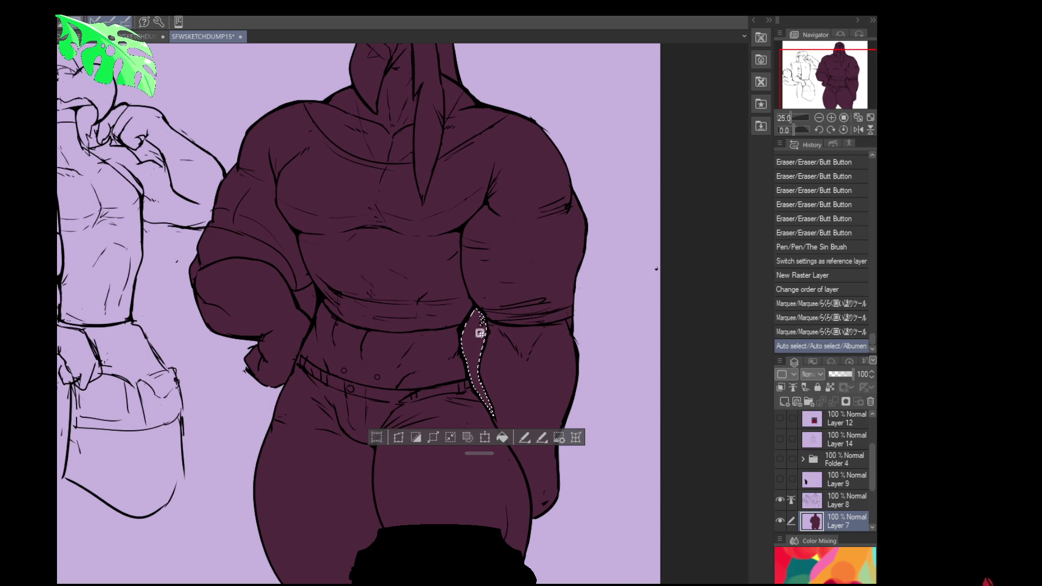
{"action": "key", "text": "Delete"}
{"action": "left_click", "coordinate": [305, 305]}
{"action": "key", "text": "Delete"}
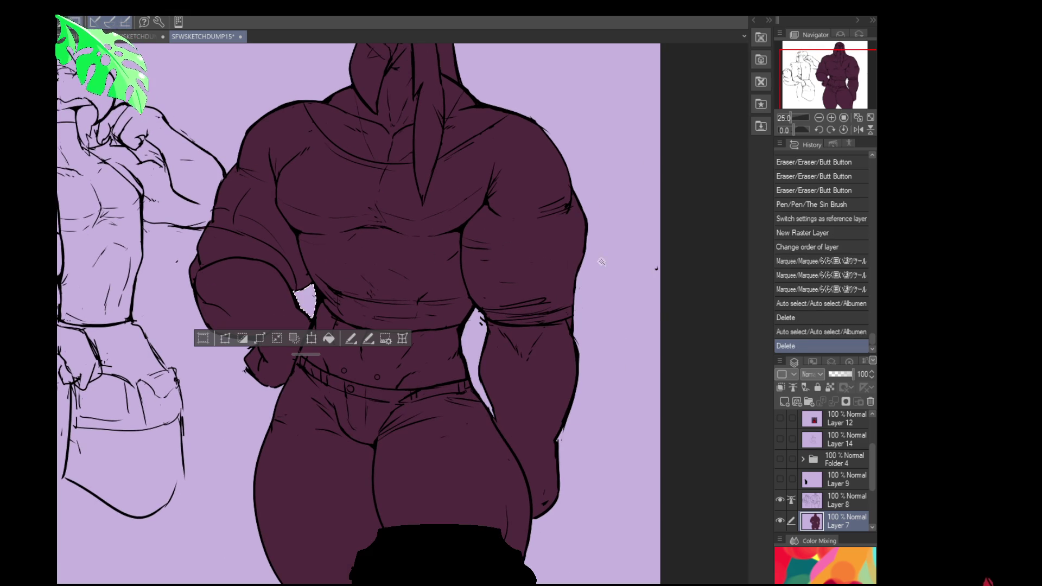
{"action": "key", "text": "ctrl+d"}
{"action": "scroll", "coordinate": [570, 331], "scroll_direction": "up", "scroll_amount": 5}
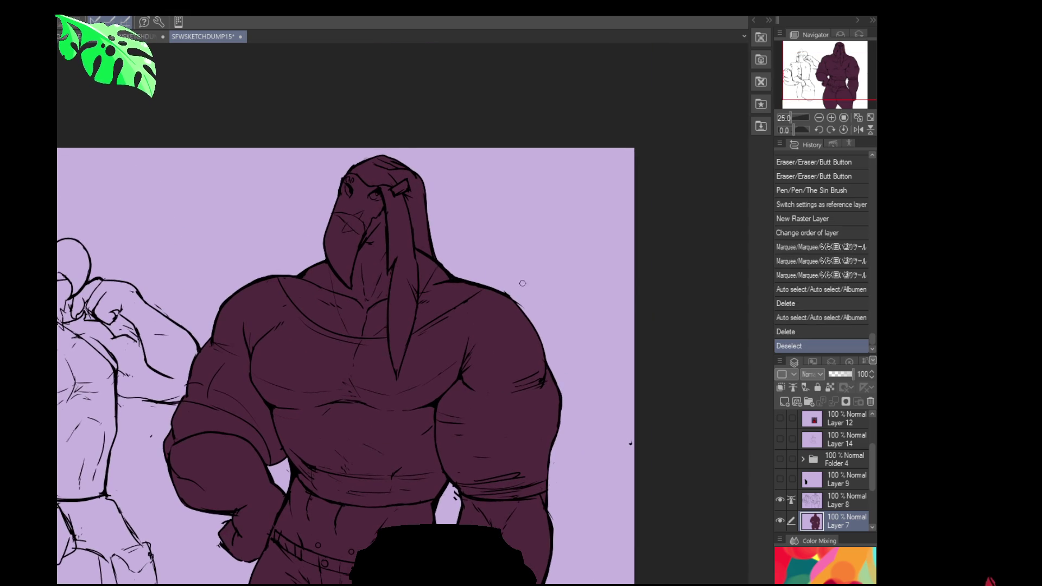
Bucket-fill the upper and lower face beneath the hood with bright magenta.
{"action": "mouse_move", "coordinate": [348, 178]}
{"action": "left_mouse_down"}
{"action": "mouse_move", "coordinate": [372, 189]}
{"action": "mouse_move", "coordinate": [354, 198]}
{"action": "mouse_move", "coordinate": [377, 187]}
{"action": "mouse_move", "coordinate": [347, 211]}
{"action": "left_mouse_up"}
{"action": "key", "text": "ctrl+z"}
{"action": "key", "text": "g"}
{"action": "left_click", "coordinate": [387, 194]}
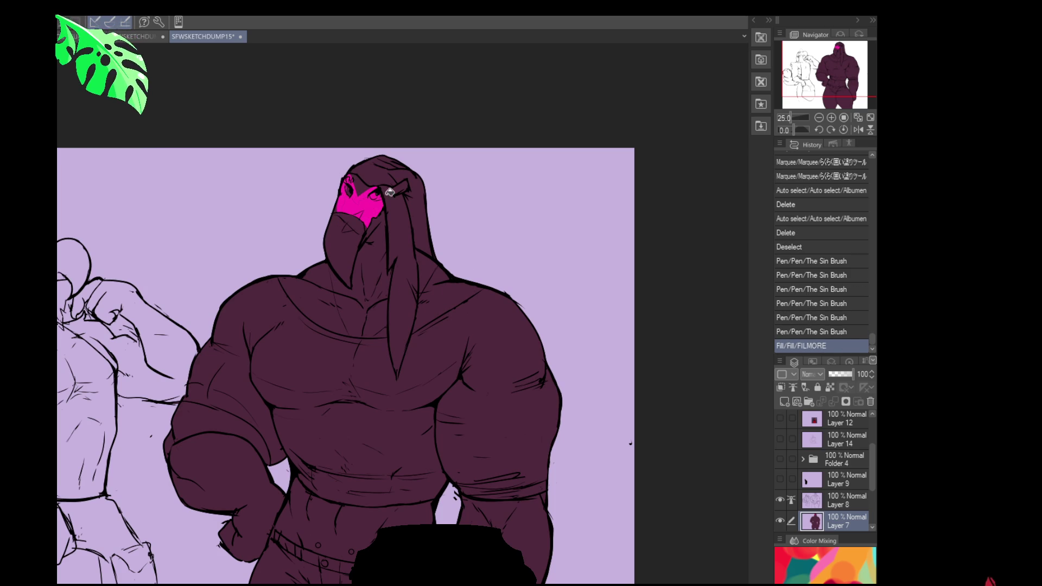
{"action": "left_click", "coordinate": [348, 236]}
Touch up the edges and small gaps of the magenta face fill with the pen.
{"action": "left_click_drag", "start_coordinate": [358, 225], "coordinate": [457, 284]}
{"action": "left_click", "coordinate": [354, 246]}
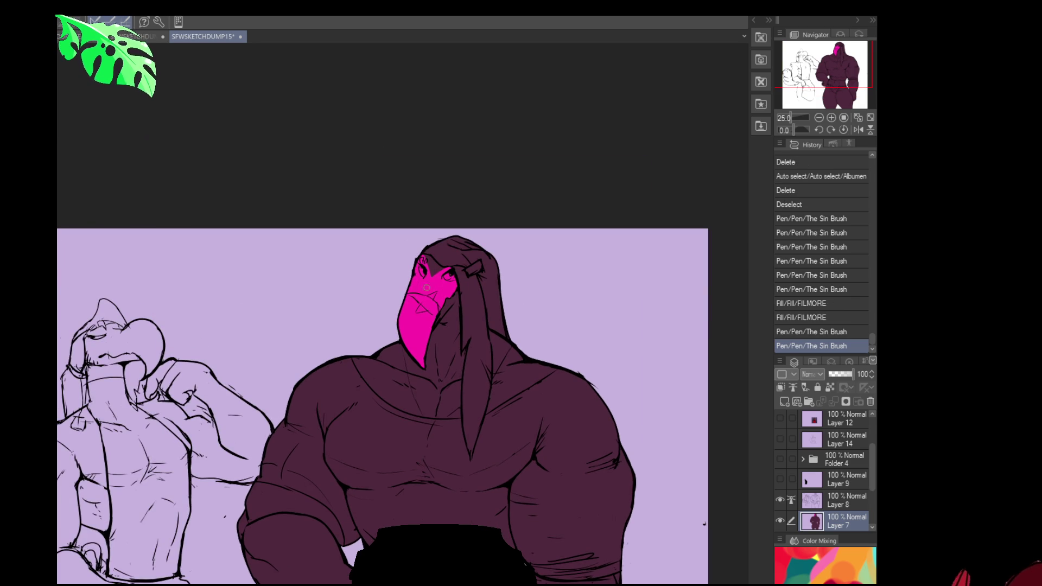
{"action": "left_click", "coordinate": [411, 306]}
{"action": "left_click", "coordinate": [423, 264]}
{"action": "left_click", "coordinate": [475, 278]}
{"action": "key", "text": "ctrl+z"}
{"action": "key", "text": "ctrl+y"}
{"action": "left_click", "coordinate": [456, 291]}
{"action": "key", "text": "ctrl+z"}
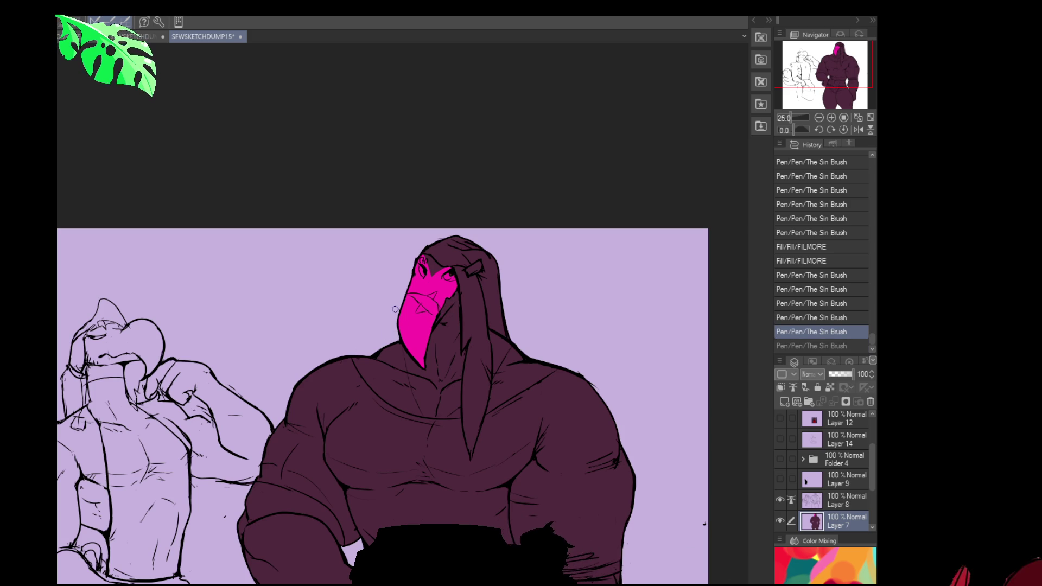
Pan the canvas down toward the lower body and back up to the head.
{"action": "left_click_drag", "start_coordinate": [590, 324], "coordinate": [590, 311]}
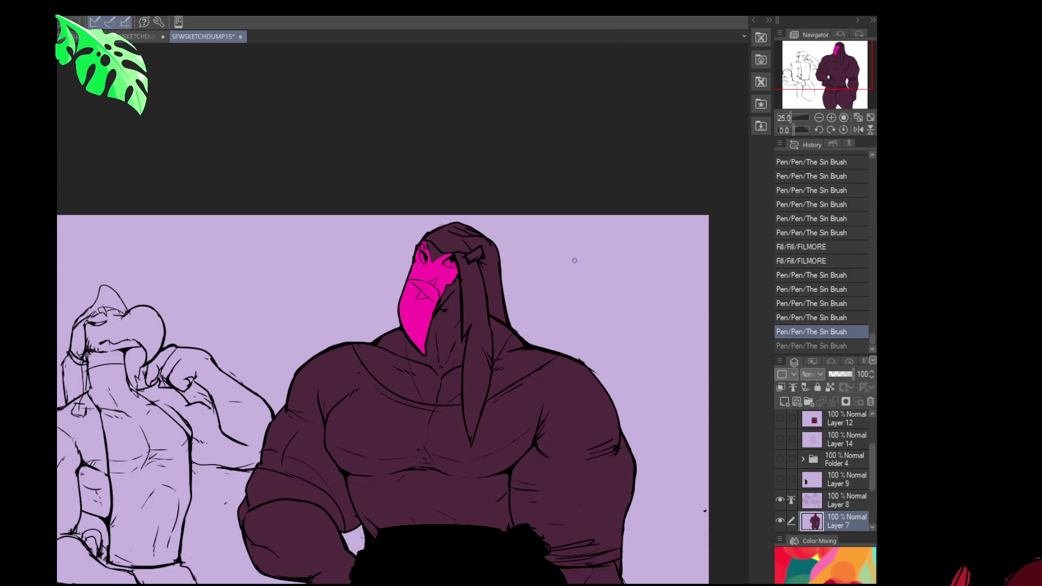
{"action": "left_click_drag", "start_coordinate": [483, 411], "coordinate": [501, 347]}
{"action": "mouse_move", "coordinate": [631, 284]}
{"action": "left_mouse_down"}
{"action": "mouse_move", "coordinate": [612, 272]}
{"action": "mouse_move", "coordinate": [602, 244]}
{"action": "left_mouse_up"}
{"action": "left_click_drag", "start_coordinate": [442, 431], "coordinate": [412, 409]}
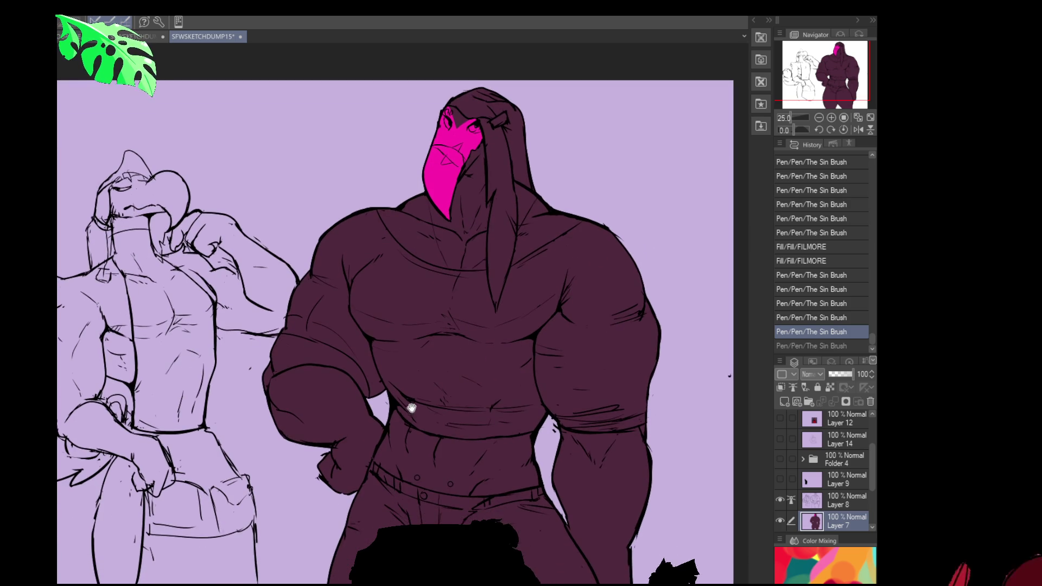
{"action": "mouse_move", "coordinate": [607, 310]}
{"action": "left_mouse_down"}
{"action": "mouse_move", "coordinate": [596, 380]}
{"action": "mouse_move", "coordinate": [573, 405]}
{"action": "left_mouse_up"}
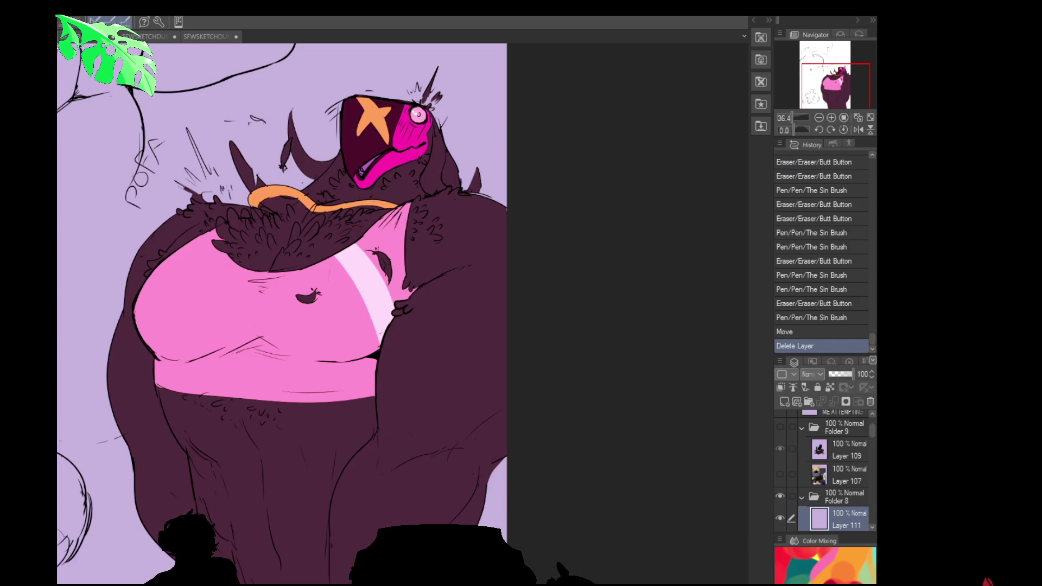
Look at the August character sheet and the other open sketch, then return to the bird drawing.
{"action": "left_click", "coordinate": [214, 38]}
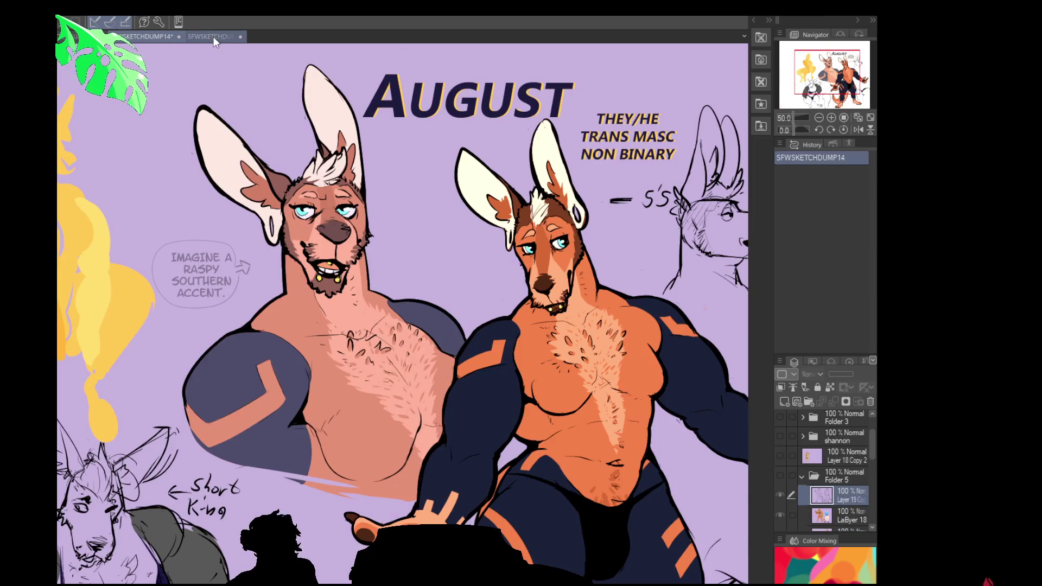
{"action": "left_click", "coordinate": [181, 40]}
{"action": "left_click", "coordinate": [162, 37]}
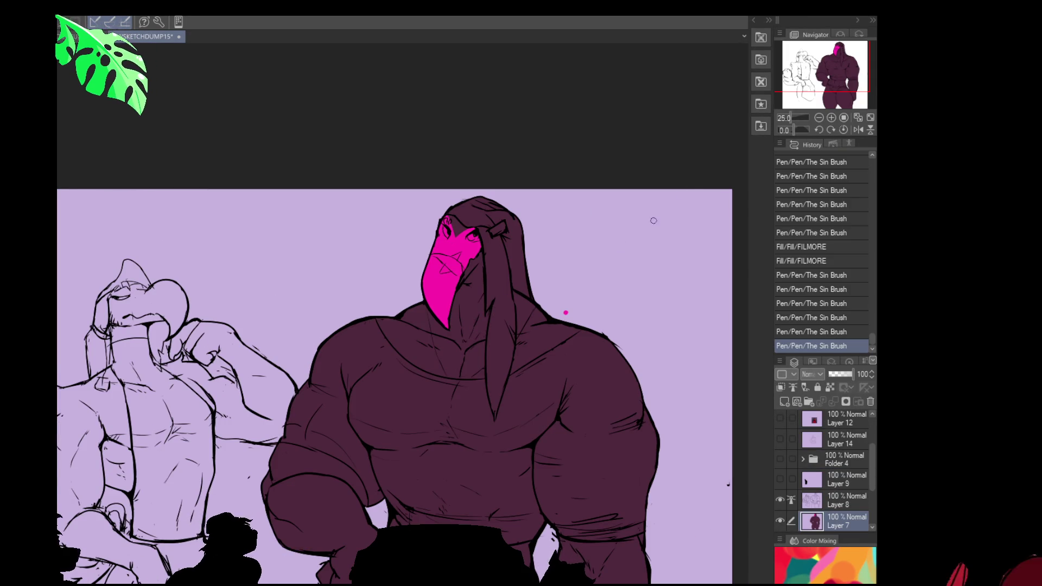
Redraw the dark marks on the pink face, undoing and redoing strokes.
{"action": "left_click_drag", "start_coordinate": [456, 237], "coordinate": [437, 257]}
{"action": "key", "text": "ctrl+z"}
{"action": "key", "text": "ctrl+y"}
{"action": "key", "text": "ctrl+z"}
{"action": "key", "text": "ctrl+y"}
{"action": "key", "text": "ctrl+z"}
{"action": "key", "text": "ctrl+y"}
{"action": "left_click_drag", "start_coordinate": [463, 253], "coordinate": [458, 229]}
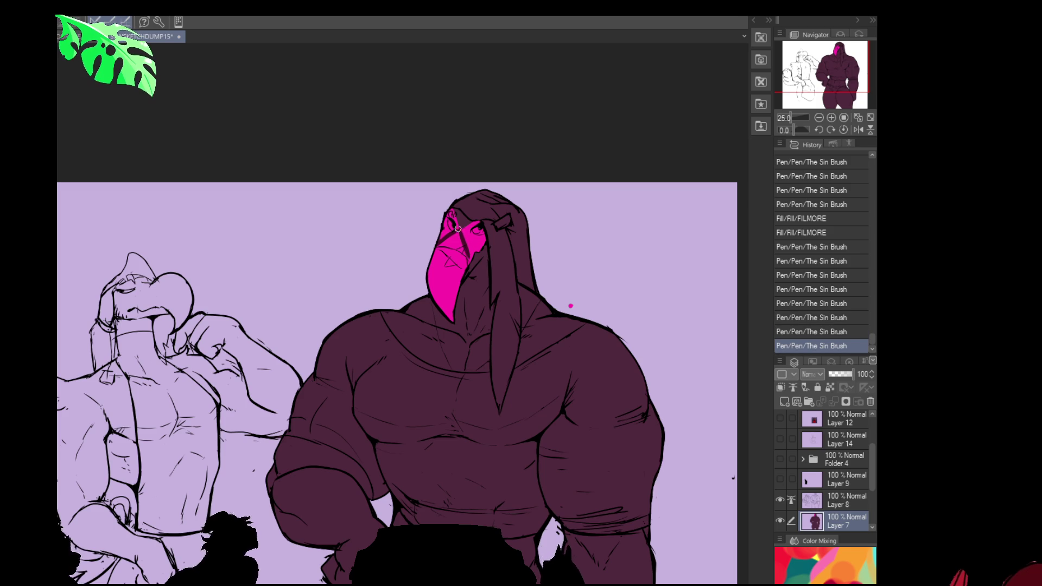
Fill the lower beak dark maroon and paint over the leftover pink mark.
{"action": "left_click", "coordinate": [451, 277]}
{"action": "left_click", "coordinate": [459, 251]}
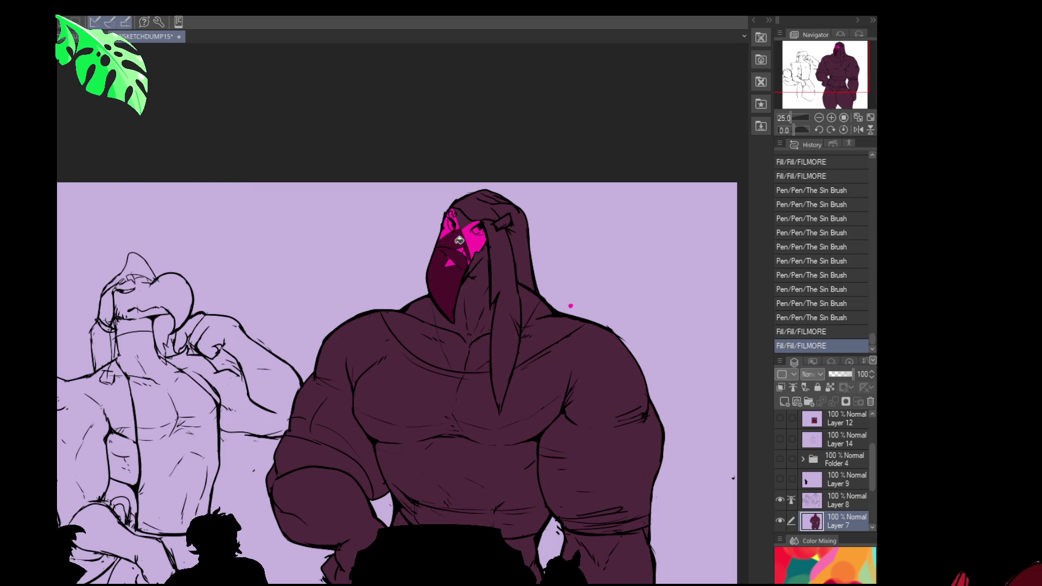
{"action": "left_click_drag", "start_coordinate": [452, 265], "coordinate": [467, 255]}
{"action": "mouse_move", "coordinate": [471, 253]}
{"action": "left_mouse_down"}
{"action": "mouse_move", "coordinate": [480, 247]}
{"action": "mouse_move", "coordinate": [471, 261]}
{"action": "left_mouse_up"}
{"action": "left_click_drag", "start_coordinate": [473, 255], "coordinate": [470, 287]}
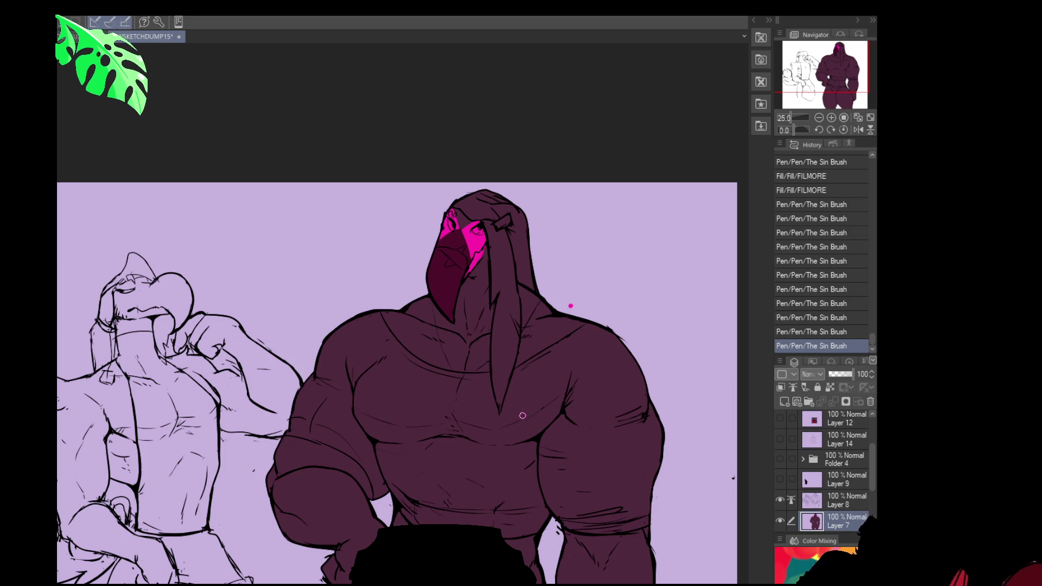
Erase the stray pink marks near the figure.
{"action": "left_click_drag", "start_coordinate": [575, 307], "coordinate": [567, 308]}
{"action": "left_click_drag", "start_coordinate": [573, 304], "coordinate": [568, 305]}
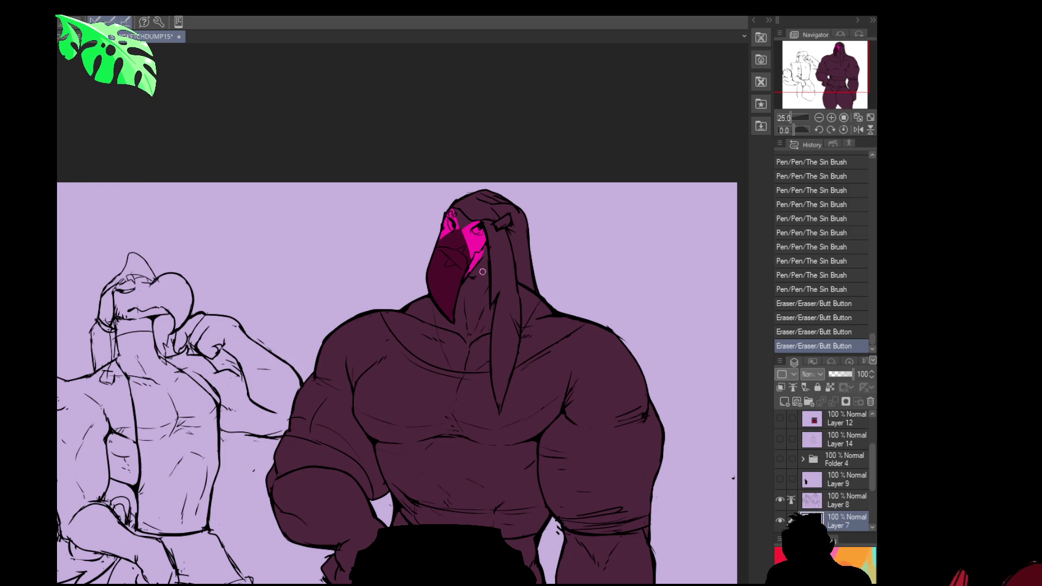
{"action": "scroll", "coordinate": [628, 261], "scroll_direction": "down", "scroll_amount": 2}
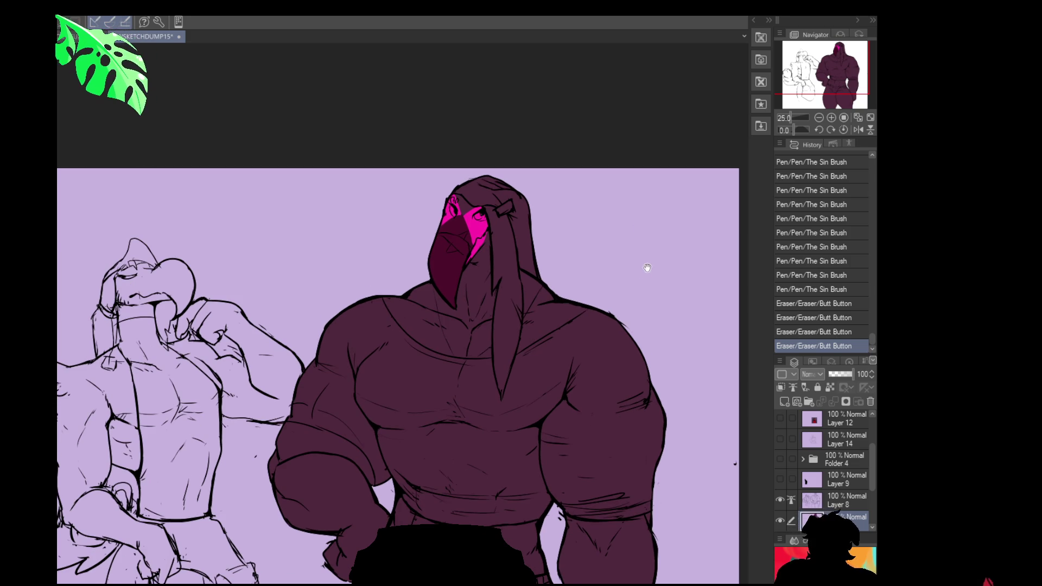
{"action": "scroll", "coordinate": [641, 277], "scroll_direction": "down", "scroll_amount": 2}
{"action": "scroll", "coordinate": [635, 287], "scroll_direction": "down", "scroll_amount": 2}
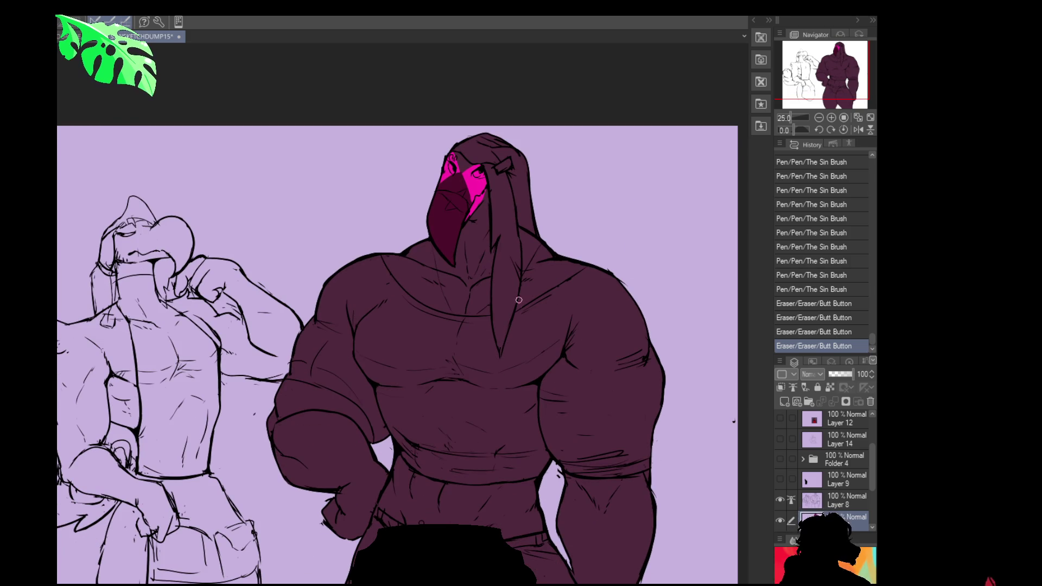
{"action": "left_click_drag", "start_coordinate": [473, 174], "coordinate": [484, 238]}
{"action": "key", "text": "ctrl+z"}
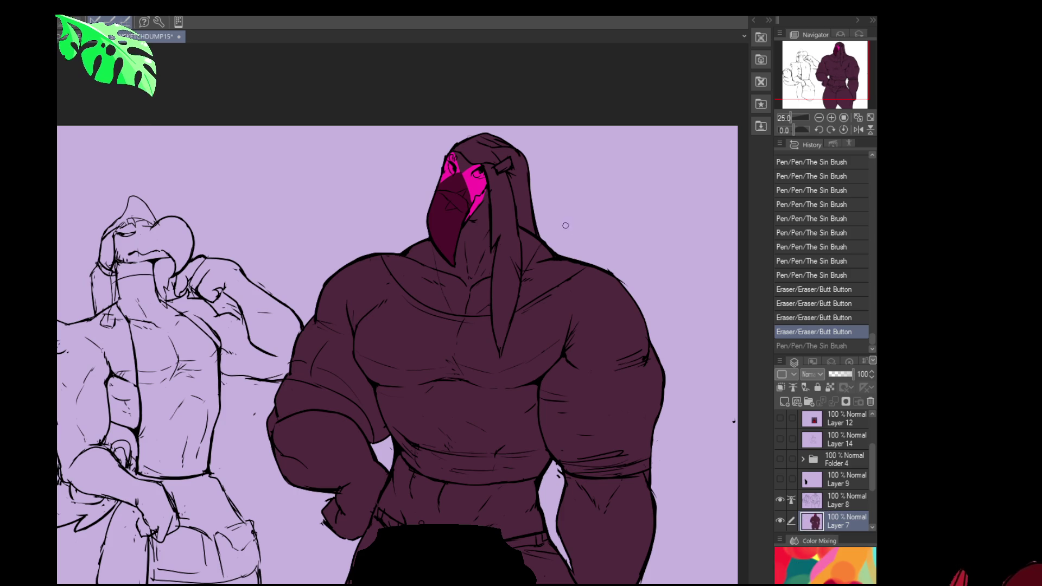
{"action": "left_click_drag", "start_coordinate": [591, 272], "coordinate": [596, 305]}
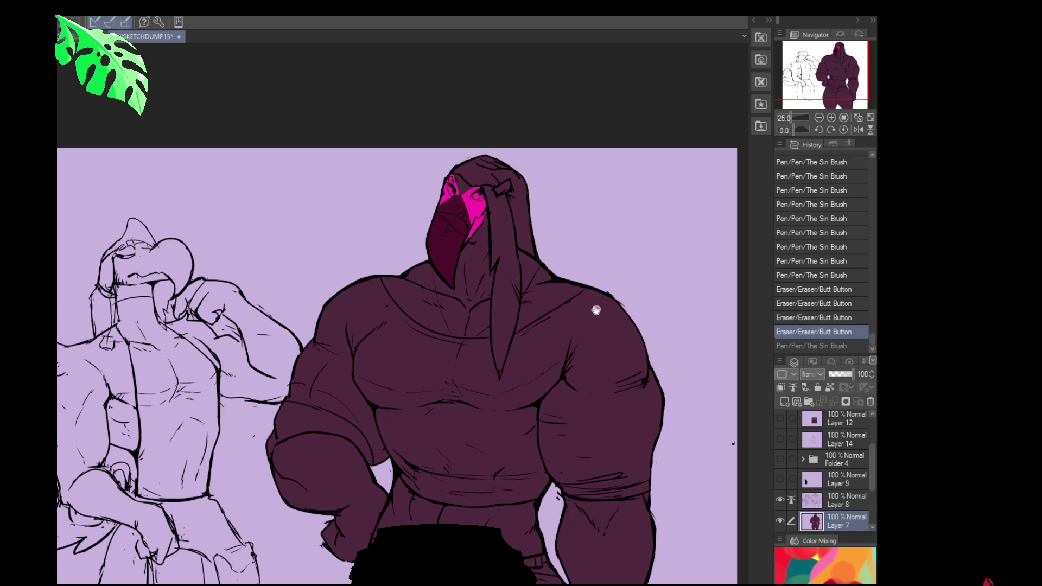
Switch to the character lineup document and back, dabbing a small pink dot.
{"action": "key", "text": "ctrl+Tab"}
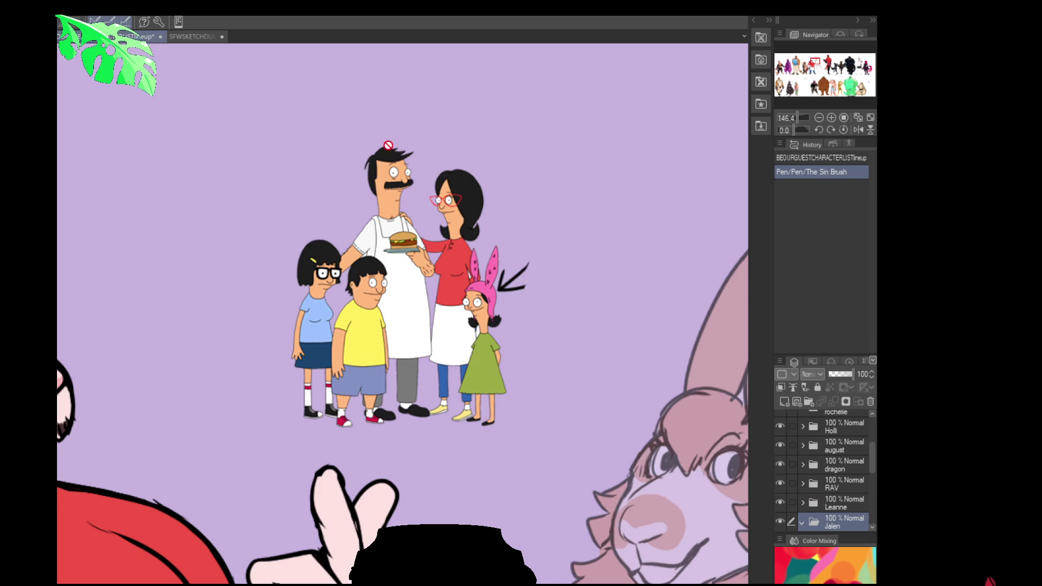
{"action": "key", "text": "ctrl+Tab"}
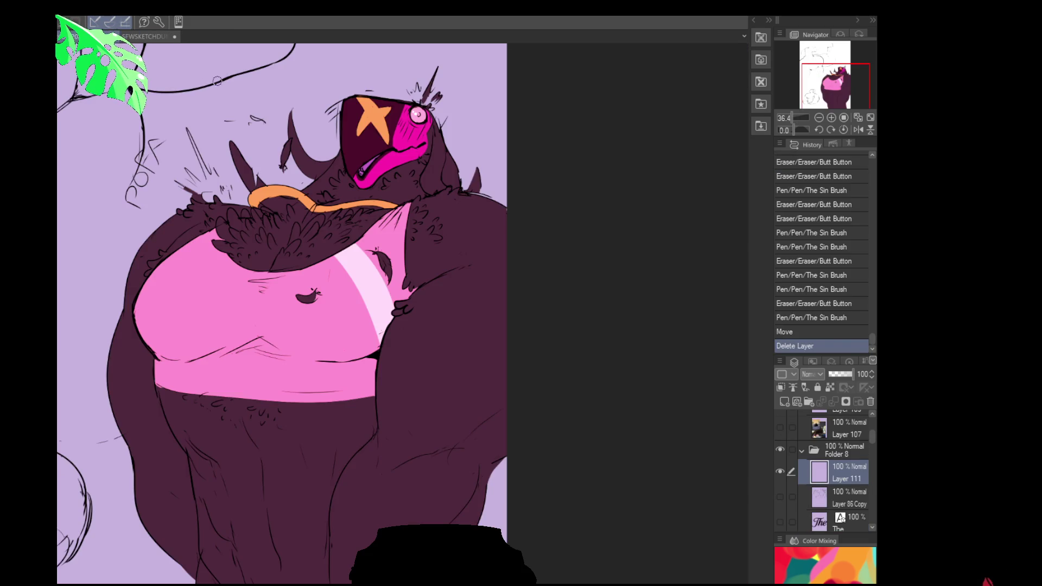
{"action": "left_click", "coordinate": [500, 147]}
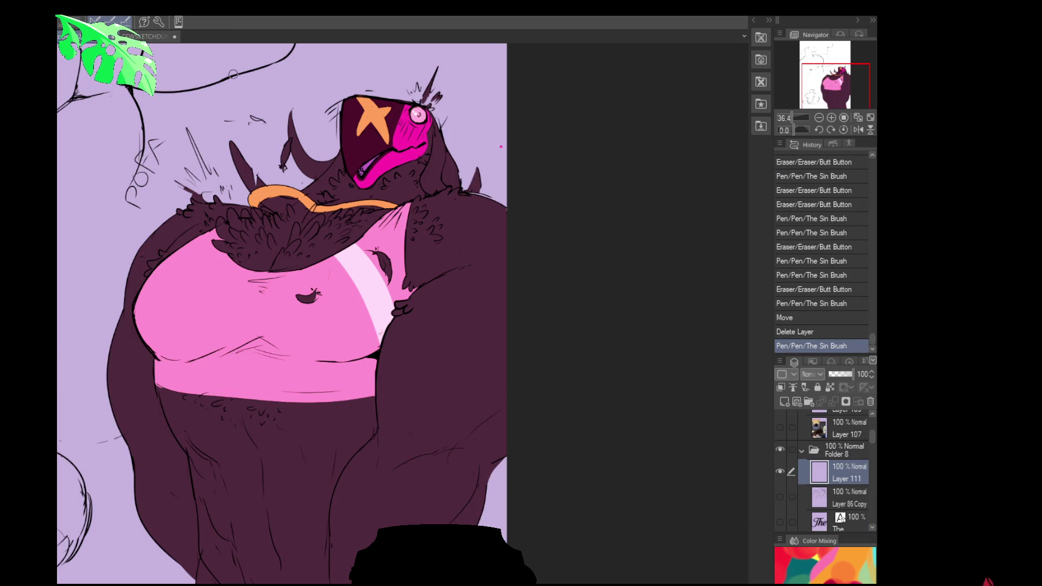
{"action": "key", "text": "ctrl+Tab"}
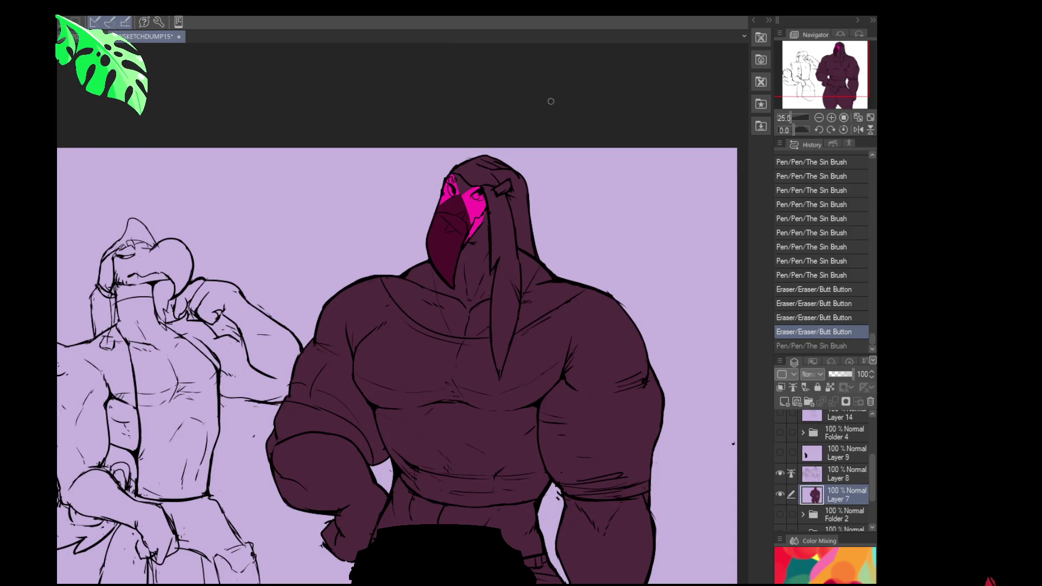
Redraw the eye details with small strokes on the face.
{"action": "scroll", "coordinate": [541, 296], "scroll_direction": "up", "scroll_amount": 1}
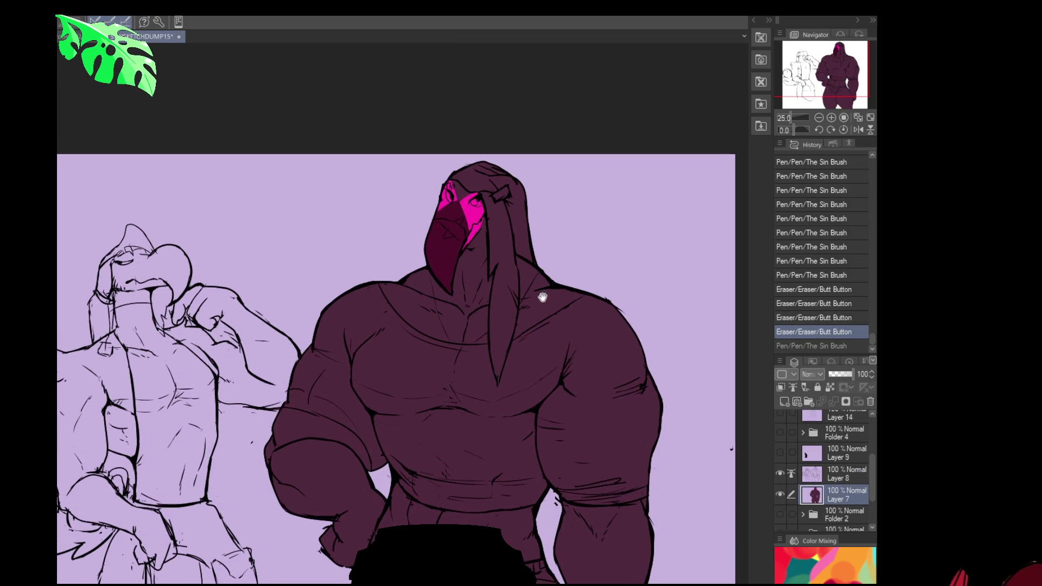
{"action": "left_click", "coordinate": [477, 206]}
{"action": "left_click", "coordinate": [478, 206]}
{"action": "left_click", "coordinate": [449, 201]}
{"action": "left_click", "coordinate": [450, 200]}
{"action": "left_click", "coordinate": [451, 199]}
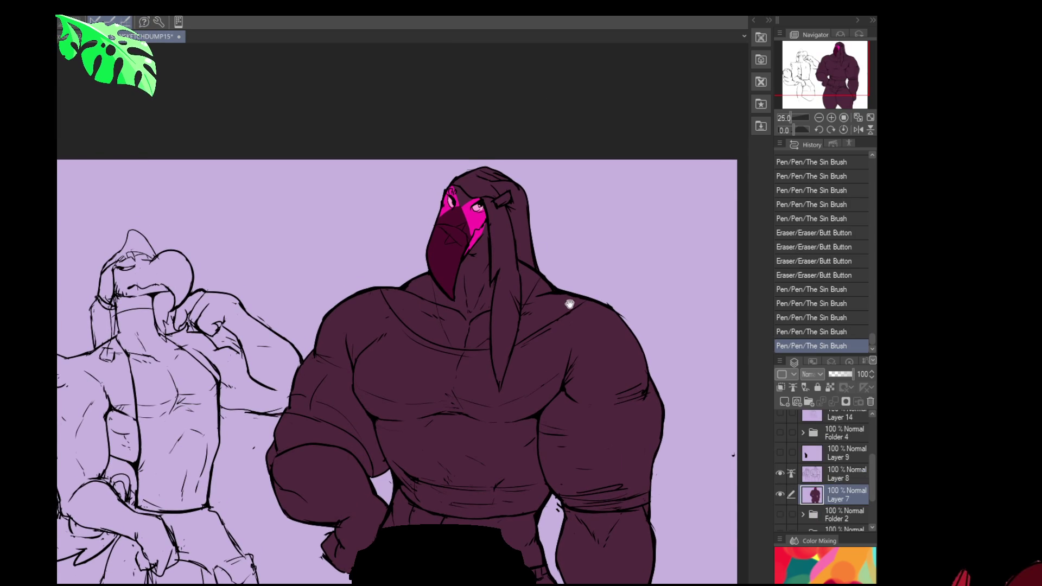
{"action": "scroll", "coordinate": [567, 290], "scroll_direction": "down", "scroll_amount": 1}
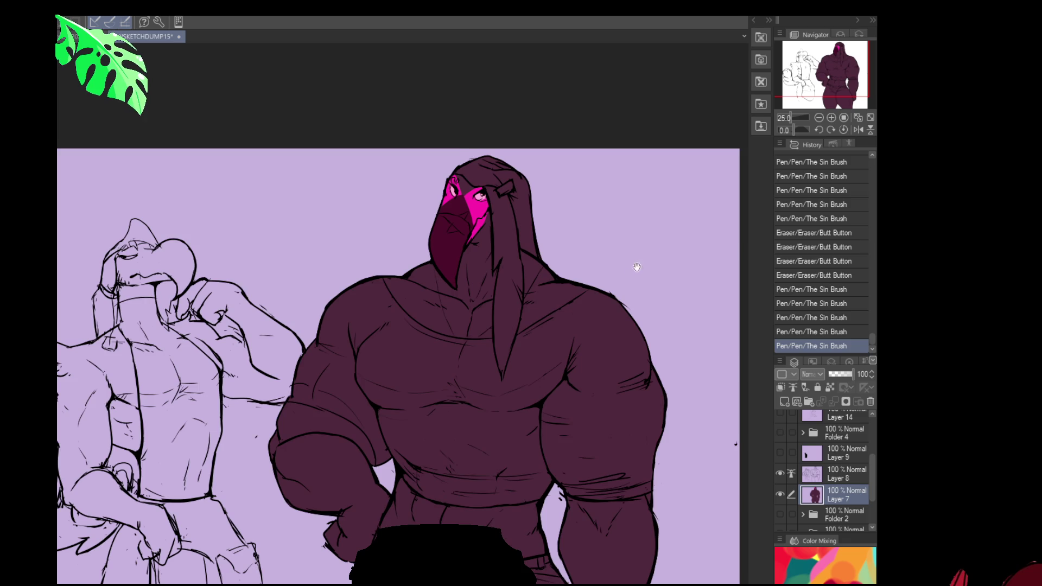
{"action": "left_click_drag", "start_coordinate": [618, 296], "coordinate": [627, 286]}
{"action": "scroll", "coordinate": [641, 261], "scroll_direction": "down", "scroll_amount": 2}
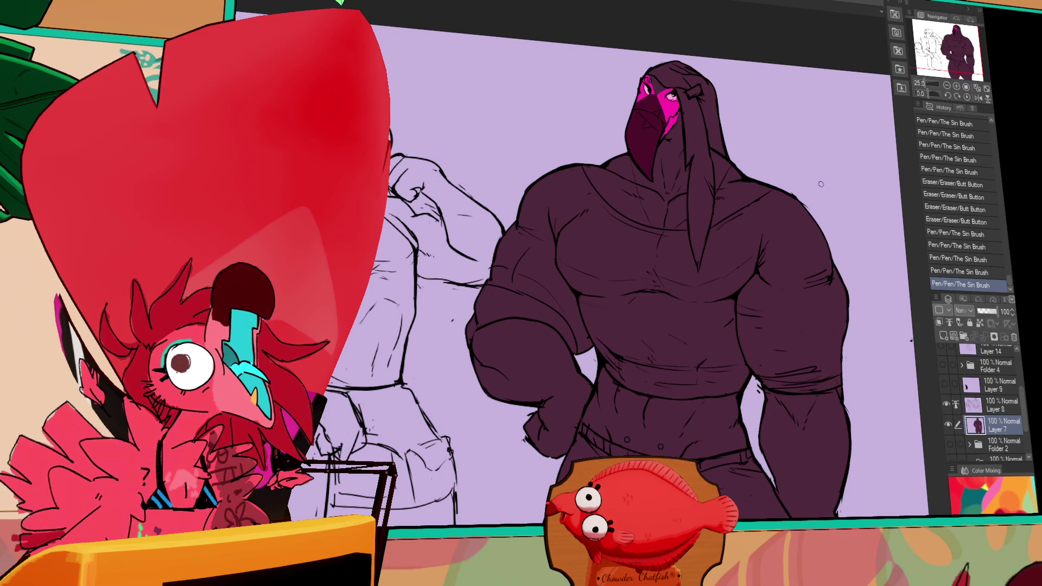
{"action": "left_click_drag", "start_coordinate": [693, 178], "coordinate": [691, 188]}
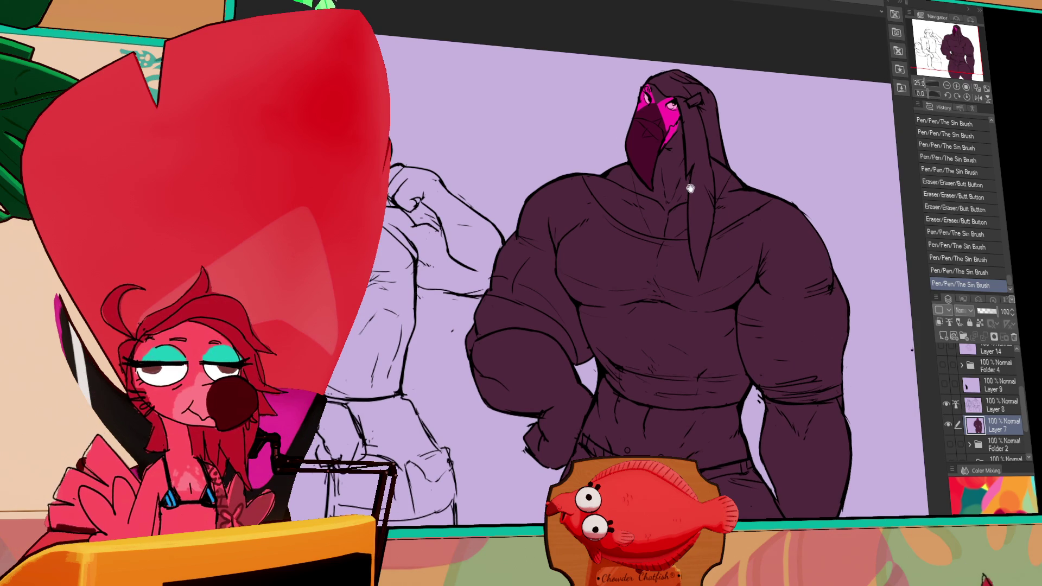
Try an orange fill on part of the beak, undoing and reapplying it.
{"action": "left_click", "coordinate": [647, 133]}
{"action": "key", "text": "ctrl+z"}
{"action": "mouse_move", "coordinate": [654, 133]}
{"action": "left_mouse_down"}
{"action": "mouse_move", "coordinate": [663, 141]}
{"action": "mouse_move", "coordinate": [643, 136]}
{"action": "left_mouse_up"}
{"action": "key", "text": "ctrl+z"}
{"action": "left_click", "coordinate": [660, 121]}
{"action": "key", "text": "ctrl+z"}
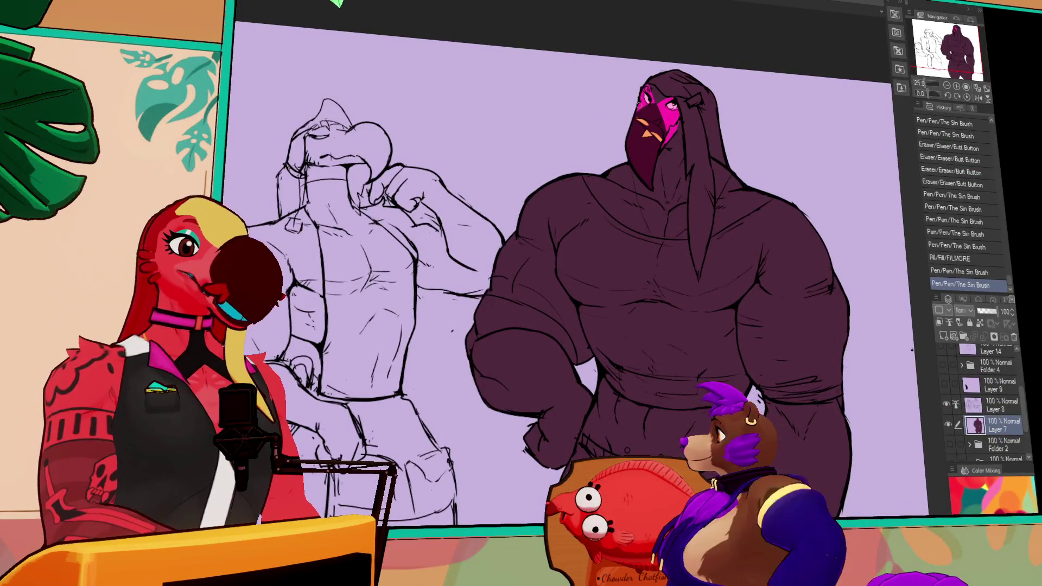
Pan the canvas to bring the figure's upper body into view.
{"action": "left_click_drag", "start_coordinate": [757, 329], "coordinate": [748, 263]}
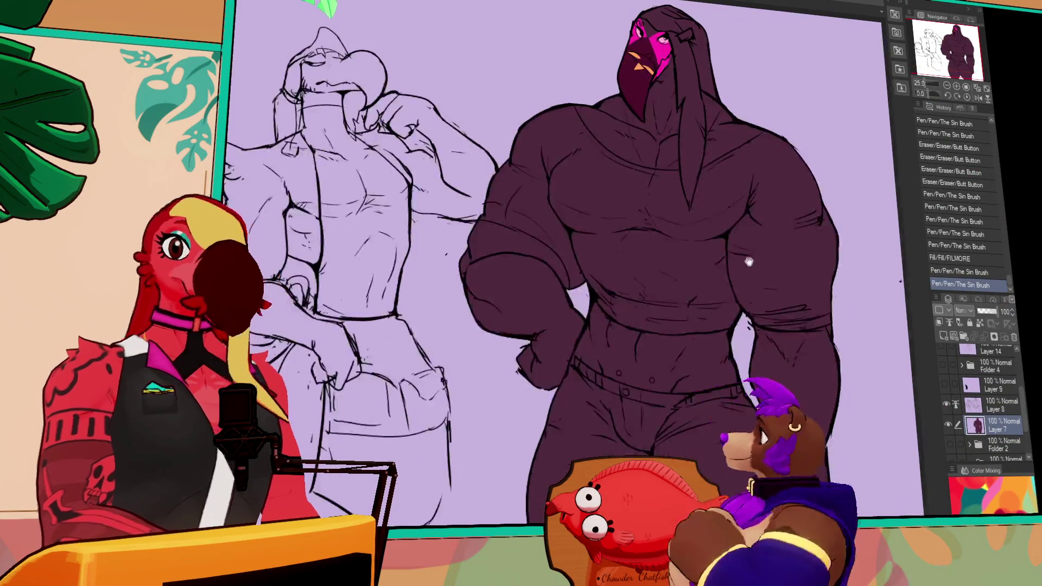
Colour the beak's crossed X marking orange with fills and pen touch-ups.
{"action": "left_click_drag", "start_coordinate": [731, 178], "coordinate": [724, 187]}
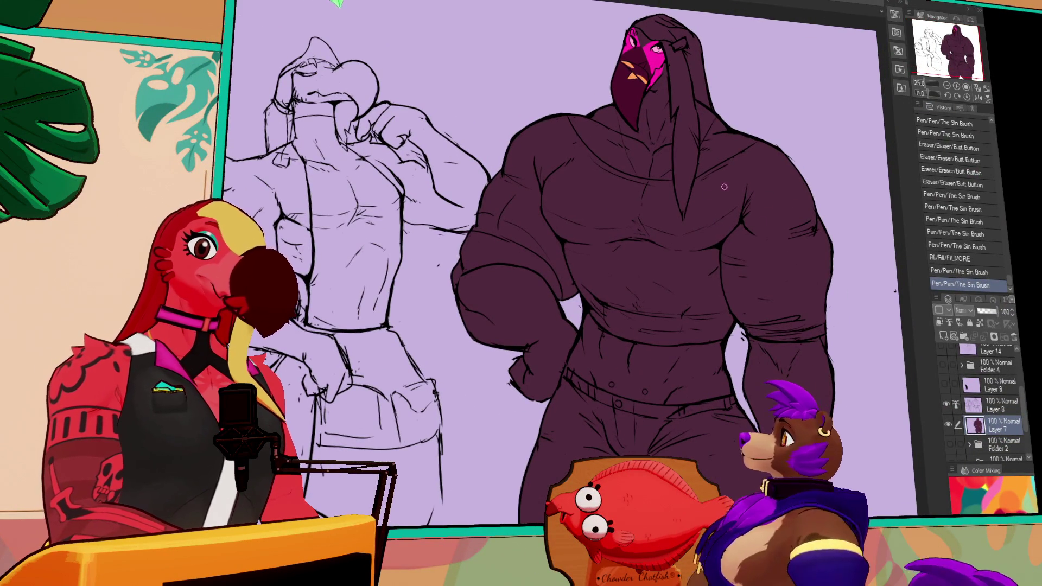
{"action": "key", "text": "g"}
{"action": "left_click", "coordinate": [634, 69]}
{"action": "left_click", "coordinate": [646, 66]}
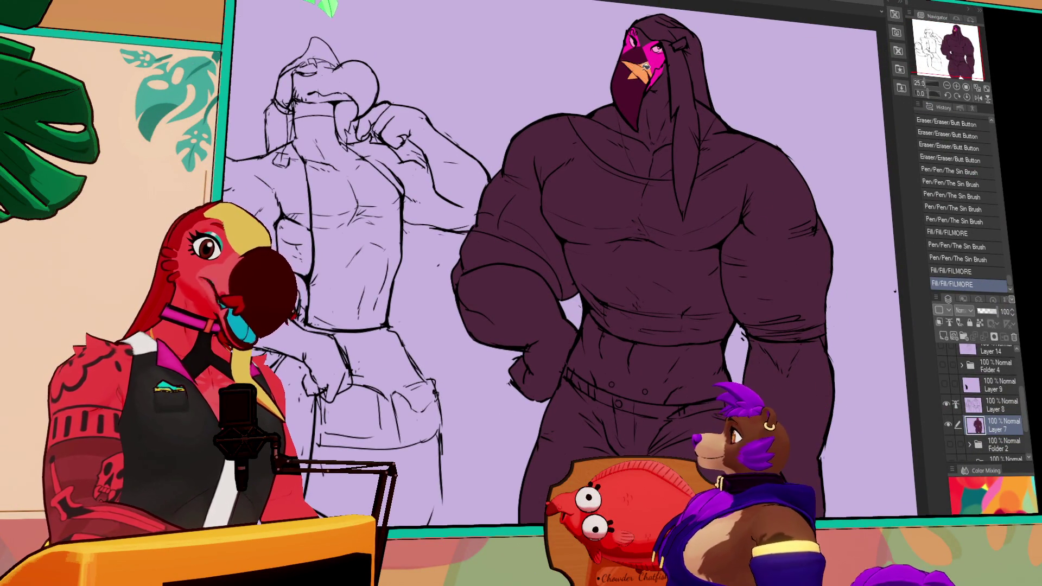
{"action": "key", "text": "p"}
{"action": "left_click_drag", "start_coordinate": [646, 68], "coordinate": [646, 107]}
{"action": "left_click_drag", "start_coordinate": [642, 64], "coordinate": [649, 69]}
{"action": "key", "text": "g"}
{"action": "left_click", "coordinate": [643, 68]}
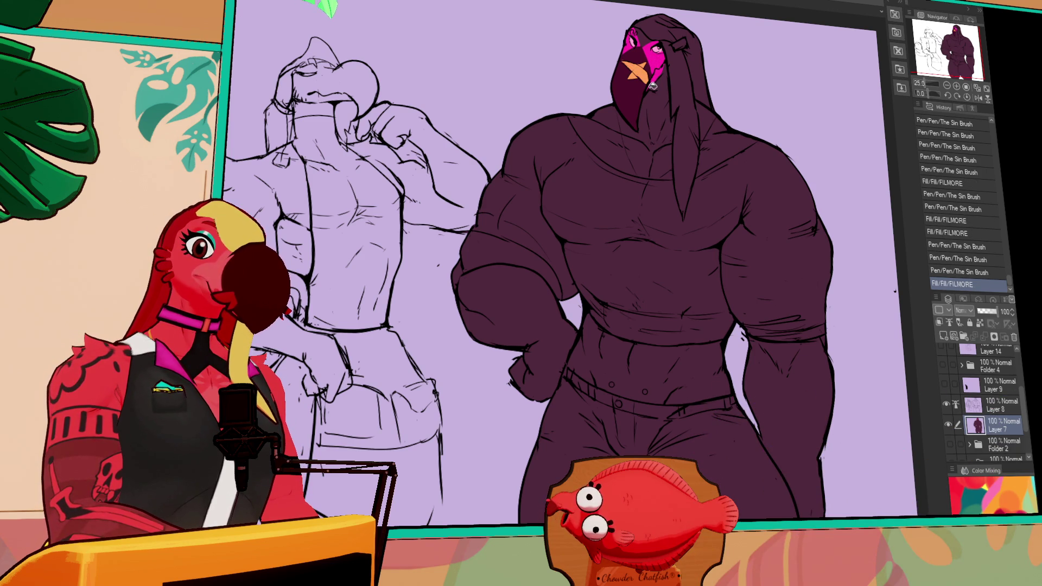
{"action": "key", "text": "p"}
{"action": "left_click_drag", "start_coordinate": [637, 72], "coordinate": [646, 76]}
Draw two thin orange strands and a short stroke on the upper chest.
{"action": "mouse_move", "coordinate": [631, 156]}
{"action": "left_mouse_down"}
{"action": "mouse_move", "coordinate": [642, 180]}
{"action": "mouse_move", "coordinate": [668, 174]}
{"action": "left_mouse_up"}
{"action": "left_click_drag", "start_coordinate": [713, 117], "coordinate": [704, 132]}
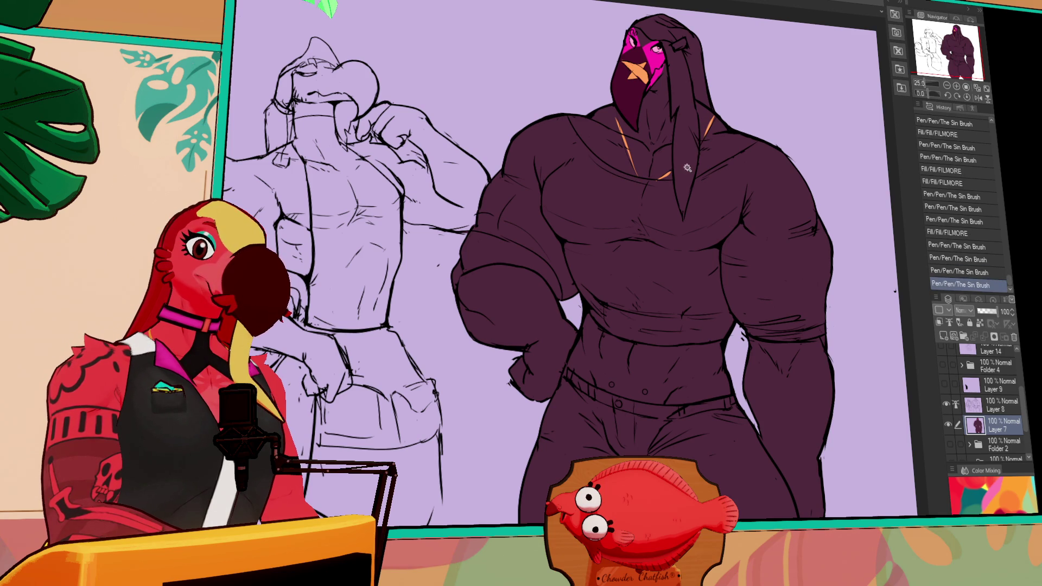
{"action": "left_click", "coordinate": [686, 186]}
{"action": "key", "text": "ctrl+z"}
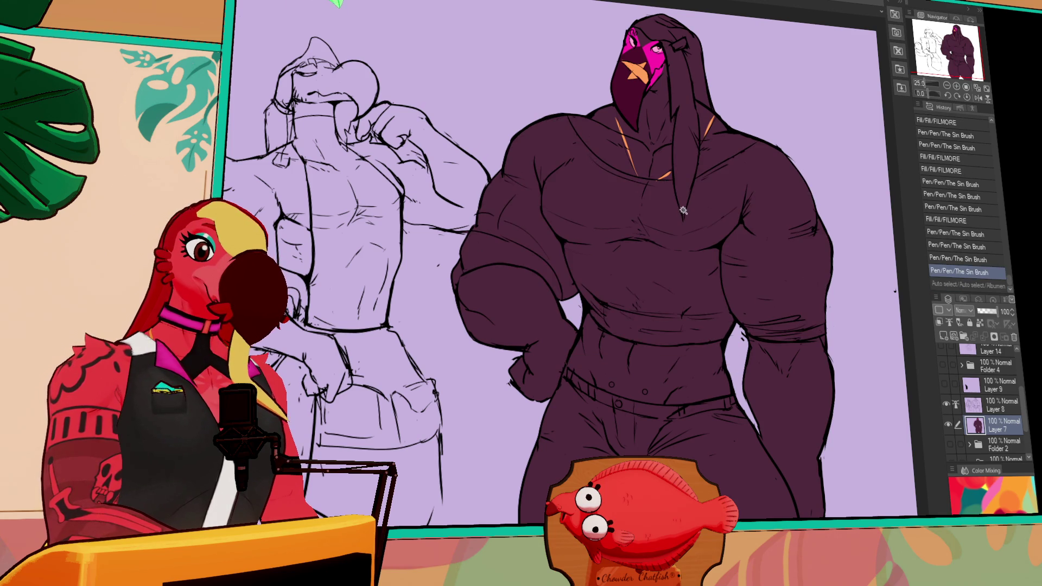
{"action": "left_click", "coordinate": [691, 193]}
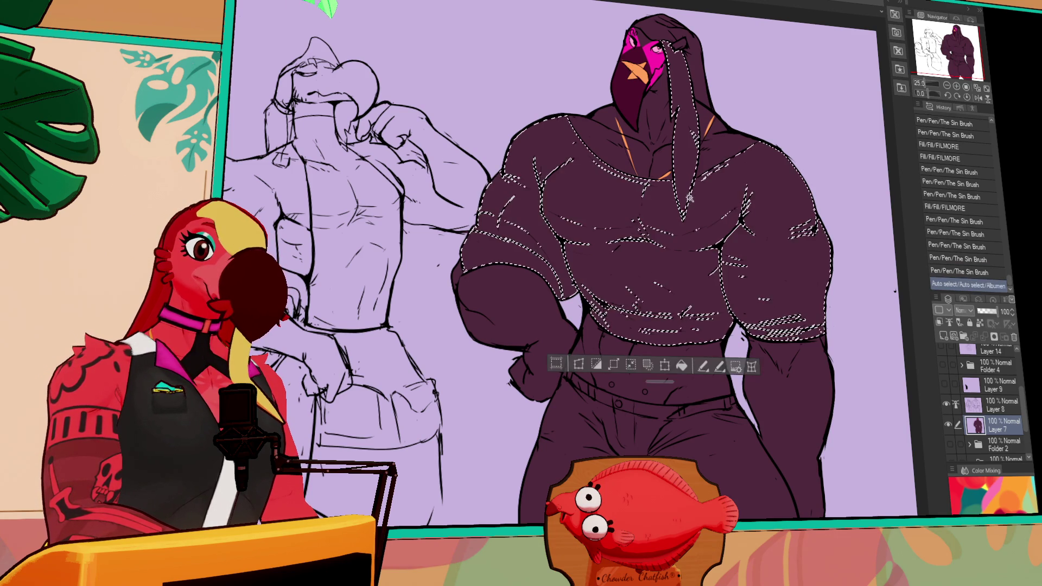
{"action": "key", "text": "ctrl+z"}
{"action": "left_click_drag", "start_coordinate": [676, 194], "coordinate": [681, 217]}
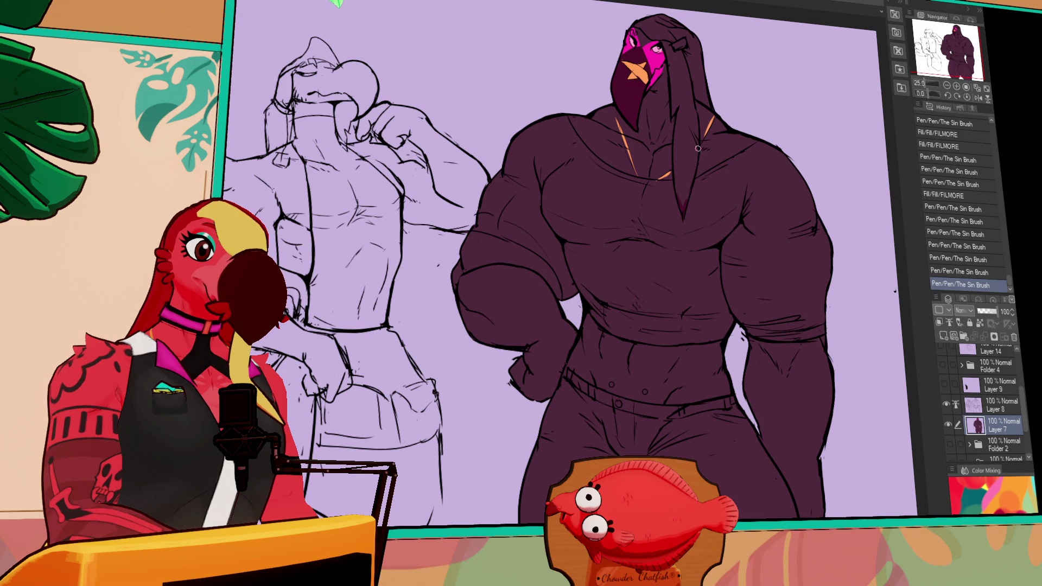
Try darkening and selecting the hanging hood strand, undoing each attempt.
{"action": "key", "text": "g"}
{"action": "left_click", "coordinate": [689, 177]}
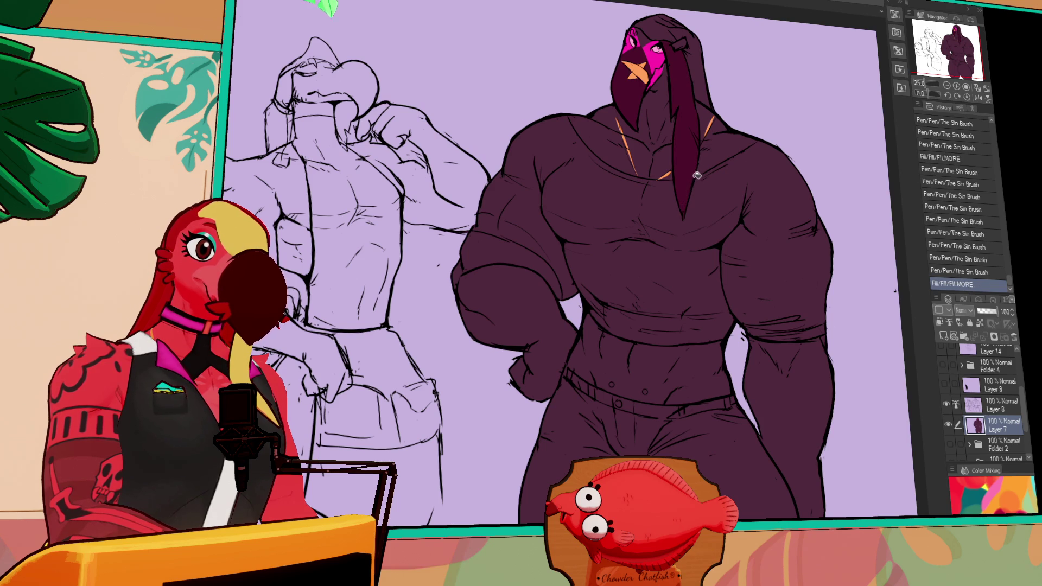
{"action": "key", "text": "ctrl+z"}
{"action": "key", "text": "w"}
{"action": "left_click", "coordinate": [689, 185]}
{"action": "key", "text": "ctrl+z"}
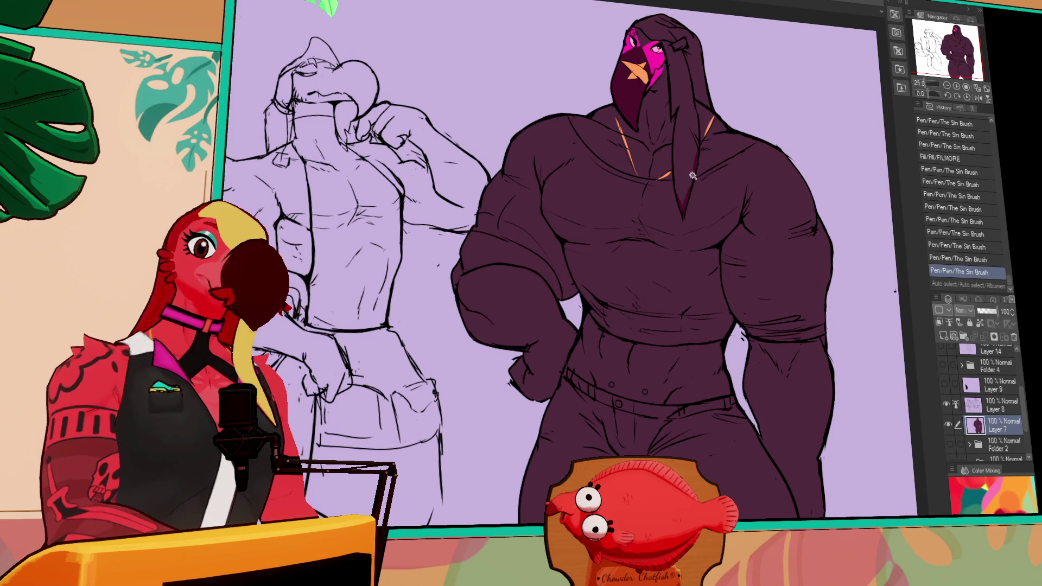
{"action": "left_click", "coordinate": [736, 186]}
{"action": "key", "text": "ctrl+z"}
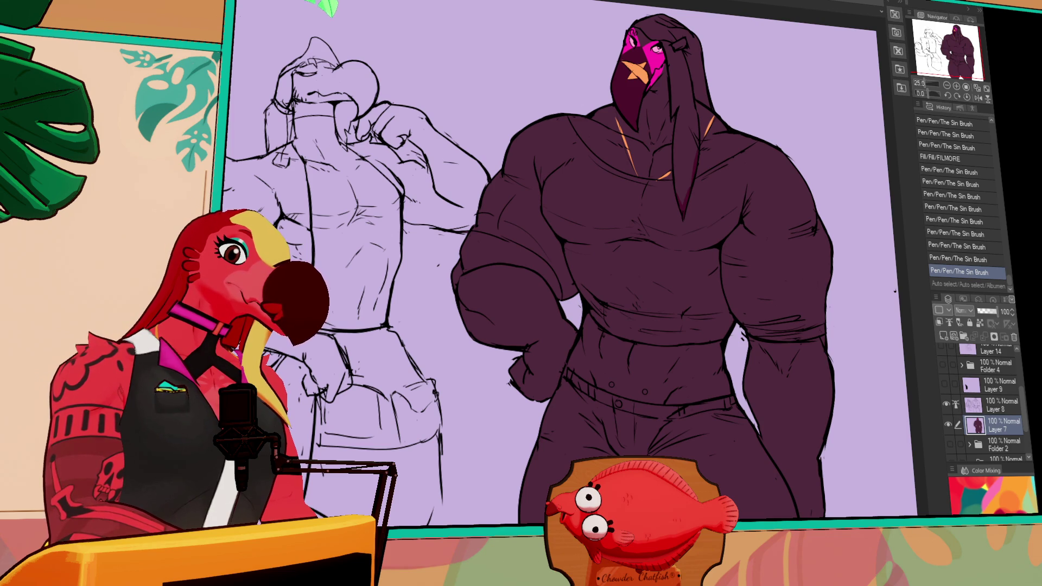
{"action": "left_click", "coordinate": [683, 162]}
{"action": "key", "text": "ctrl+z"}
{"action": "left_click_drag", "start_coordinate": [738, 162], "coordinate": [667, 238]}
Paint a dark stroke on the hanging strand and test selecting it.
{"action": "scroll", "coordinate": [668, 228], "scroll_direction": "up", "scroll_amount": 4}
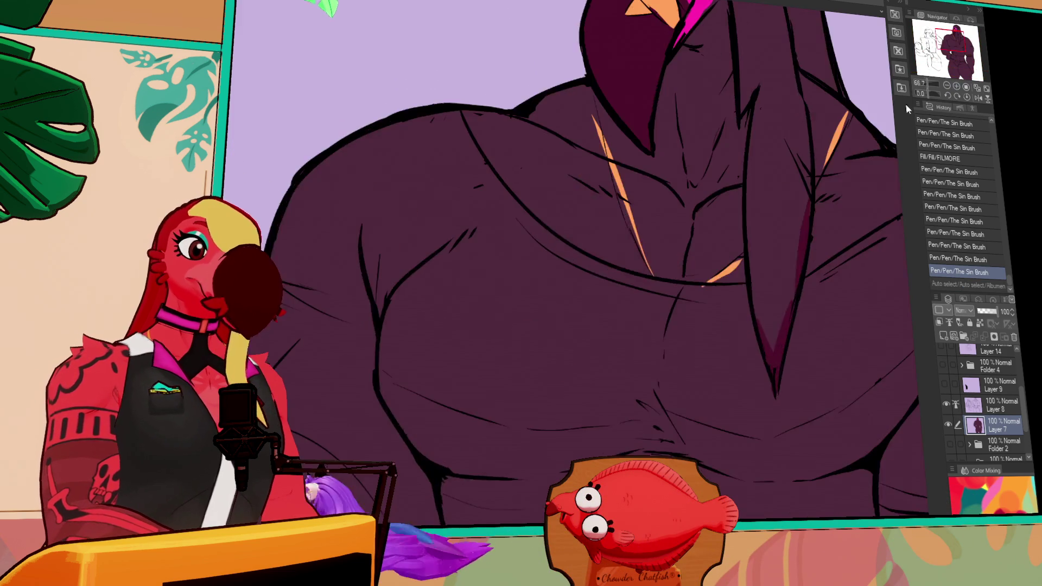
{"action": "left_click_drag", "start_coordinate": [599, 325], "coordinate": [607, 305]}
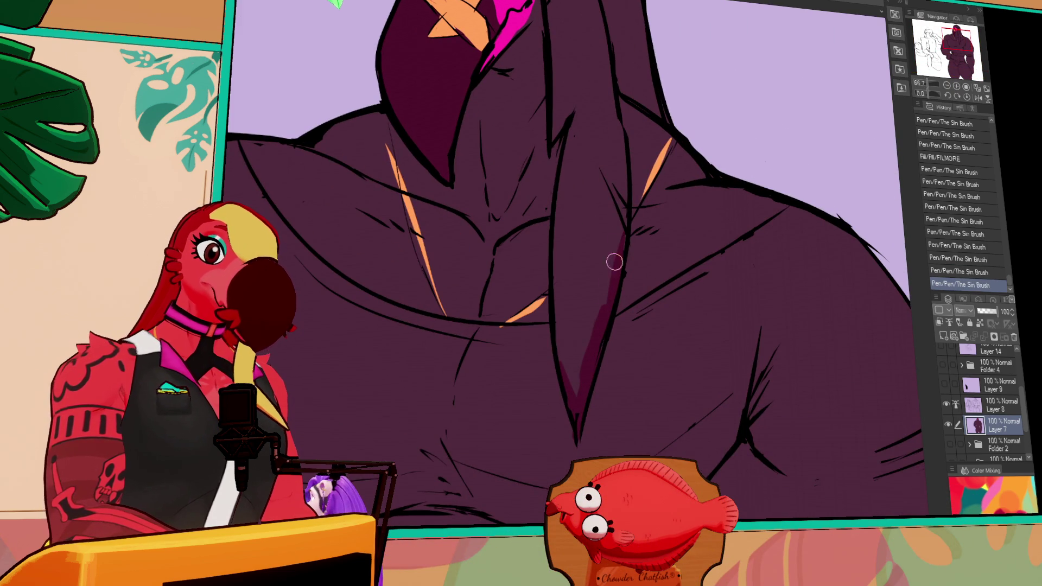
{"action": "left_click_drag", "start_coordinate": [620, 147], "coordinate": [619, 251]}
{"action": "scroll", "coordinate": [572, 238], "scroll_direction": "down", "scroll_amount": 3}
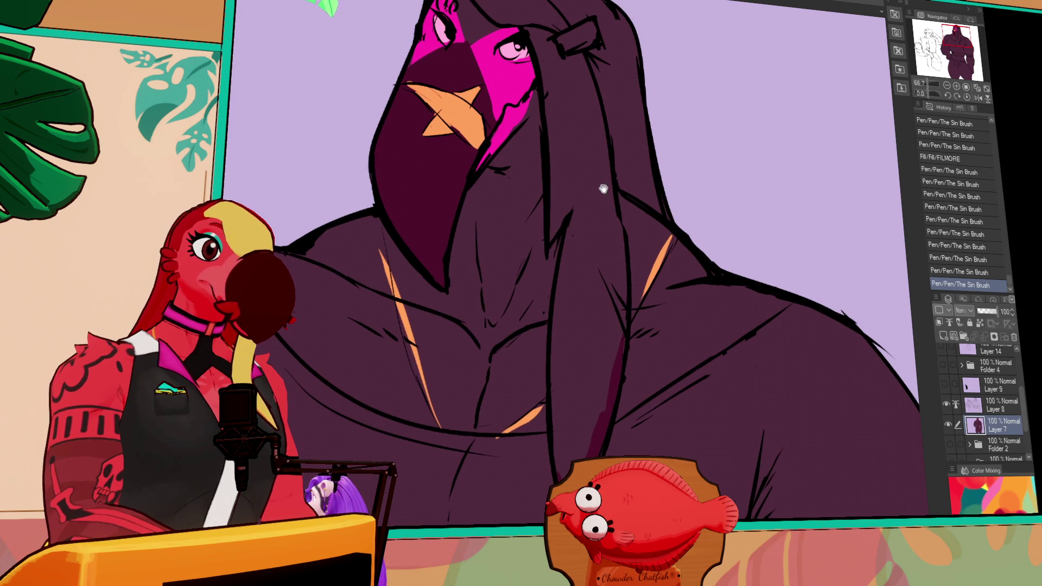
{"action": "left_click", "coordinate": [569, 306]}
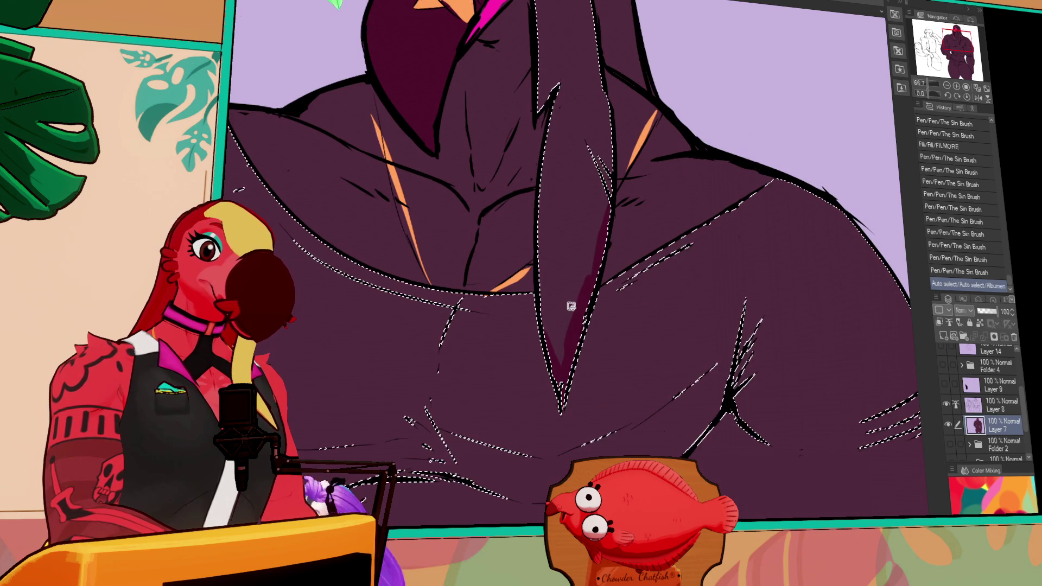
{"action": "key", "text": "ctrl+z"}
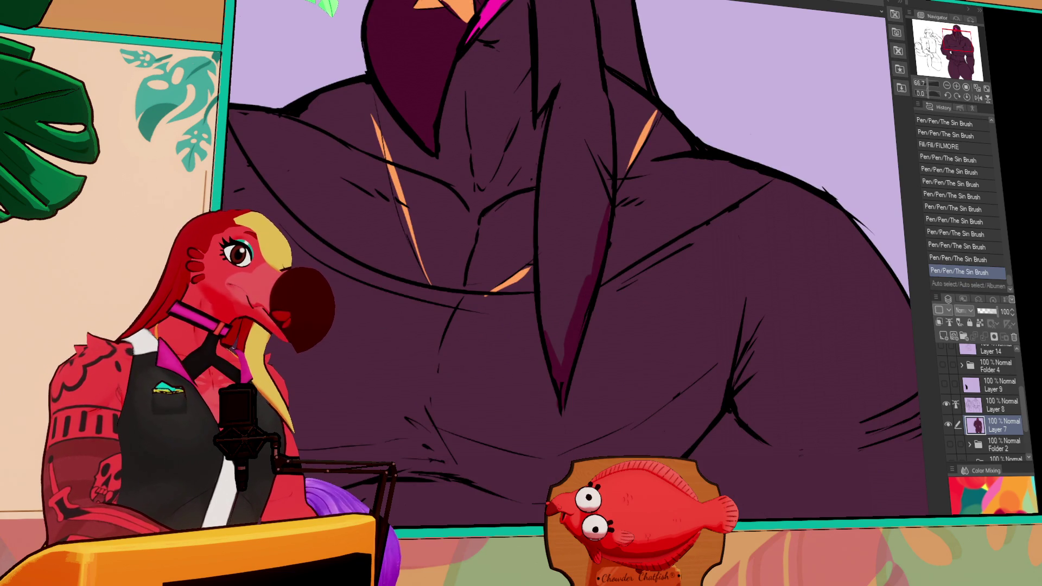
Select the long chest strip, expand it, shade it with the Ace Dragon gradient, and deselect.
{"action": "left_click", "coordinate": [552, 233]}
{"action": "key", "text": "ctrl+minus"}
{"action": "key", "text": "ctrl+minus"}
{"action": "key", "text": "ctrl+minus"}
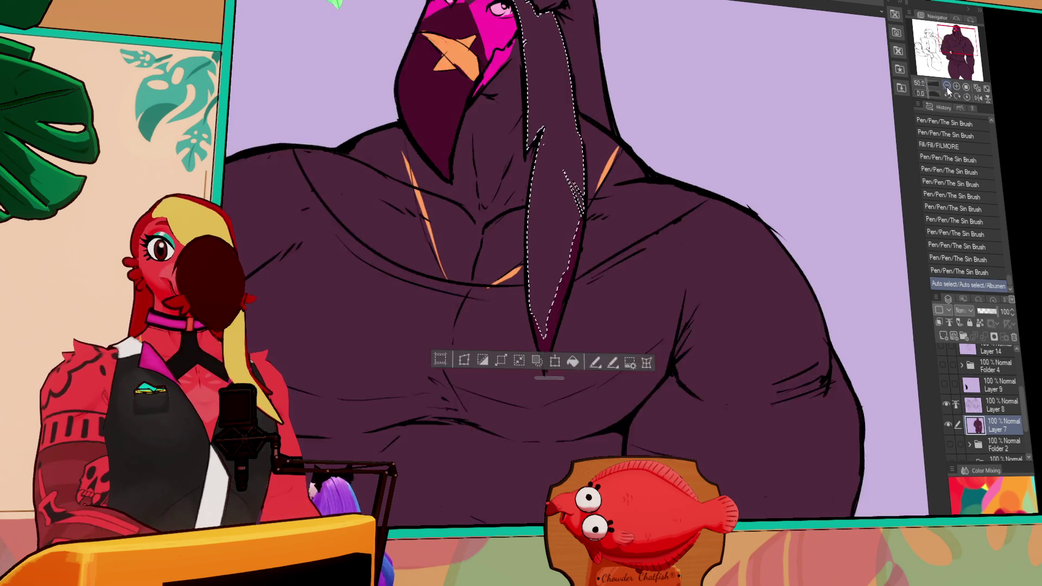
{"action": "scroll", "coordinate": [652, 217], "scroll_direction": "up", "scroll_amount": 1}
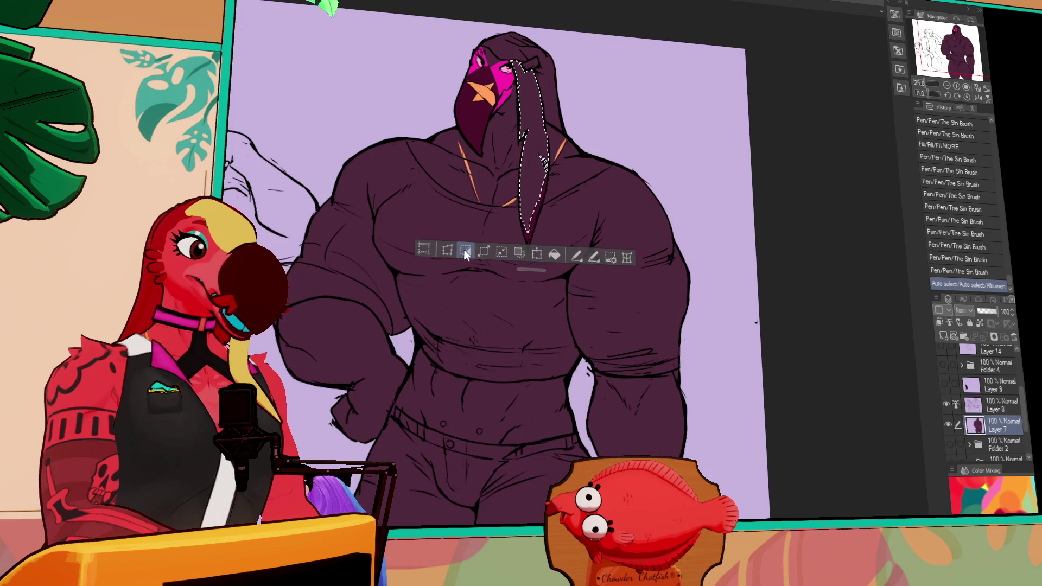
{"action": "key", "text": "ctrl+e"}
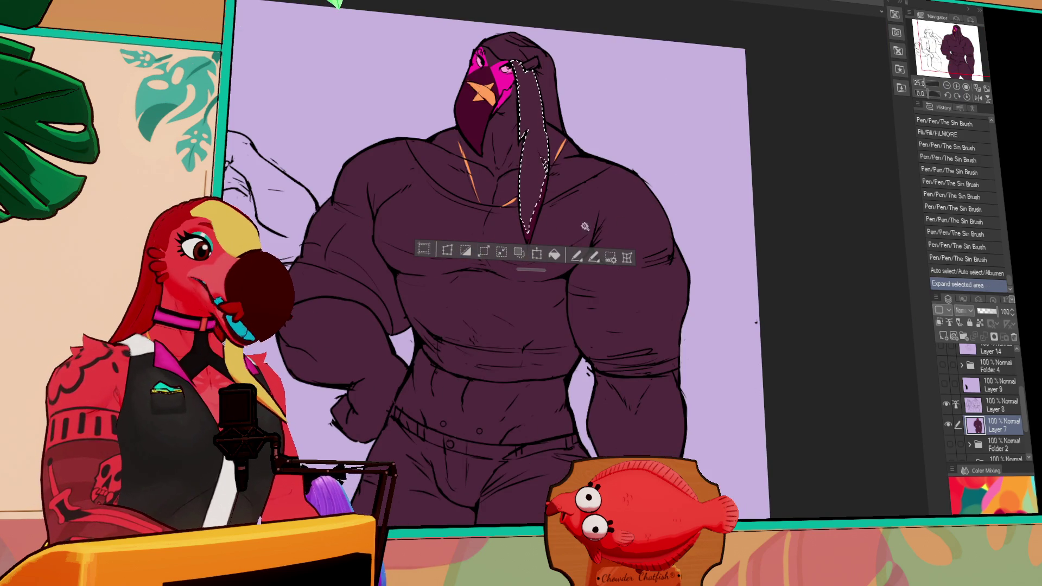
{"action": "mouse_move", "coordinate": [541, 230]}
{"action": "left_mouse_down"}
{"action": "mouse_move", "coordinate": [544, 163]}
{"action": "mouse_move", "coordinate": [598, 201]}
{"action": "mouse_move", "coordinate": [678, 231]}
{"action": "left_mouse_up"}
{"action": "key", "text": "ctrl+d"}
{"action": "mouse_move", "coordinate": [657, 276]}
{"action": "left_mouse_down"}
{"action": "mouse_move", "coordinate": [722, 228]}
{"action": "mouse_move", "coordinate": [734, 187]}
{"action": "left_mouse_up"}
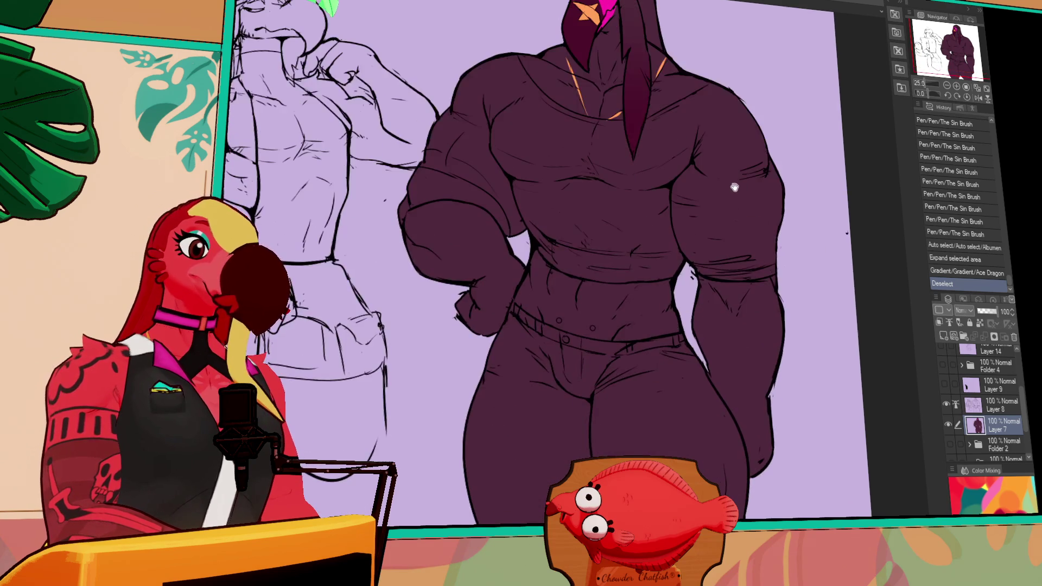
{"action": "left_click_drag", "start_coordinate": [660, 208], "coordinate": [673, 273]}
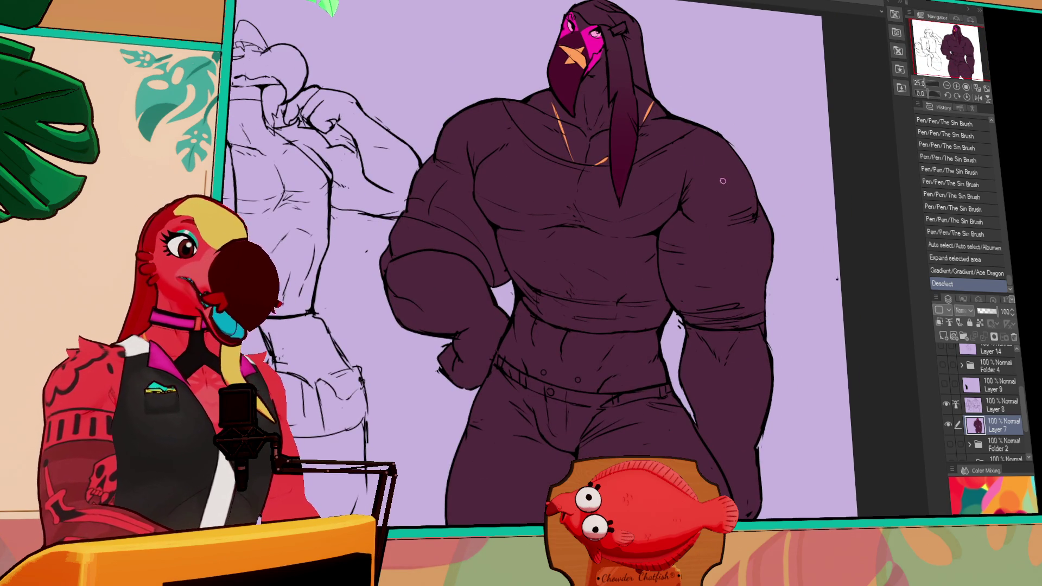
{"action": "left_click_drag", "start_coordinate": [640, 179], "coordinate": [627, 201]}
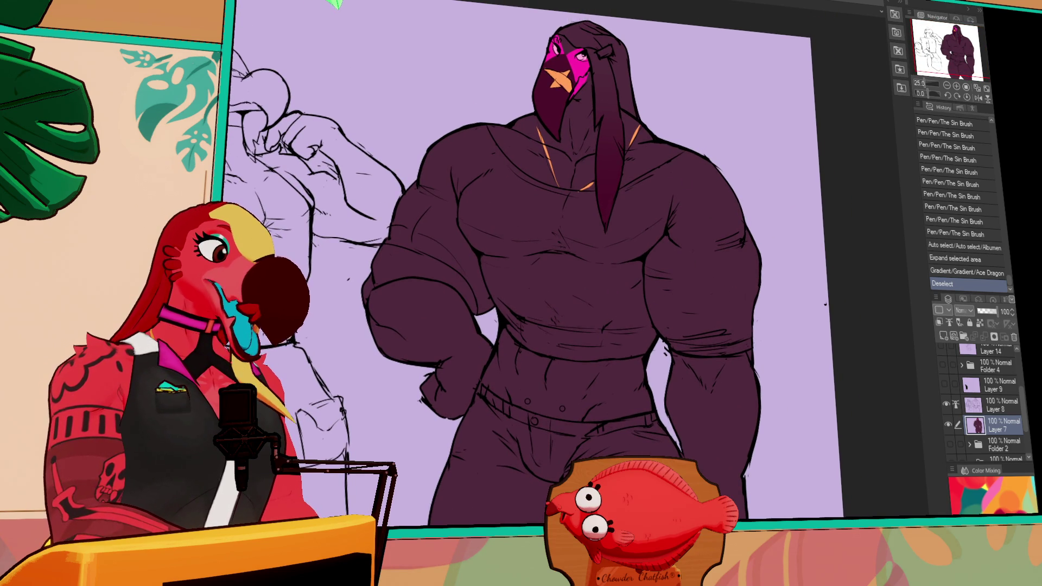
Fill the shirt pale pink and, after trying cream and dark purple, the pants red.
{"action": "left_click", "coordinate": [545, 262]}
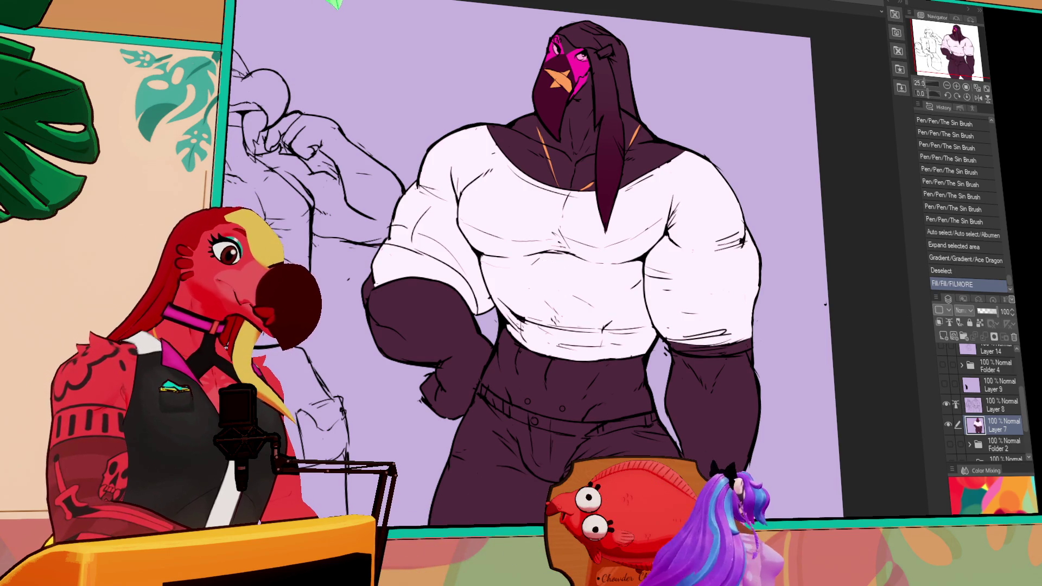
{"action": "left_click", "coordinate": [580, 304]}
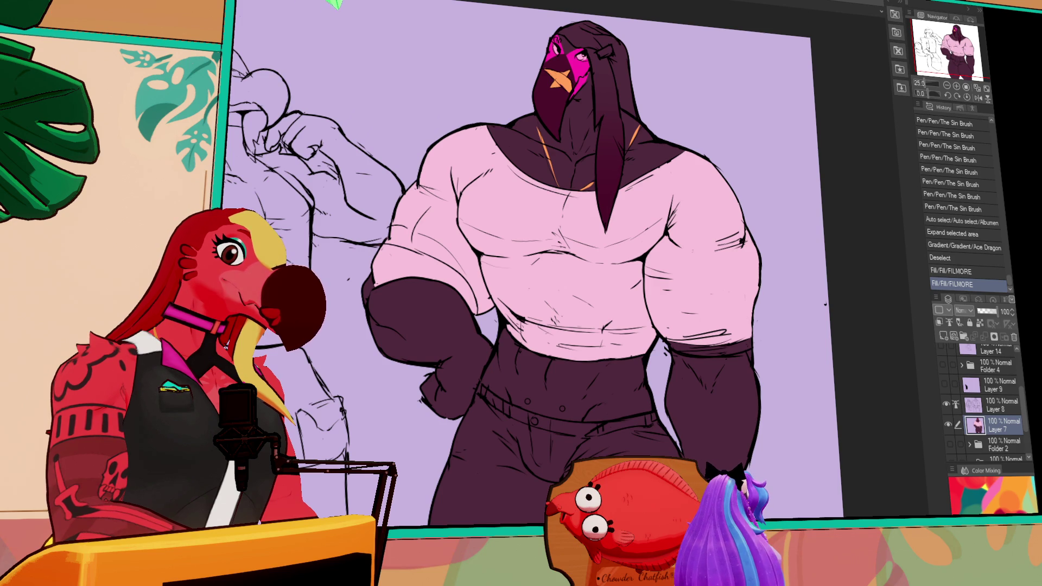
{"action": "left_click", "coordinate": [526, 520]}
{"action": "key", "text": "ctrl+z"}
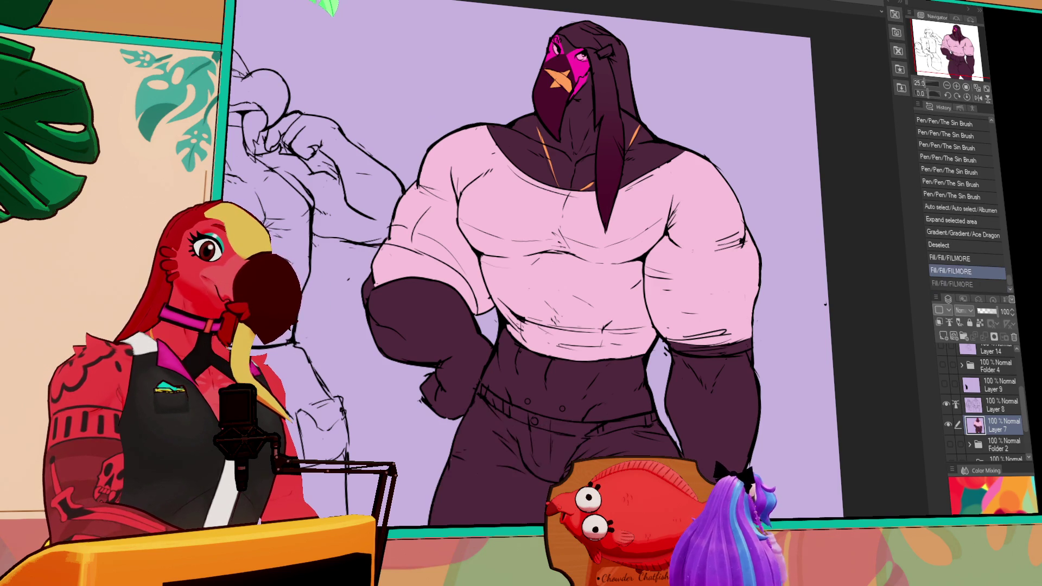
{"action": "left_click", "coordinate": [543, 429]}
{"action": "left_click", "coordinate": [504, 409]}
{"action": "left_click", "coordinate": [633, 426]}
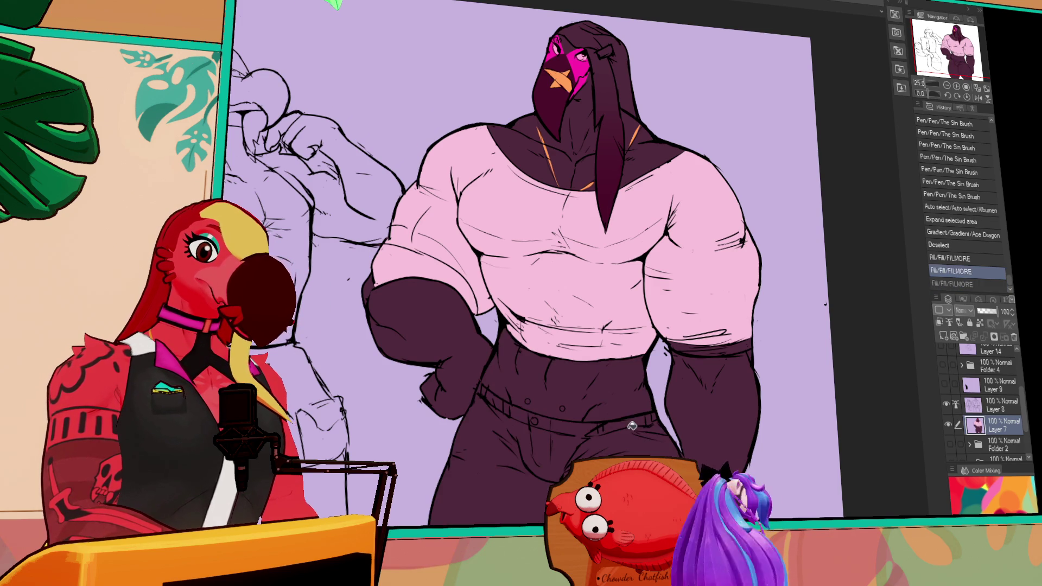
{"action": "left_click", "coordinate": [628, 436]}
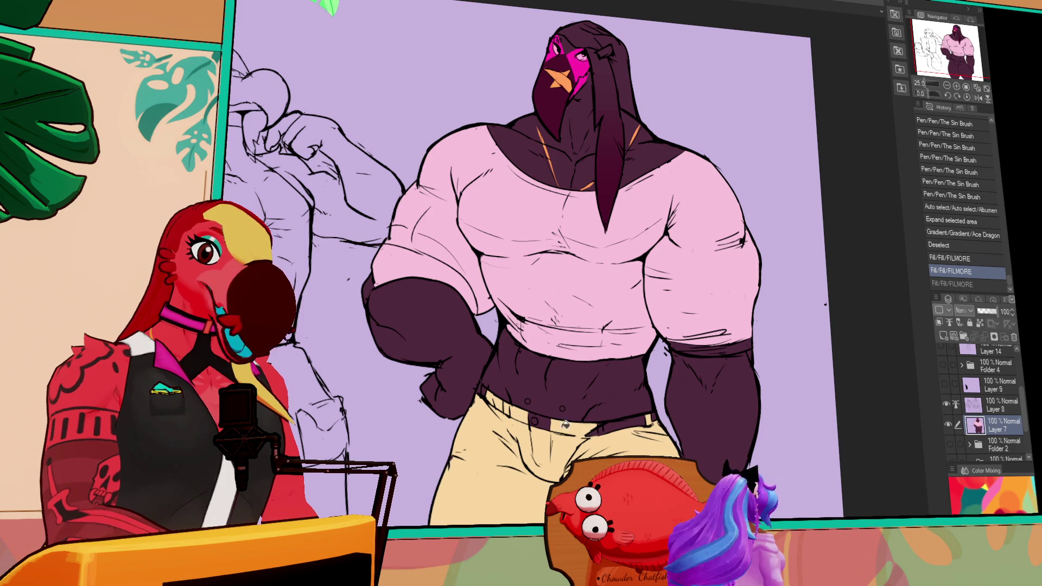
{"action": "left_click", "coordinate": [543, 422]}
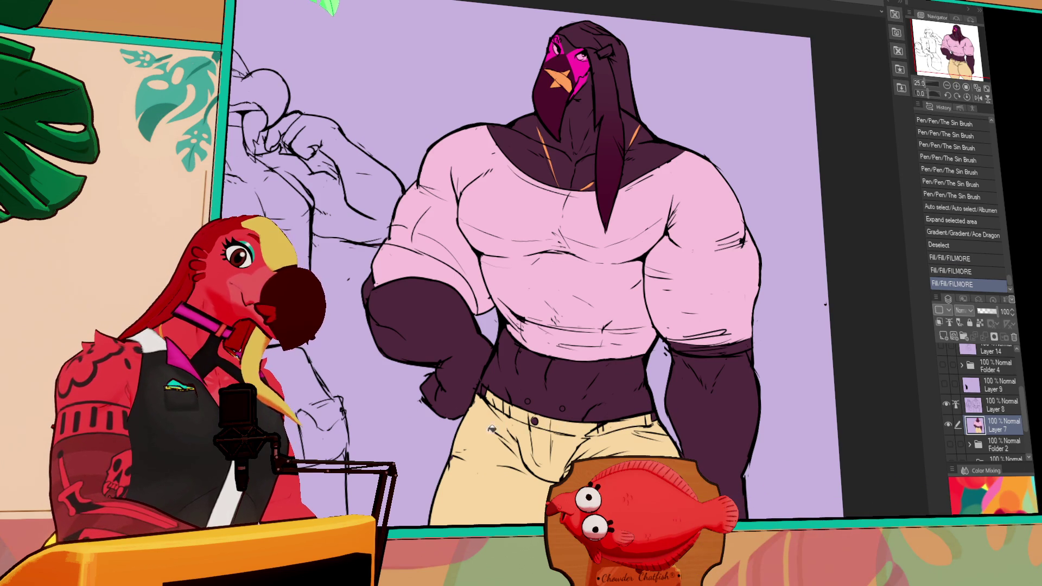
{"action": "left_click", "coordinate": [530, 461]}
Touch up small spots of the lineart around the waist and beak.
{"action": "left_click_drag", "start_coordinate": [540, 437], "coordinate": [517, 443]}
{"action": "left_click_drag", "start_coordinate": [649, 382], "coordinate": [639, 350]}
{"action": "mouse_move", "coordinate": [709, 339]}
{"action": "left_mouse_down"}
{"action": "mouse_move", "coordinate": [709, 353]}
{"action": "mouse_move", "coordinate": [727, 329]}
{"action": "mouse_move", "coordinate": [728, 341]}
{"action": "left_mouse_up"}
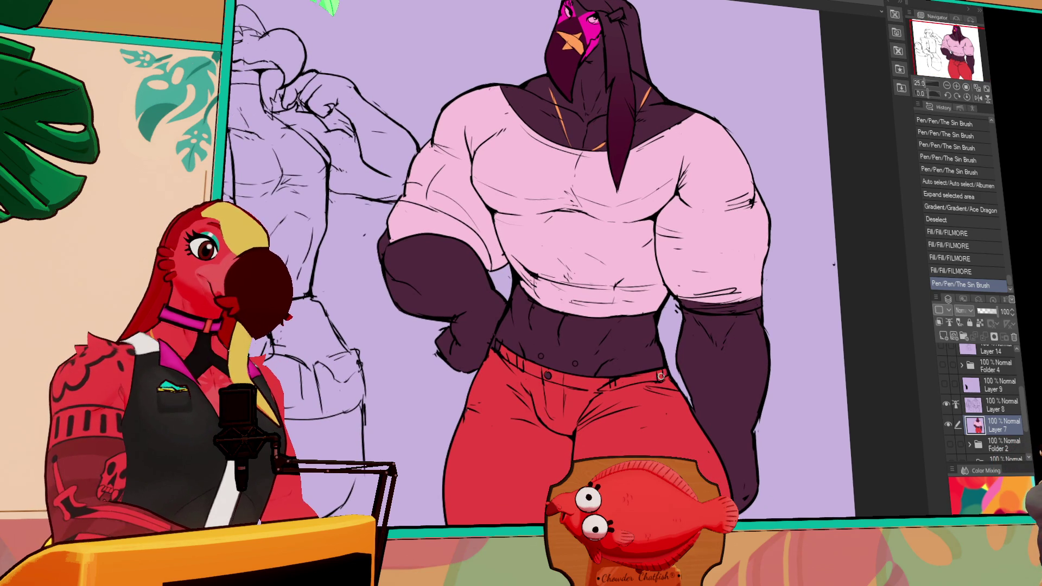
{"action": "left_click", "coordinate": [661, 376]}
{"action": "left_click", "coordinate": [503, 353]}
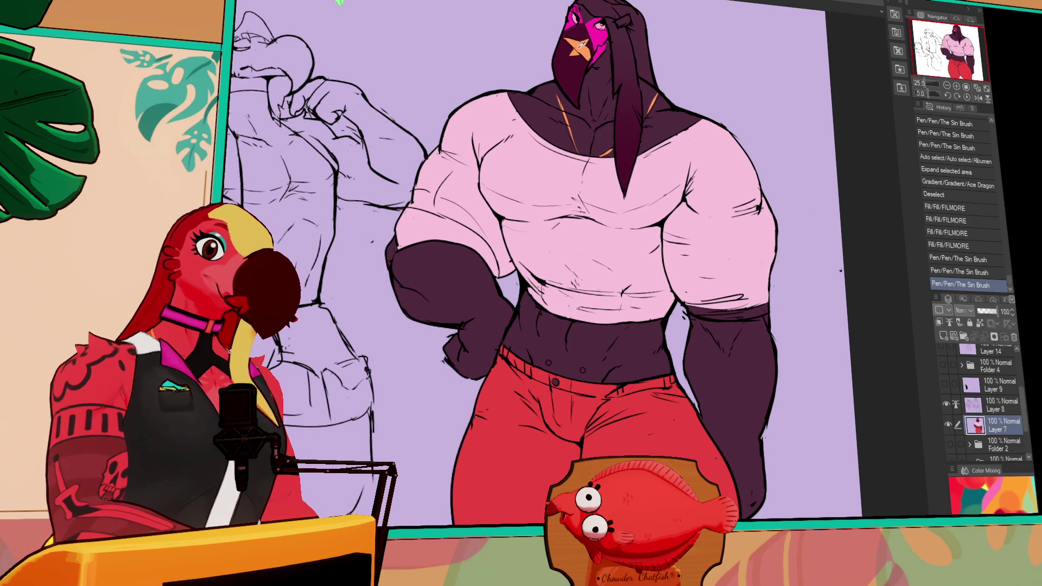
Refill both gloves a darker maroon.
{"action": "left_click", "coordinate": [461, 298]}
{"action": "left_click", "coordinate": [488, 275]}
{"action": "left_click", "coordinate": [727, 375]}
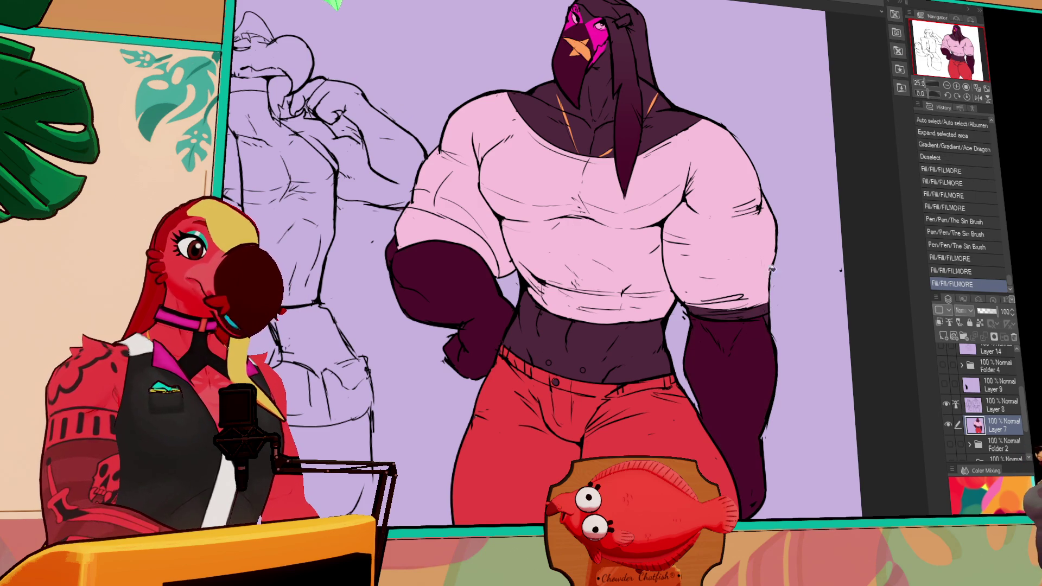
Dot four small orange buttons along the waistband.
{"action": "left_click", "coordinate": [583, 371]}
{"action": "left_click", "coordinate": [590, 349]}
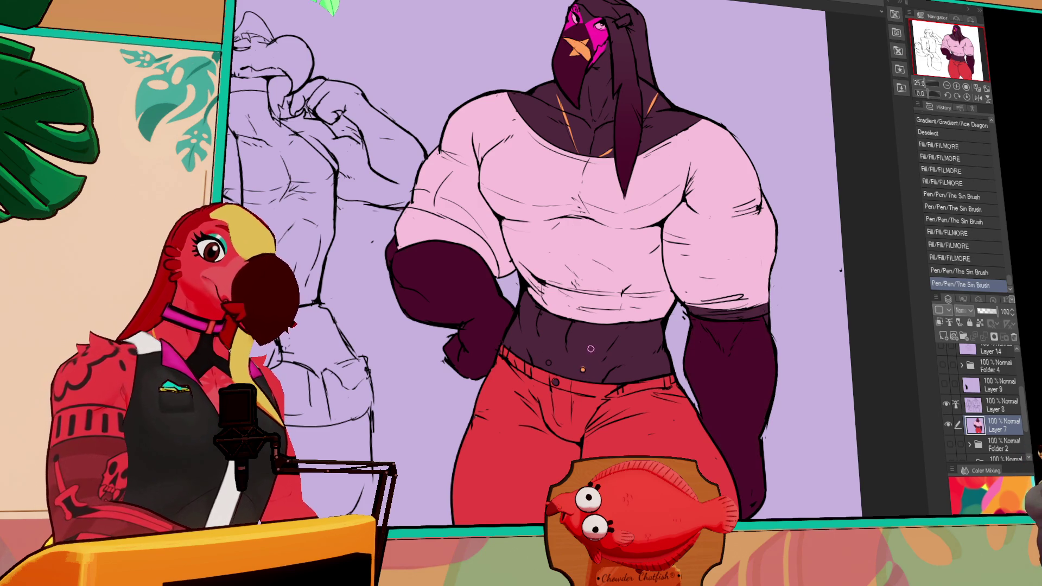
{"action": "left_click", "coordinate": [550, 361]}
{"action": "left_click", "coordinate": [588, 361]}
{"action": "mouse_move", "coordinate": [724, 318]}
{"action": "left_mouse_down"}
{"action": "mouse_move", "coordinate": [784, 291]}
{"action": "mouse_move", "coordinate": [811, 320]}
{"action": "mouse_move", "coordinate": [803, 265]}
{"action": "left_mouse_up"}
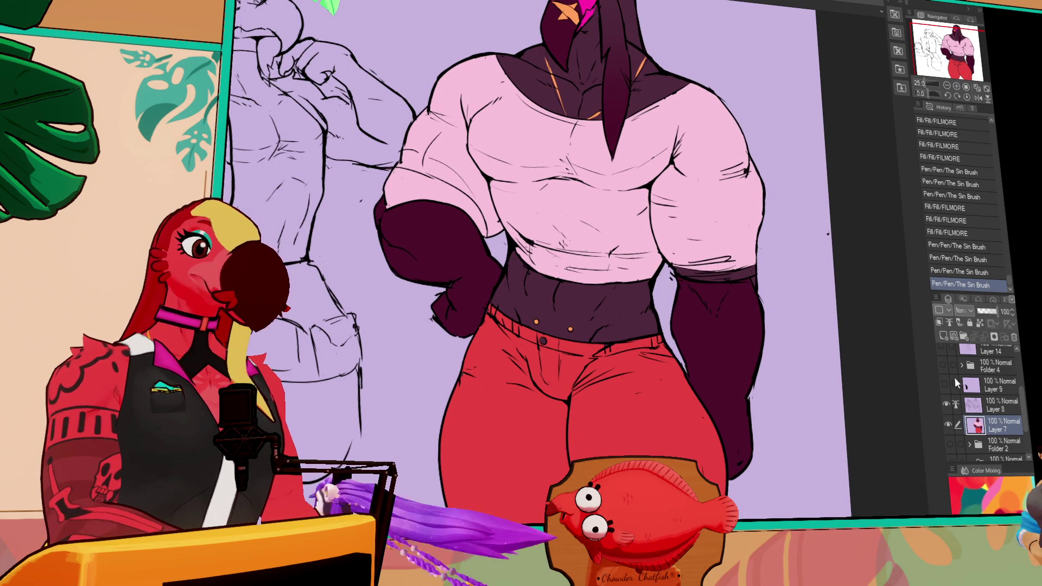
On Layer 8, draw a long feather line beside the right glove, undoing and redoing strokes.
{"action": "key", "text": "alt+bracketright"}
{"action": "key", "text": "ctrl+z"}
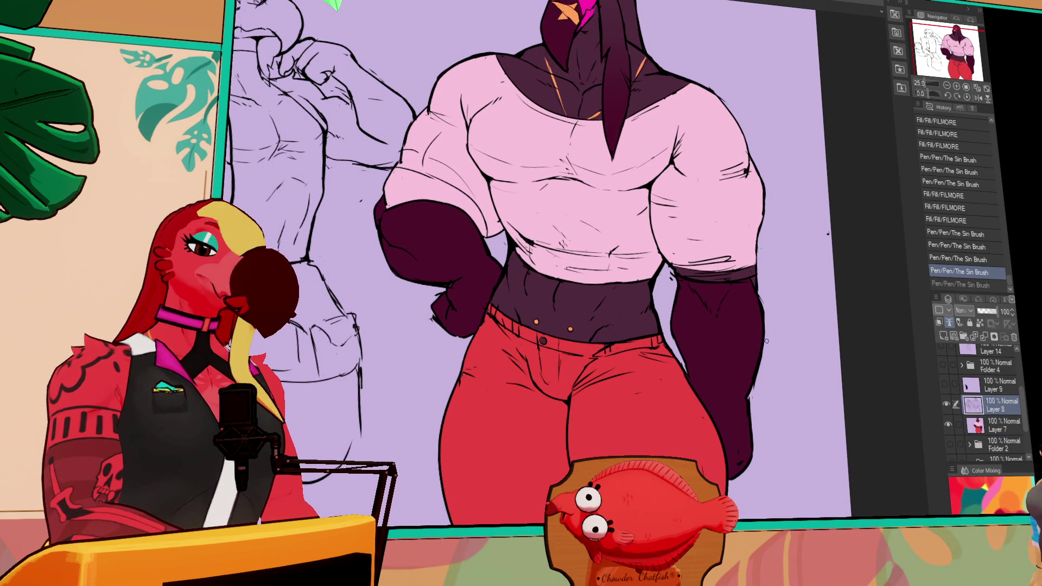
{"action": "left_click_drag", "start_coordinate": [763, 318], "coordinate": [773, 487]}
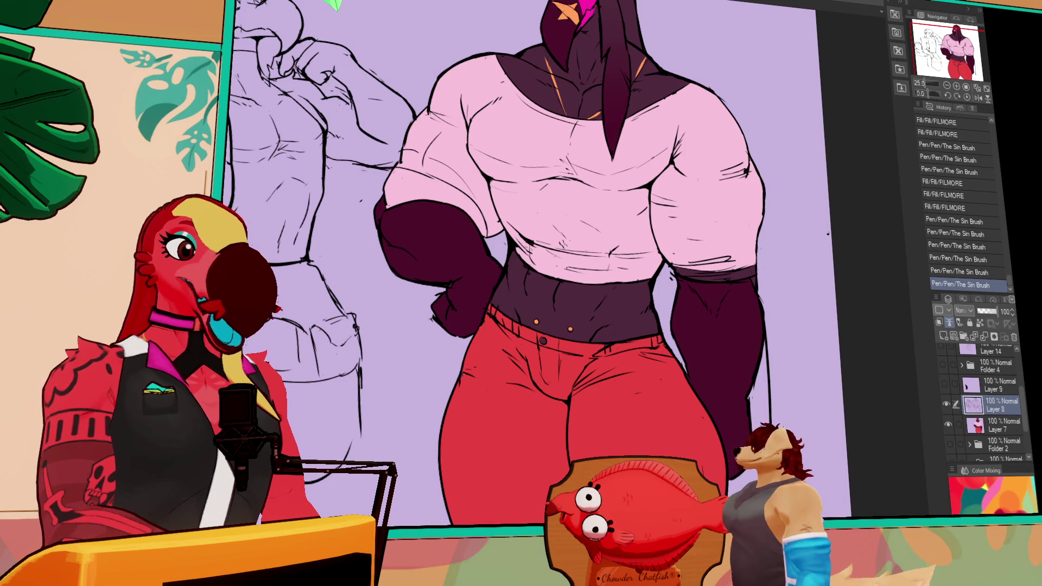
{"action": "key", "text": "ctrl+y"}
{"action": "key", "text": "ctrl+y"}
{"action": "key", "text": "ctrl+y"}
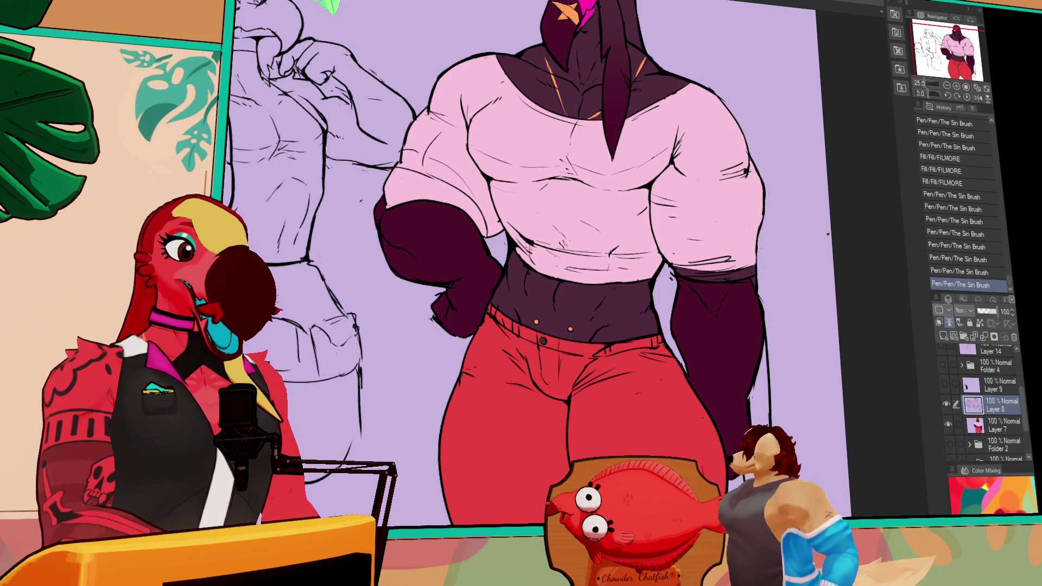
{"action": "key", "text": "ctrl+z"}
{"action": "key", "text": "ctrl+y"}
{"action": "key", "text": "ctrl+y"}
{"action": "key", "text": "ctrl+z"}
{"action": "key", "text": "ctrl+y"}
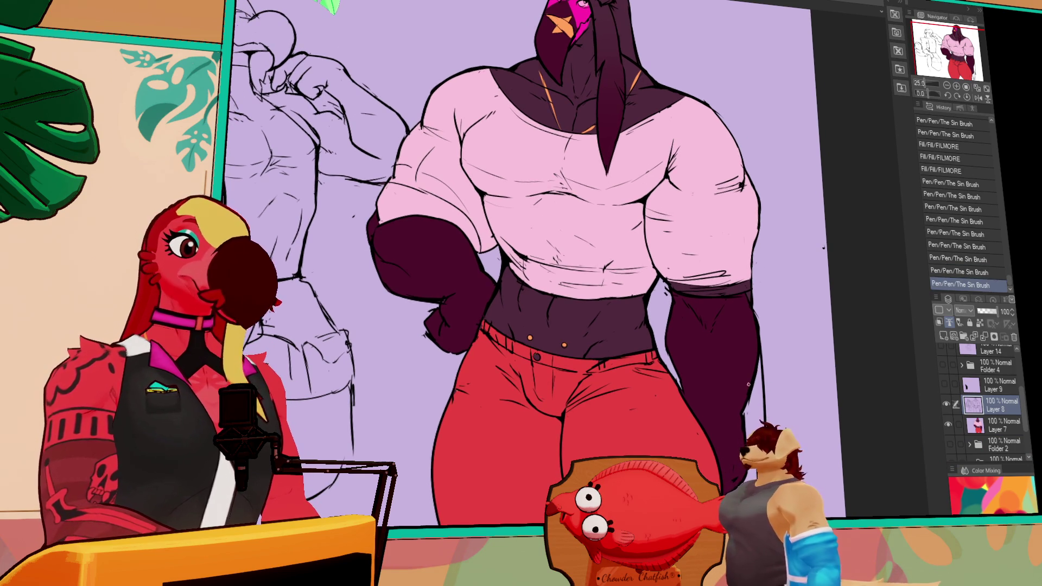
Draw feather strands hanging below the left arm, undoing and redrawing the unwanted ones.
{"action": "left_click_drag", "start_coordinate": [388, 288], "coordinate": [386, 345]}
{"action": "key", "text": "ctrl+z"}
{"action": "left_click_drag", "start_coordinate": [372, 254], "coordinate": [365, 341]}
{"action": "key", "text": "ctrl+z"}
{"action": "mouse_move", "coordinate": [387, 284]}
{"action": "left_mouse_down"}
{"action": "mouse_move", "coordinate": [382, 411]}
{"action": "mouse_move", "coordinate": [394, 429]}
{"action": "left_mouse_up"}
{"action": "key", "text": "ctrl+z"}
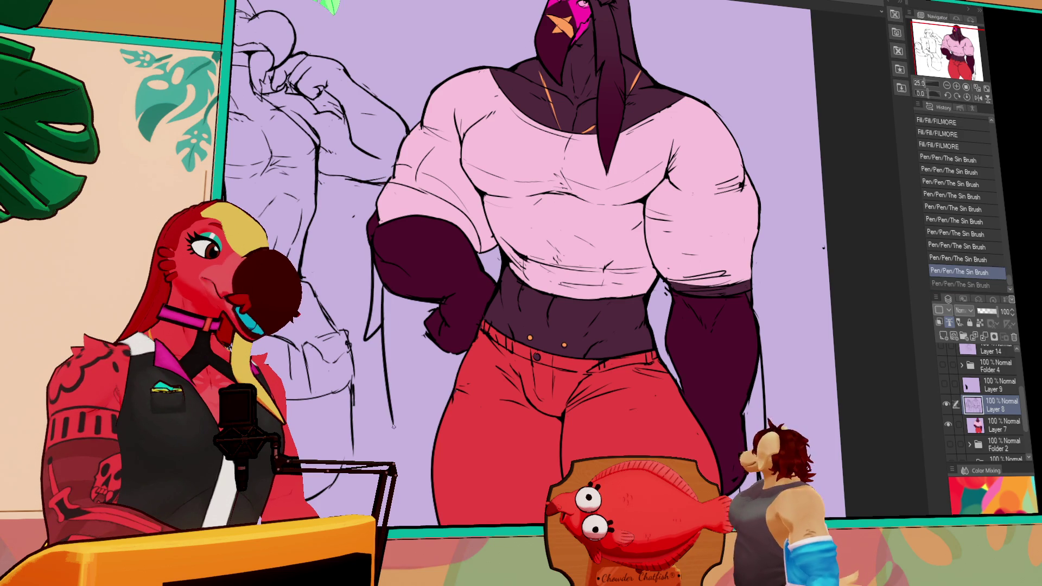
{"action": "key", "text": "ctrl+z"}
{"action": "left_click_drag", "start_coordinate": [381, 296], "coordinate": [396, 428]}
{"action": "mouse_move", "coordinate": [403, 366]}
{"action": "left_mouse_down"}
{"action": "mouse_move", "coordinate": [395, 437]}
{"action": "mouse_move", "coordinate": [395, 425]}
{"action": "left_mouse_up"}
{"action": "key", "text": "ctrl+z"}
Add more long feather strands hanging from the arm, then return to colour Layer 7.
{"action": "left_click_drag", "start_coordinate": [405, 298], "coordinate": [412, 483]}
{"action": "left_click_drag", "start_coordinate": [429, 369], "coordinate": [424, 472]}
{"action": "key", "text": "ctrl+z"}
{"action": "left_click_drag", "start_coordinate": [407, 320], "coordinate": [410, 502]}
{"action": "left_click_drag", "start_coordinate": [423, 395], "coordinate": [416, 494]}
{"action": "left_click_drag", "start_coordinate": [424, 339], "coordinate": [422, 396]}
{"action": "left_click_drag", "start_coordinate": [497, 347], "coordinate": [524, 335]}
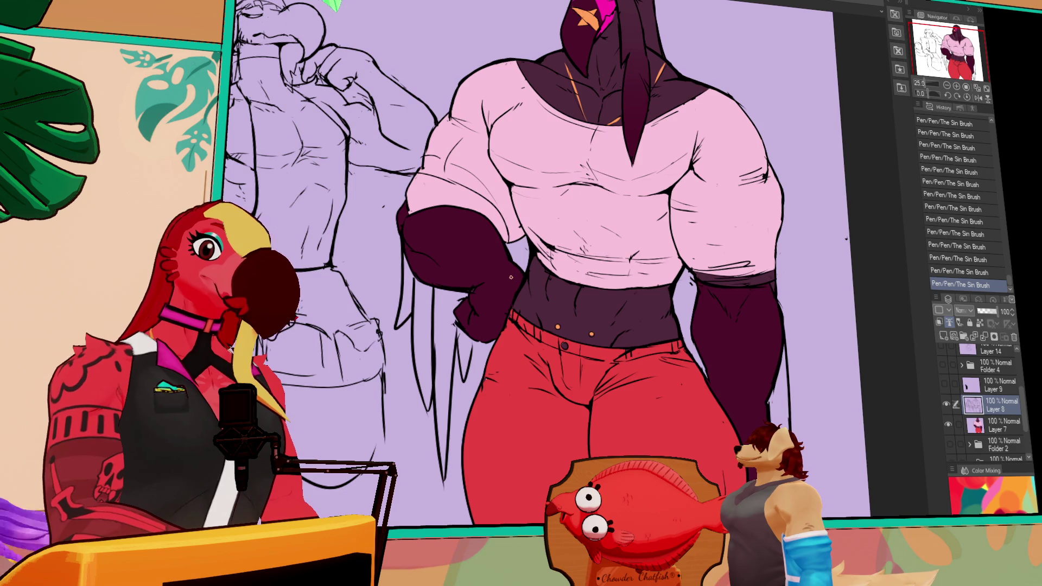
{"action": "left_click_drag", "start_coordinate": [811, 222], "coordinate": [792, 293]}
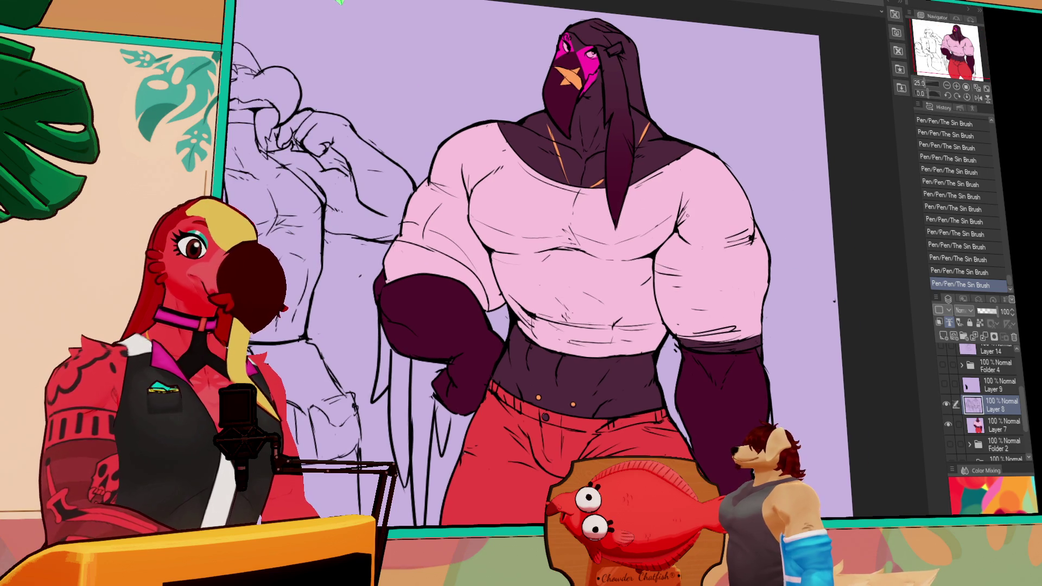
{"action": "left_click", "coordinate": [1003, 425]}
{"action": "left_click_drag", "start_coordinate": [740, 546], "coordinate": [748, 429]}
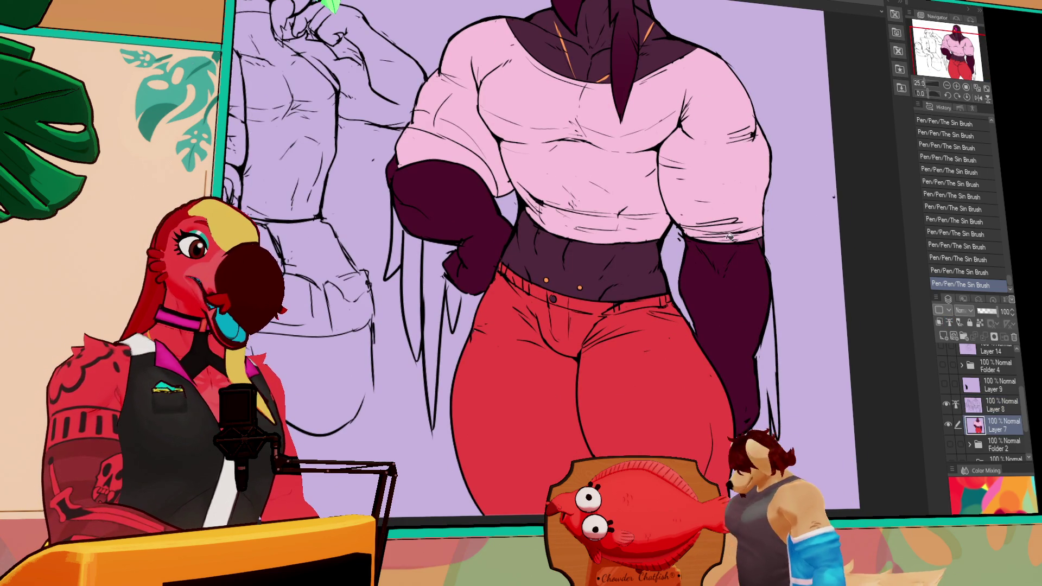
Fill the glove's top band and the new feathers beside the right glove dark maroon.
{"action": "left_click", "coordinate": [747, 237]}
{"action": "left_click", "coordinate": [768, 240]}
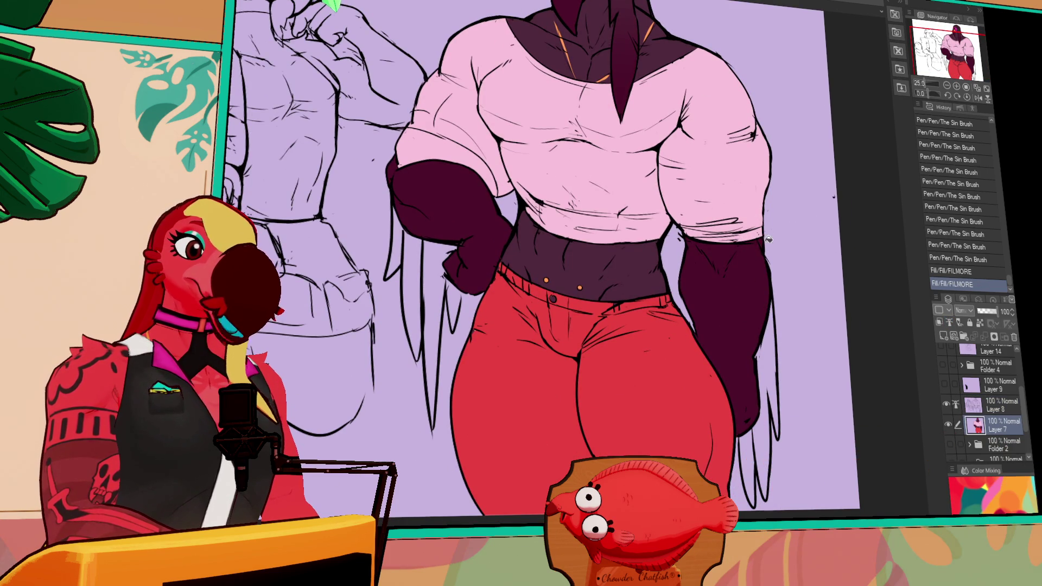
{"action": "left_click", "coordinate": [766, 343]}
{"action": "left_click", "coordinate": [748, 467]}
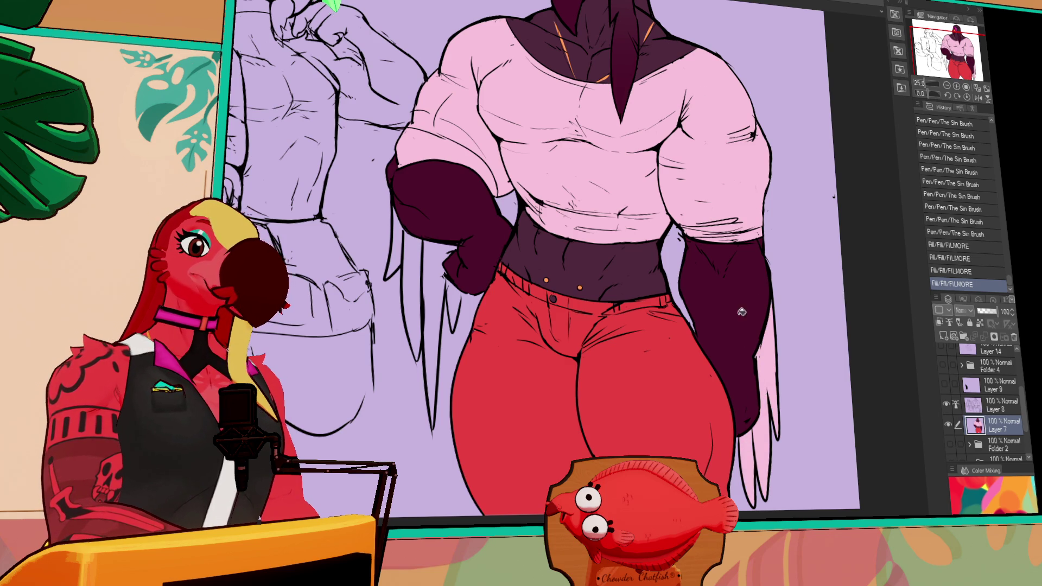
{"action": "left_click", "coordinate": [744, 455]}
{"action": "left_click", "coordinate": [762, 353]}
{"action": "left_click", "coordinate": [754, 355]}
Close a line gap and fill the feathers behind the left arm dark maroon, then select Layer 8.
{"action": "scroll", "coordinate": [543, 272], "scroll_direction": "up", "scroll_amount": 2}
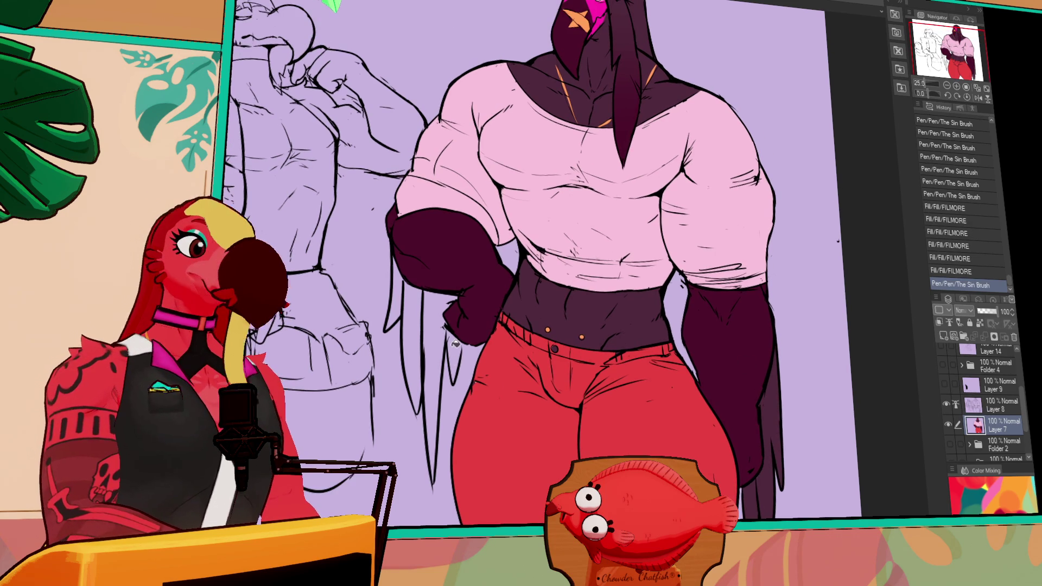
{"action": "left_click", "coordinate": [465, 340]}
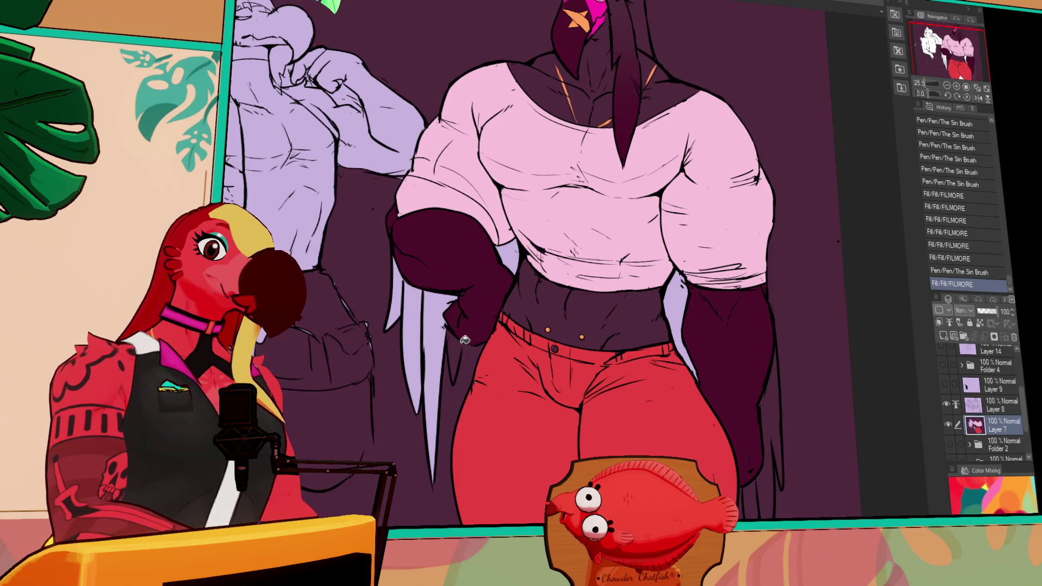
{"action": "key", "text": "ctrl+z"}
{"action": "left_click_drag", "start_coordinate": [457, 348], "coordinate": [459, 357]}
{"action": "left_click", "coordinate": [455, 358]}
{"action": "left_click", "coordinate": [441, 391]}
{"action": "left_click", "coordinate": [413, 347]}
{"action": "left_click", "coordinate": [399, 293]}
{"action": "left_click", "coordinate": [443, 256]}
{"action": "left_click_drag", "start_coordinate": [717, 150], "coordinate": [703, 263]}
{"action": "left_click_drag", "start_coordinate": [795, 160], "coordinate": [795, 150]}
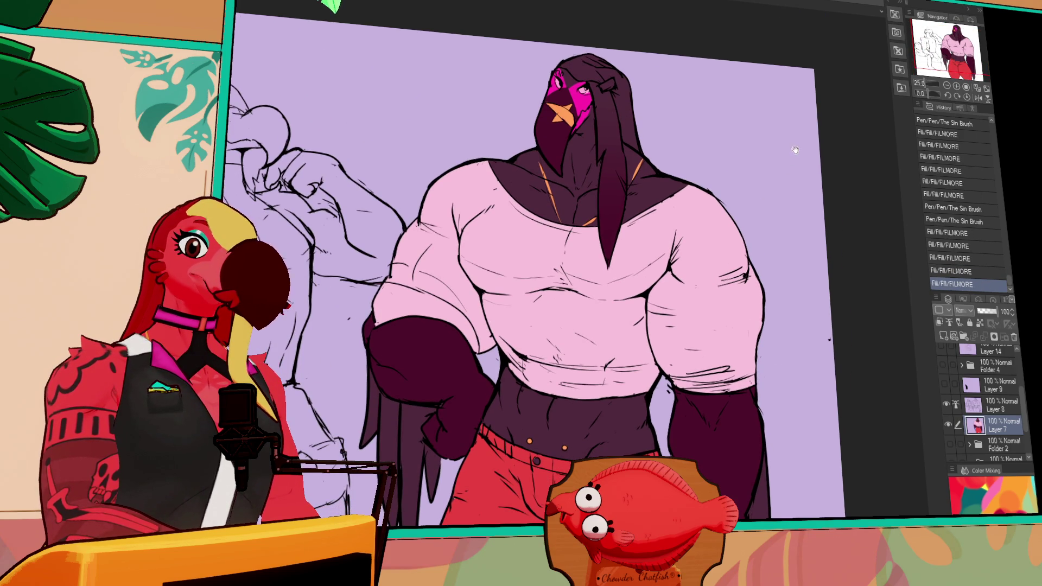
{"action": "left_click", "coordinate": [993, 404]}
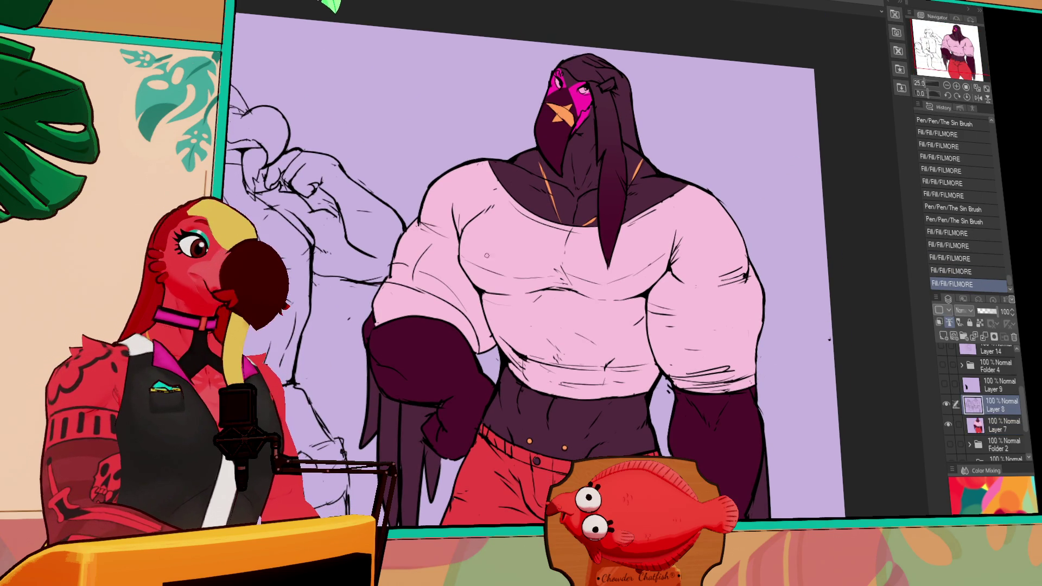
Erase small stray marks and lines on the chest, undoing the last erase.
{"action": "left_click_drag", "start_coordinate": [513, 273], "coordinate": [516, 276]}
{"action": "left_click_drag", "start_coordinate": [531, 231], "coordinate": [536, 237]}
{"action": "left_click_drag", "start_coordinate": [516, 279], "coordinate": [541, 278]}
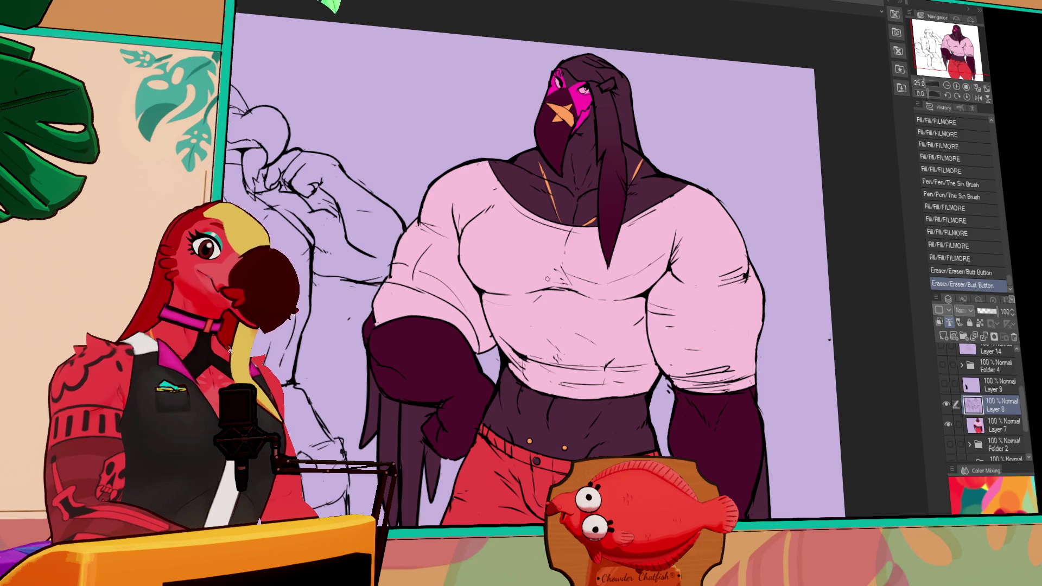
{"action": "mouse_move", "coordinate": [633, 266]}
{"action": "left_mouse_down"}
{"action": "mouse_move", "coordinate": [610, 284]}
{"action": "mouse_move", "coordinate": [589, 284]}
{"action": "left_mouse_up"}
{"action": "mouse_move", "coordinate": [609, 272]}
{"action": "left_mouse_down"}
{"action": "mouse_move", "coordinate": [654, 259]}
{"action": "mouse_move", "coordinate": [665, 244]}
{"action": "mouse_move", "coordinate": [667, 261]}
{"action": "mouse_move", "coordinate": [676, 231]}
{"action": "left_mouse_up"}
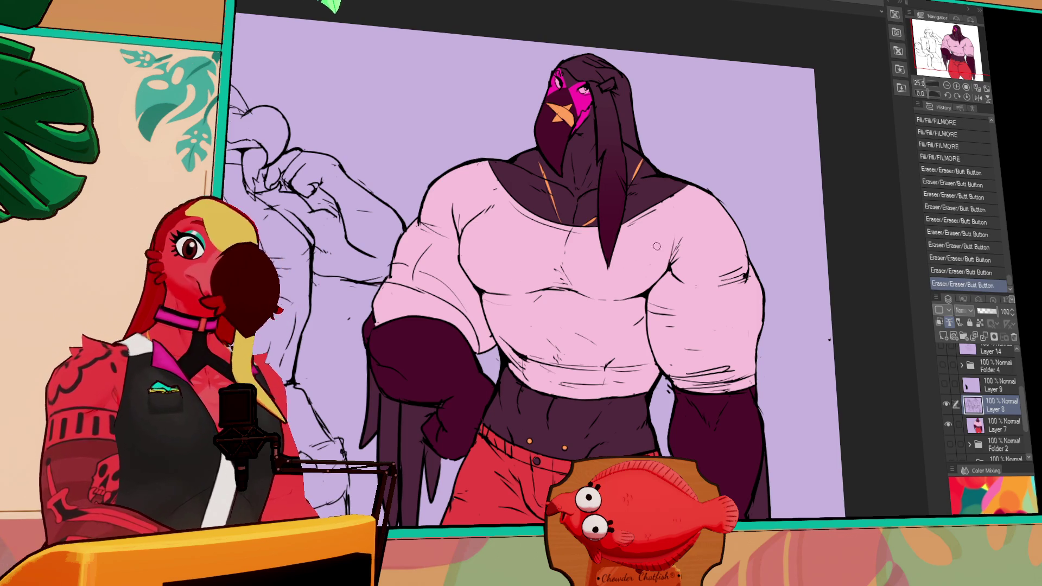
{"action": "key", "text": "ctrl+z"}
Add a small chest stroke on Layer 7 and short muscle lines on Layer 8.
{"action": "key", "text": "alt+bracketleft"}
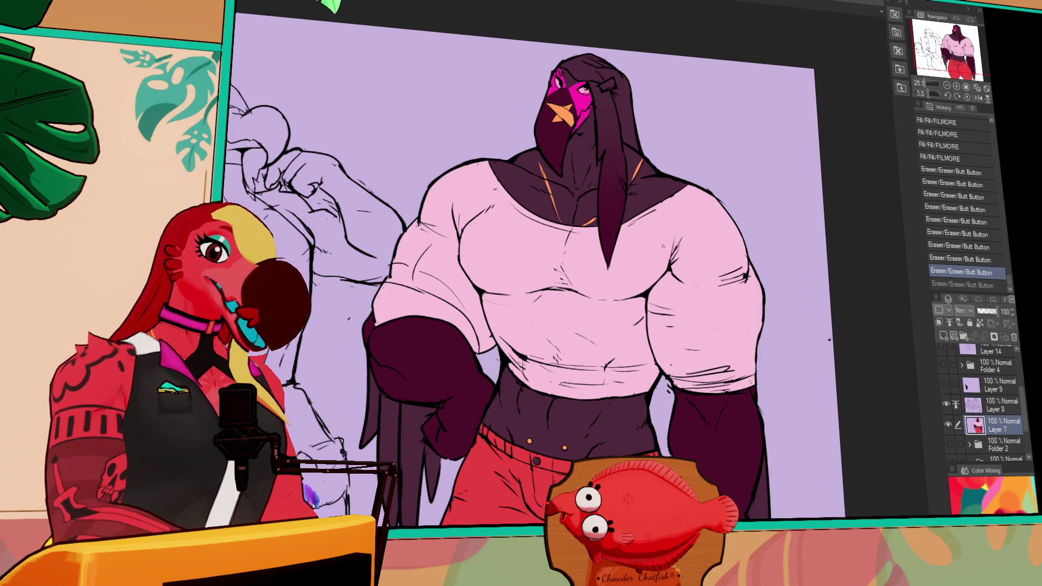
{"action": "left_click_drag", "start_coordinate": [667, 266], "coordinate": [669, 259]}
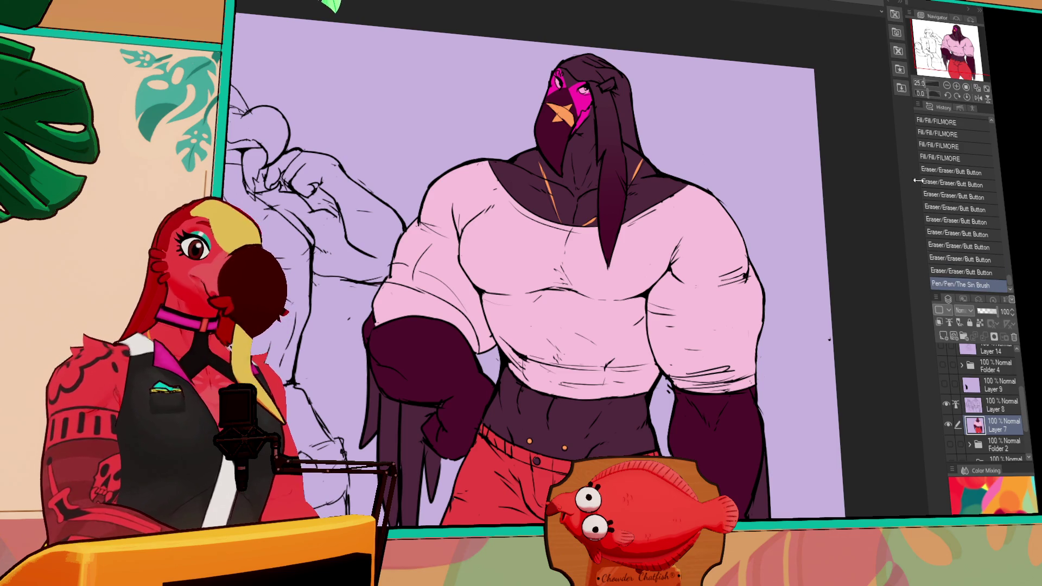
{"action": "key", "text": "alt+bracketright"}
{"action": "left_click_drag", "start_coordinate": [457, 237], "coordinate": [468, 269]}
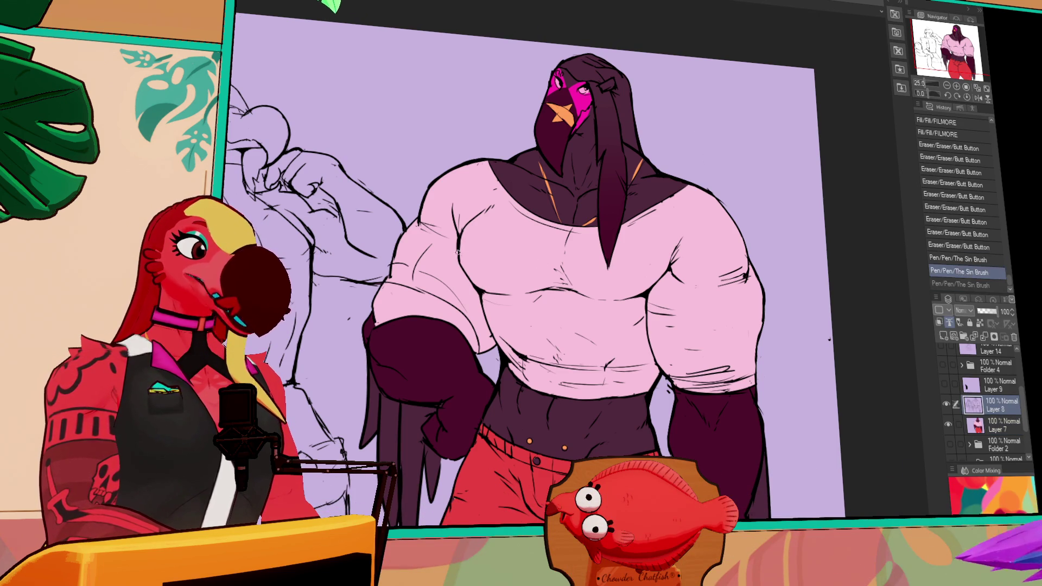
{"action": "left_click_drag", "start_coordinate": [457, 233], "coordinate": [466, 275]}
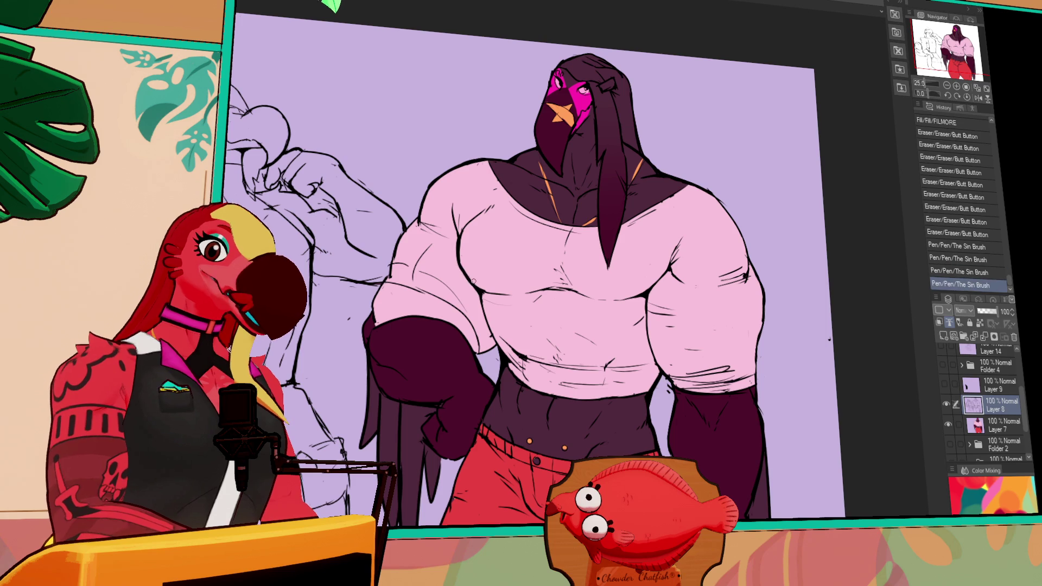
{"action": "left_click_drag", "start_coordinate": [658, 179], "coordinate": [656, 174]}
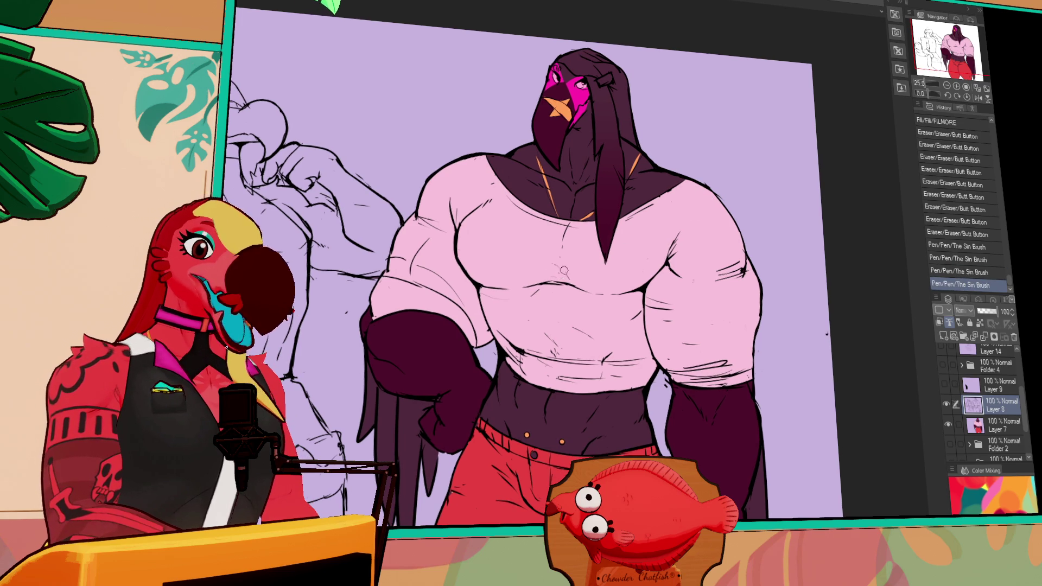
{"action": "left_click_drag", "start_coordinate": [570, 276], "coordinate": [548, 252]}
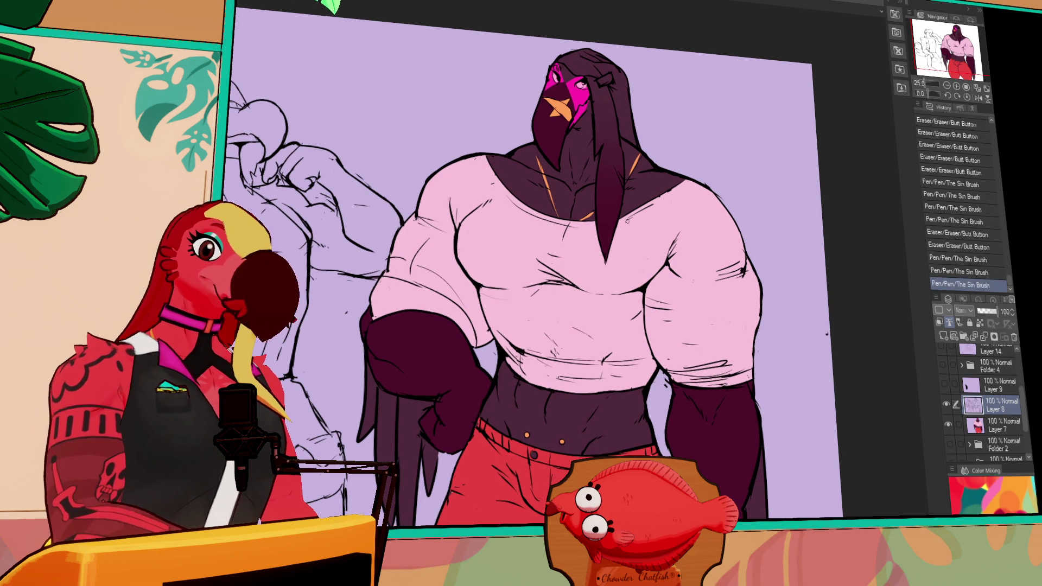
Step back through recent edits, reposition the lassoed chest lines, and touch up the right sleeve line.
{"action": "left_click", "coordinate": [945, 272]}
{"action": "left_click", "coordinate": [944, 284]}
{"action": "left_click", "coordinate": [945, 271]}
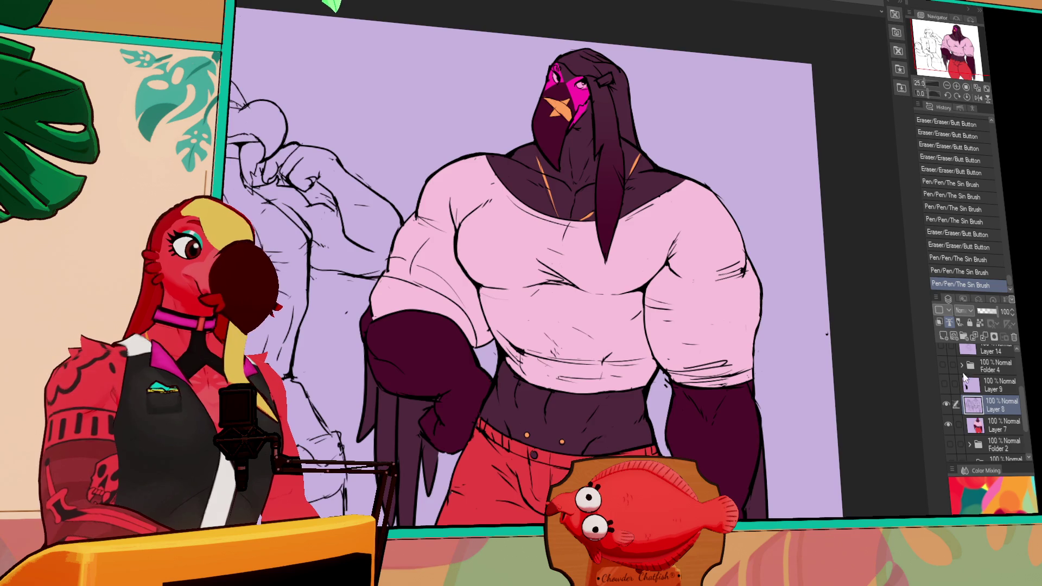
{"action": "left_click_drag", "start_coordinate": [670, 416], "coordinate": [670, 405]}
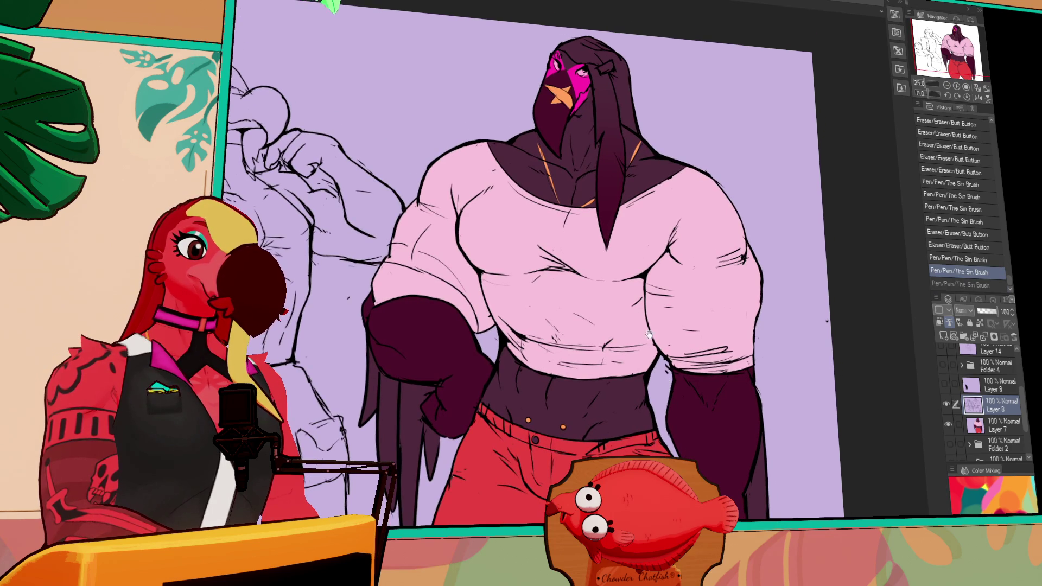
{"action": "mouse_move", "coordinate": [534, 268]}
{"action": "left_mouse_down"}
{"action": "mouse_move", "coordinate": [573, 242]}
{"action": "mouse_move", "coordinate": [614, 267]}
{"action": "mouse_move", "coordinate": [596, 286]}
{"action": "left_mouse_up"}
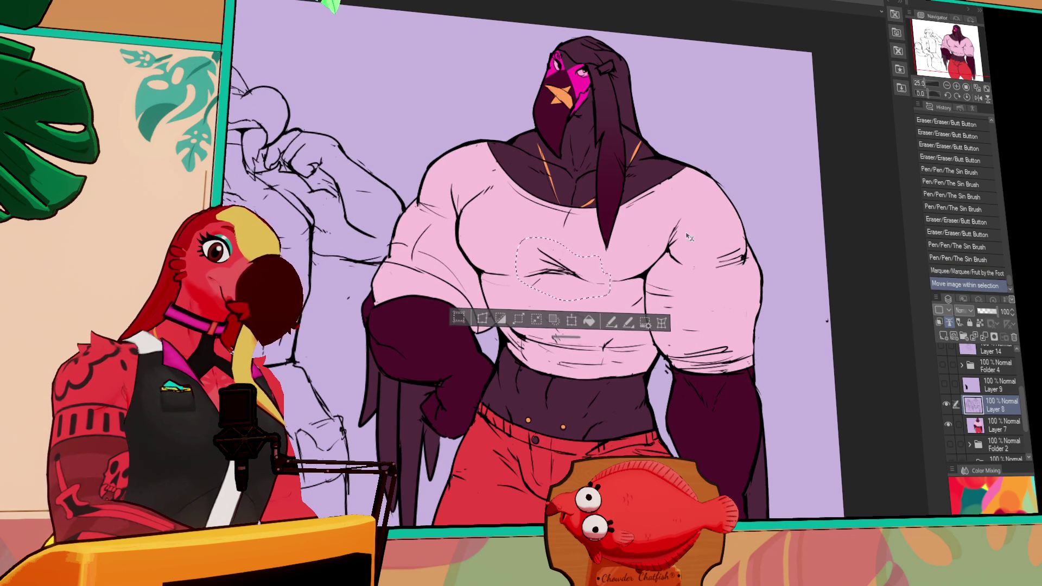
{"action": "key", "text": "ctrl+d"}
{"action": "key", "text": "alt+bracketleft"}
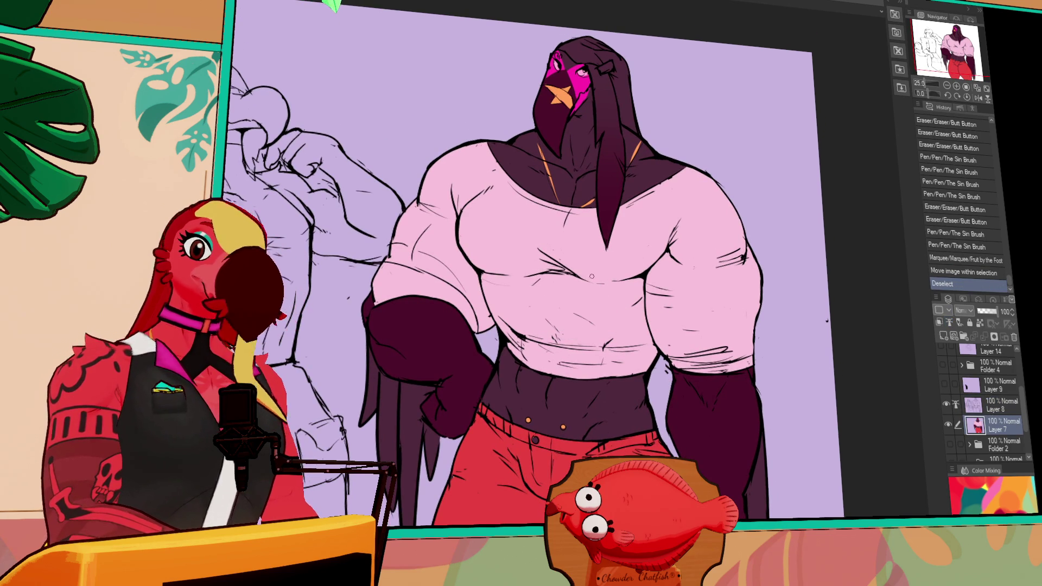
{"action": "left_click_drag", "start_coordinate": [689, 354], "coordinate": [727, 347]}
{"action": "left_click_drag", "start_coordinate": [835, 345], "coordinate": [844, 337]}
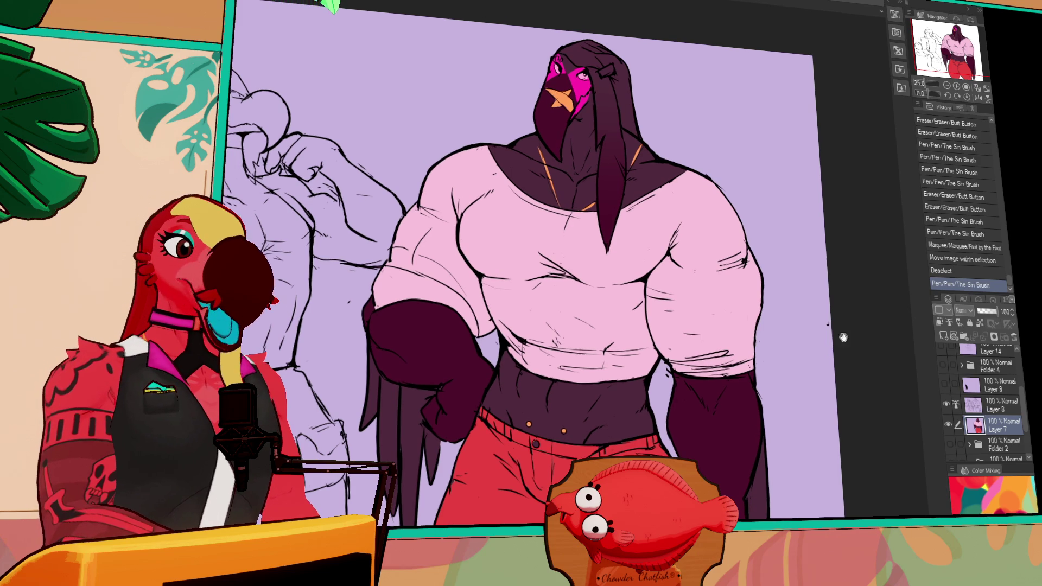
Erase stray sketch strokes near the chest on Layer 8 and touch up Layer 7.
{"action": "left_click", "coordinate": [994, 405]}
{"action": "mouse_move", "coordinate": [543, 250]}
{"action": "left_mouse_down"}
{"action": "mouse_move", "coordinate": [552, 246]}
{"action": "mouse_move", "coordinate": [576, 268]}
{"action": "mouse_move", "coordinate": [562, 256]}
{"action": "left_mouse_up"}
{"action": "left_click_drag", "start_coordinate": [745, 260], "coordinate": [742, 263]}
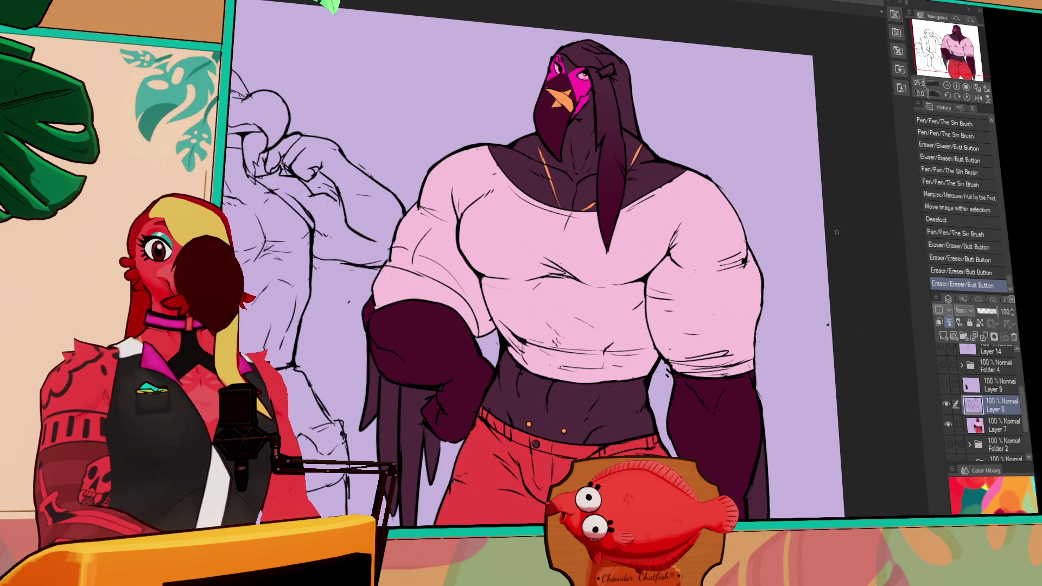
{"action": "left_click", "coordinate": [1002, 428]}
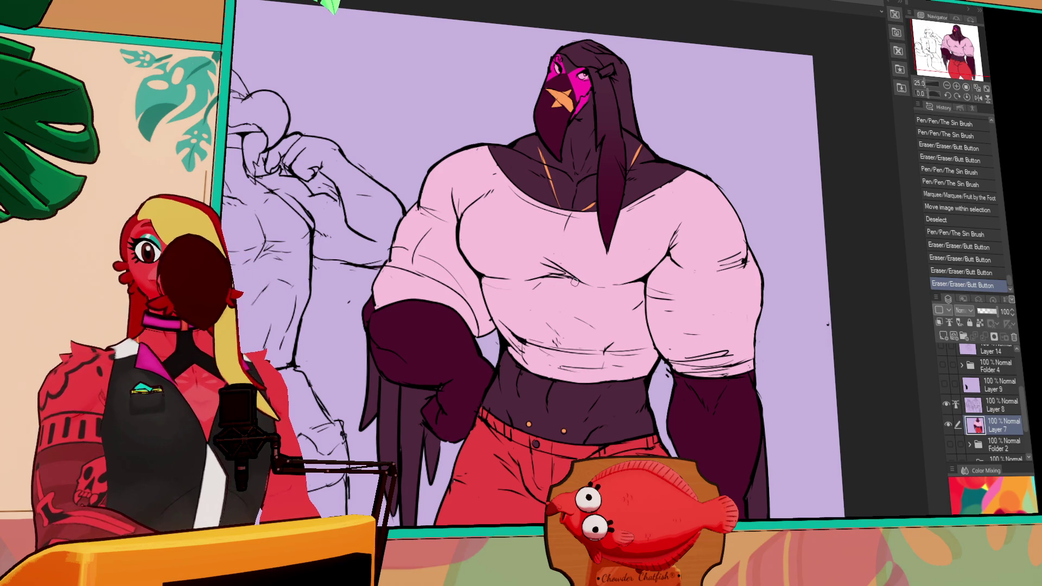
{"action": "left_click_drag", "start_coordinate": [665, 192], "coordinate": [669, 190]}
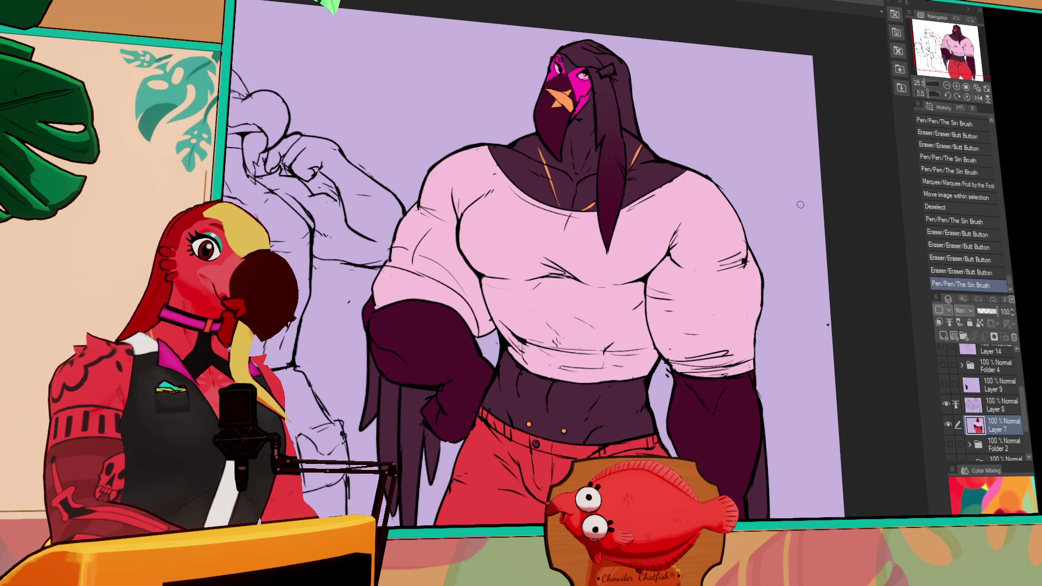
{"action": "left_click", "coordinate": [1001, 408]}
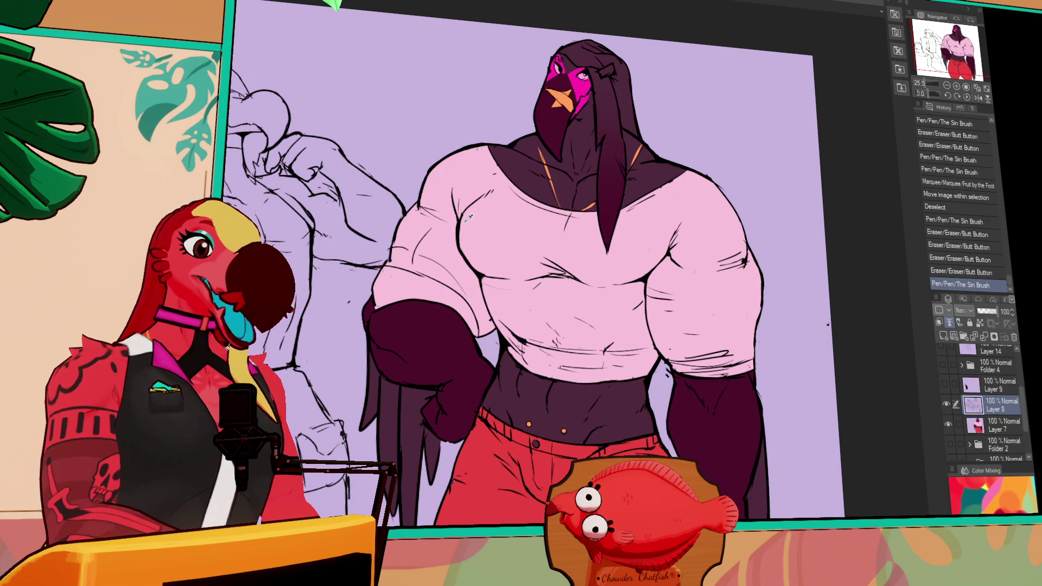
Erase and redraw the right forearm outline on Layer 8.
{"action": "left_click_drag", "start_coordinate": [668, 358], "coordinate": [743, 342]}
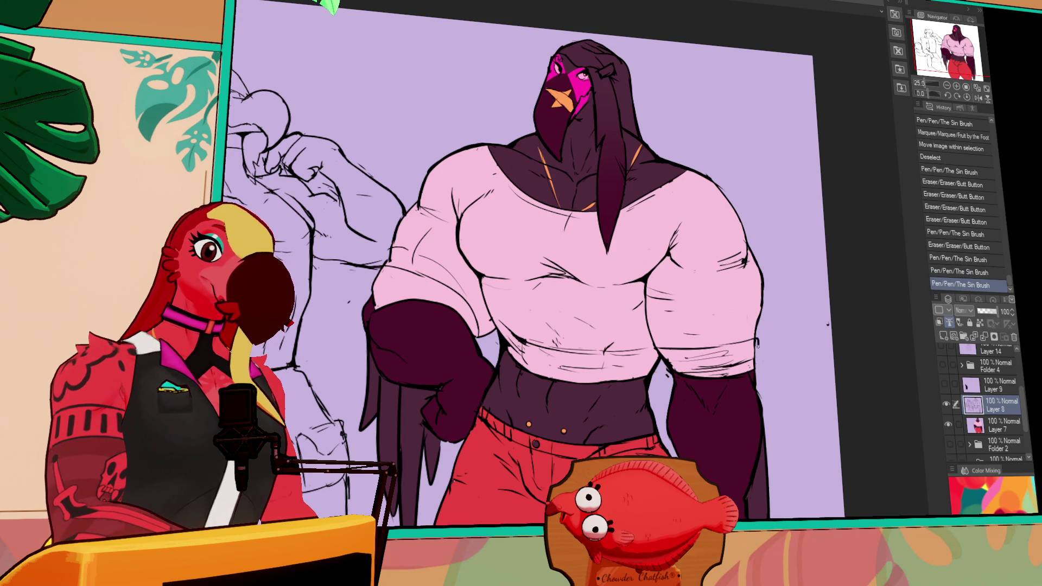
{"action": "left_click_drag", "start_coordinate": [684, 359], "coordinate": [735, 356]}
{"action": "mouse_move", "coordinate": [674, 361]}
{"action": "left_mouse_down"}
{"action": "mouse_move", "coordinate": [747, 363]}
{"action": "mouse_move", "coordinate": [733, 370]}
{"action": "mouse_move", "coordinate": [722, 353]}
{"action": "mouse_move", "coordinate": [741, 371]}
{"action": "mouse_move", "coordinate": [725, 368]}
{"action": "left_mouse_up"}
{"action": "key", "text": "ctrl+z"}
{"action": "left_click_drag", "start_coordinate": [689, 370], "coordinate": [715, 367]}
{"action": "left_click_drag", "start_coordinate": [652, 341], "coordinate": [725, 337]}
{"action": "left_click_drag", "start_coordinate": [655, 342], "coordinate": [725, 340]}
{"action": "left_click_drag", "start_coordinate": [657, 341], "coordinate": [725, 340]}
{"action": "left_click_drag", "start_coordinate": [657, 341], "coordinate": [725, 340]}
Rework the left shoulder line, undoing several failed strokes.
{"action": "key", "text": "ctrl+z"}
{"action": "mouse_move", "coordinate": [466, 304]}
{"action": "left_mouse_down"}
{"action": "mouse_move", "coordinate": [374, 283]}
{"action": "mouse_move", "coordinate": [453, 307]}
{"action": "left_mouse_up"}
{"action": "key", "text": "ctrl+z"}
{"action": "key", "text": "ctrl+z"}
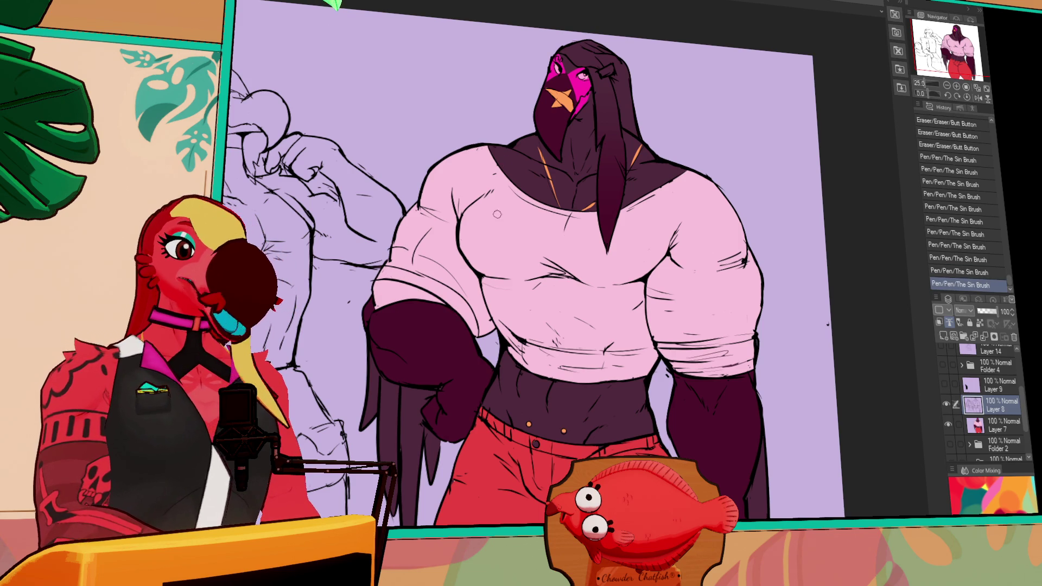
{"action": "mouse_move", "coordinate": [392, 266]}
{"action": "left_mouse_down"}
{"action": "mouse_move", "coordinate": [464, 293]}
{"action": "mouse_move", "coordinate": [441, 278]}
{"action": "left_mouse_up"}
{"action": "key", "text": "ctrl+z"}
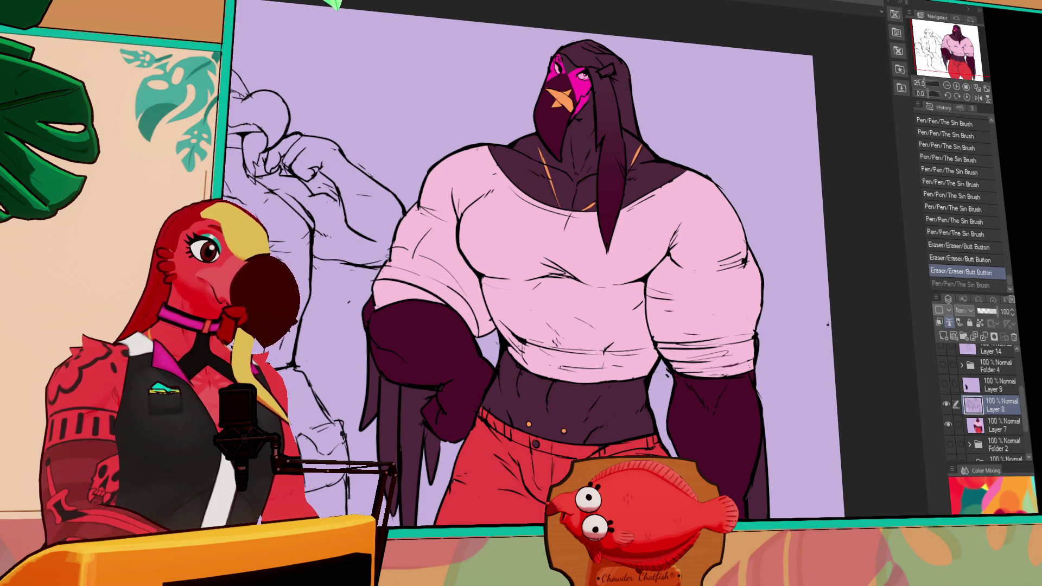
{"action": "left_click_drag", "start_coordinate": [486, 325], "coordinate": [386, 255]}
{"action": "key", "text": "ctrl+z"}
{"action": "mouse_move", "coordinate": [478, 317]}
{"action": "left_mouse_down"}
{"action": "mouse_move", "coordinate": [449, 278]}
{"action": "mouse_move", "coordinate": [478, 326]}
{"action": "left_mouse_up"}
{"action": "mouse_move", "coordinate": [450, 287]}
{"action": "left_mouse_down"}
{"action": "mouse_move", "coordinate": [481, 328]}
{"action": "mouse_move", "coordinate": [456, 285]}
{"action": "left_mouse_up"}
{"action": "left_click_drag", "start_coordinate": [477, 324], "coordinate": [473, 307]}
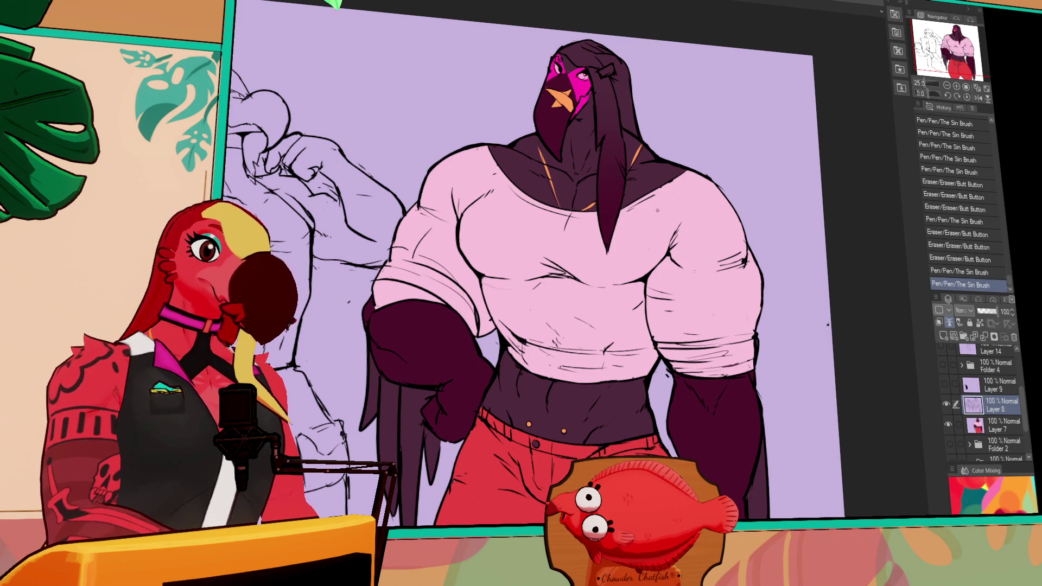
{"action": "key", "text": "ctrl+z"}
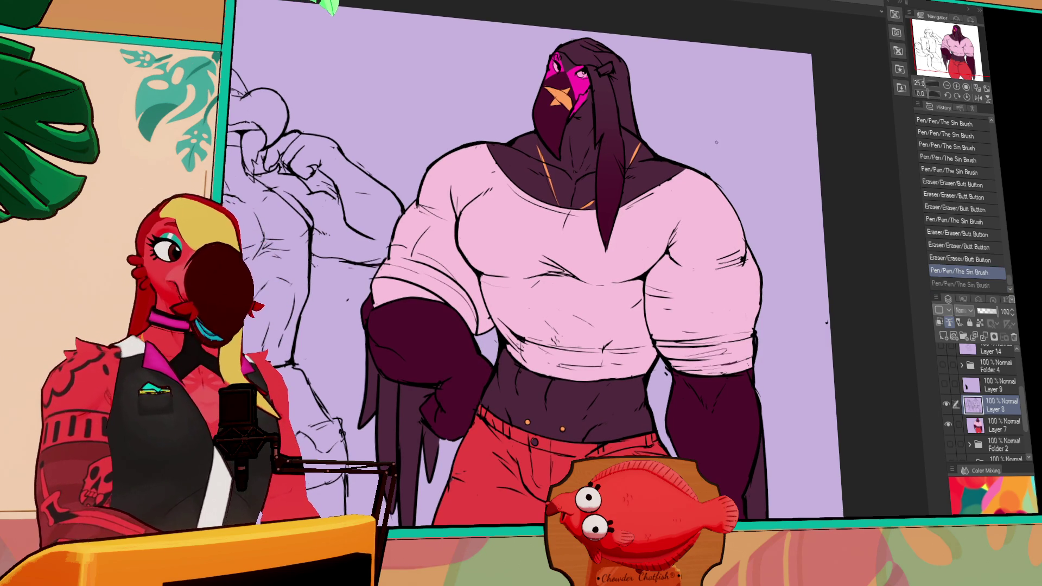
Trim excess line and redraw the right arm's outer edge.
{"action": "mouse_move", "coordinate": [774, 444]}
{"action": "left_mouse_down"}
{"action": "mouse_move", "coordinate": [781, 416]}
{"action": "mouse_move", "coordinate": [758, 464]}
{"action": "mouse_move", "coordinate": [763, 422]}
{"action": "mouse_move", "coordinate": [752, 467]}
{"action": "left_mouse_up"}
{"action": "left_click_drag", "start_coordinate": [760, 418], "coordinate": [750, 468]}
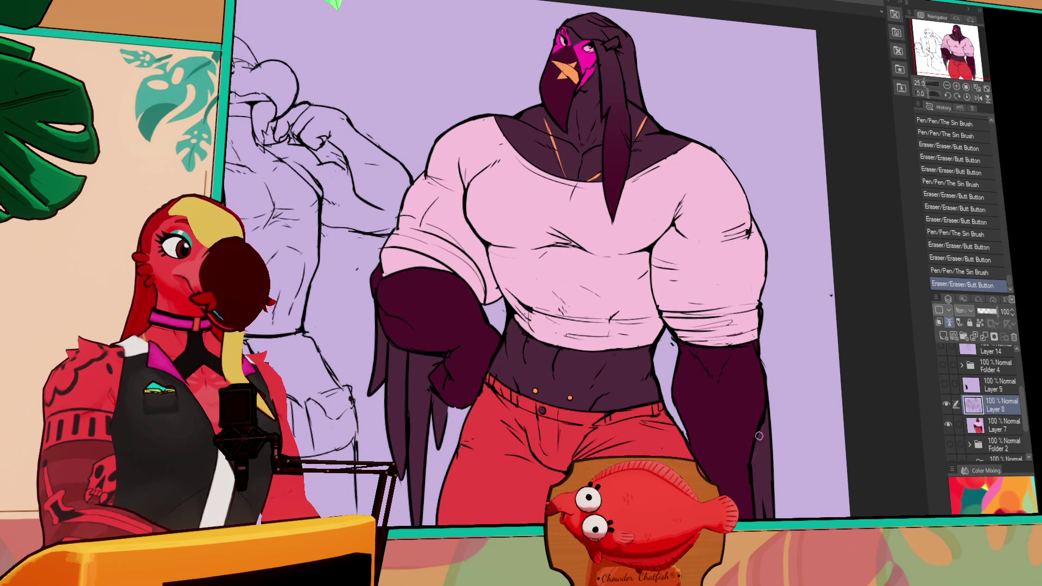
{"action": "mouse_move", "coordinate": [756, 419]}
{"action": "left_mouse_down"}
{"action": "mouse_move", "coordinate": [744, 461]}
{"action": "mouse_move", "coordinate": [752, 445]}
{"action": "left_mouse_up"}
{"action": "mouse_move", "coordinate": [757, 428]}
{"action": "left_mouse_down"}
{"action": "mouse_move", "coordinate": [755, 448]}
{"action": "mouse_move", "coordinate": [771, 412]}
{"action": "left_mouse_up"}
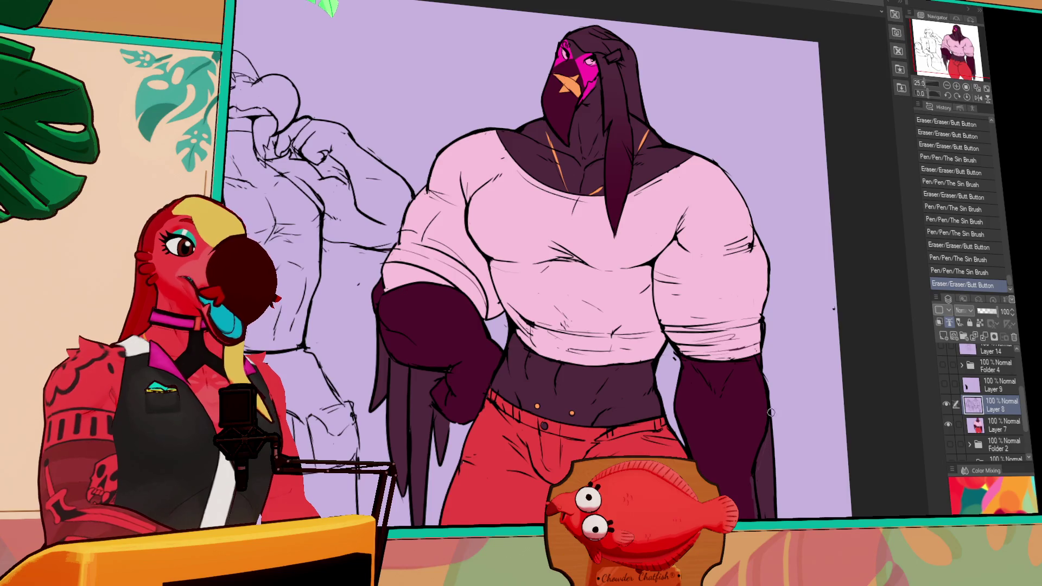
{"action": "left_click_drag", "start_coordinate": [762, 356], "coordinate": [763, 329]}
{"action": "left_click_drag", "start_coordinate": [763, 332], "coordinate": [763, 323]}
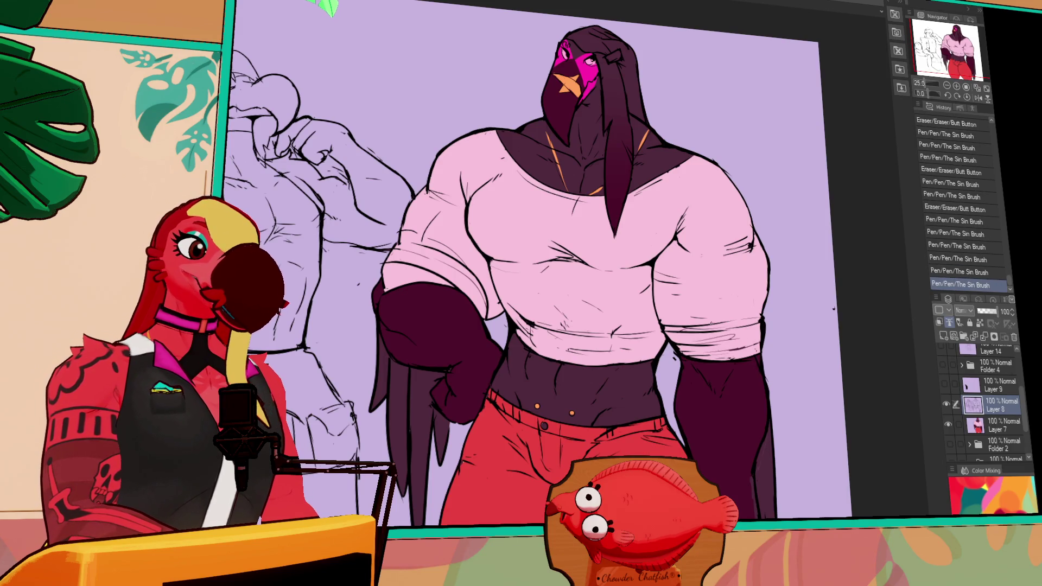
{"action": "key", "text": "ctrl+z"}
{"action": "left_click_drag", "start_coordinate": [676, 244], "coordinate": [673, 246]}
{"action": "left_click_drag", "start_coordinate": [674, 245], "coordinate": [678, 240]}
Add small ink strokes on Layer 7 and refine the right arm edge.
{"action": "left_click", "coordinate": [1005, 428]}
{"action": "left_click_drag", "start_coordinate": [680, 241], "coordinate": [701, 233]}
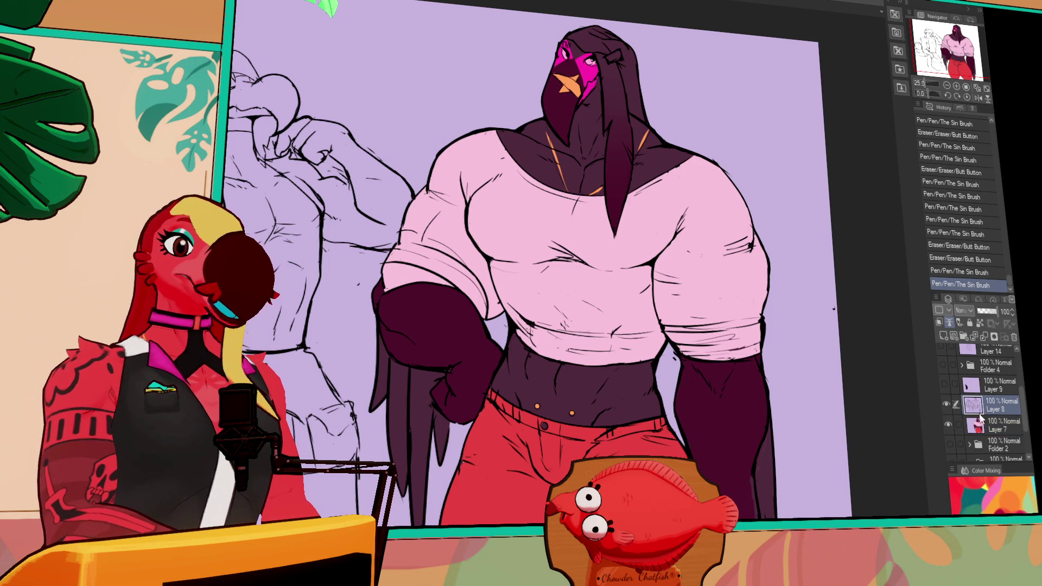
{"action": "left_click", "coordinate": [687, 250]}
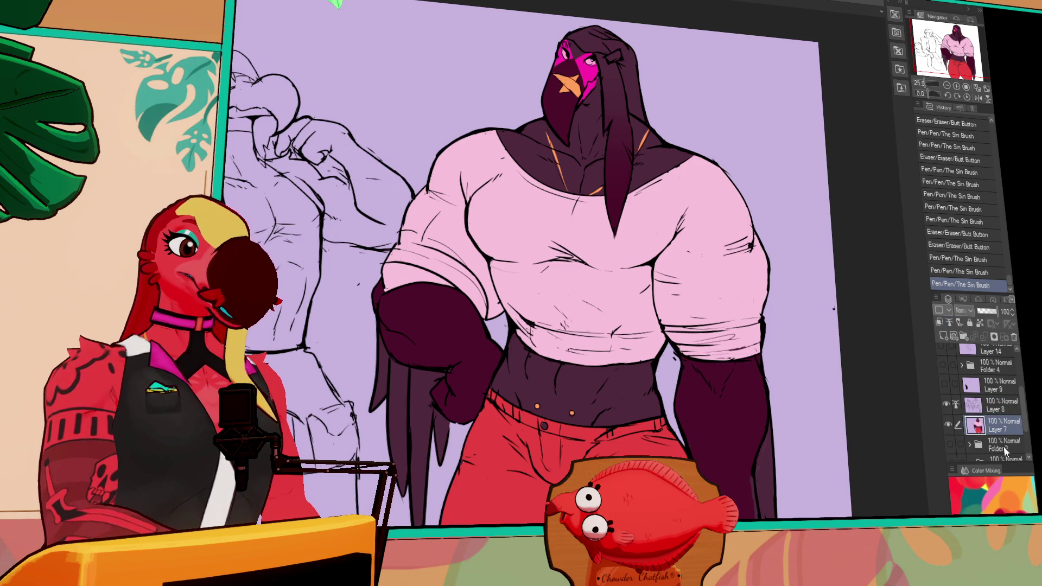
{"action": "left_click", "coordinate": [993, 411]}
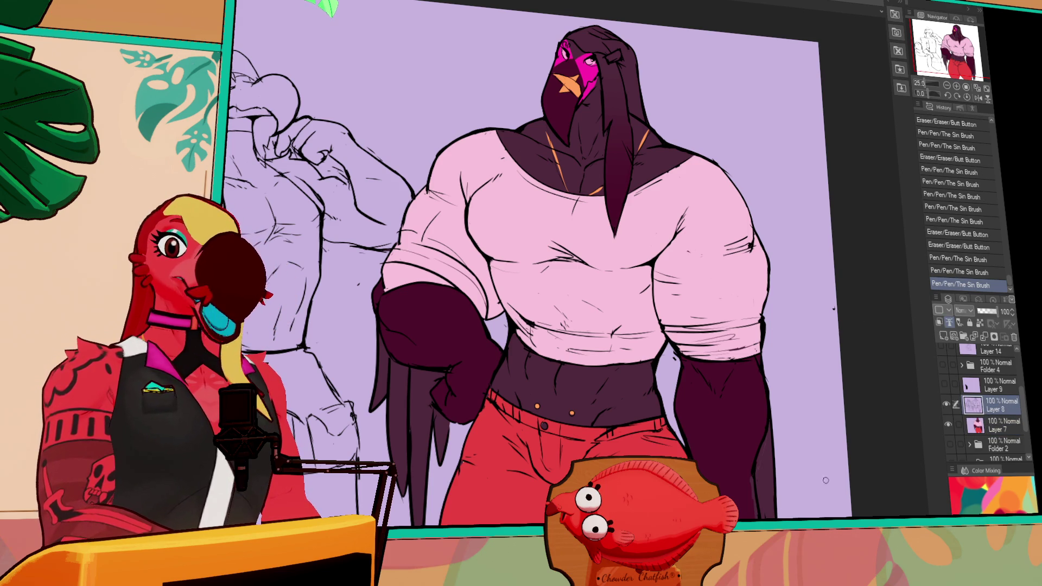
{"action": "left_click_drag", "start_coordinate": [730, 245], "coordinate": [722, 216]}
{"action": "left_click", "coordinate": [1002, 426]}
{"action": "mouse_move", "coordinate": [762, 425]}
{"action": "left_mouse_down"}
{"action": "mouse_move", "coordinate": [753, 400]}
{"action": "mouse_move", "coordinate": [733, 444]}
{"action": "left_mouse_up"}
{"action": "mouse_move", "coordinate": [742, 467]}
{"action": "left_mouse_down"}
{"action": "mouse_move", "coordinate": [744, 478]}
{"action": "mouse_move", "coordinate": [737, 459]}
{"action": "left_mouse_up"}
{"action": "left_click_drag", "start_coordinate": [738, 456], "coordinate": [737, 462]}
Fill a small gap and touch up the beak lines.
{"action": "left_click_drag", "start_coordinate": [739, 506], "coordinate": [742, 516]}
{"action": "left_click_drag", "start_coordinate": [831, 375], "coordinate": [841, 412]}
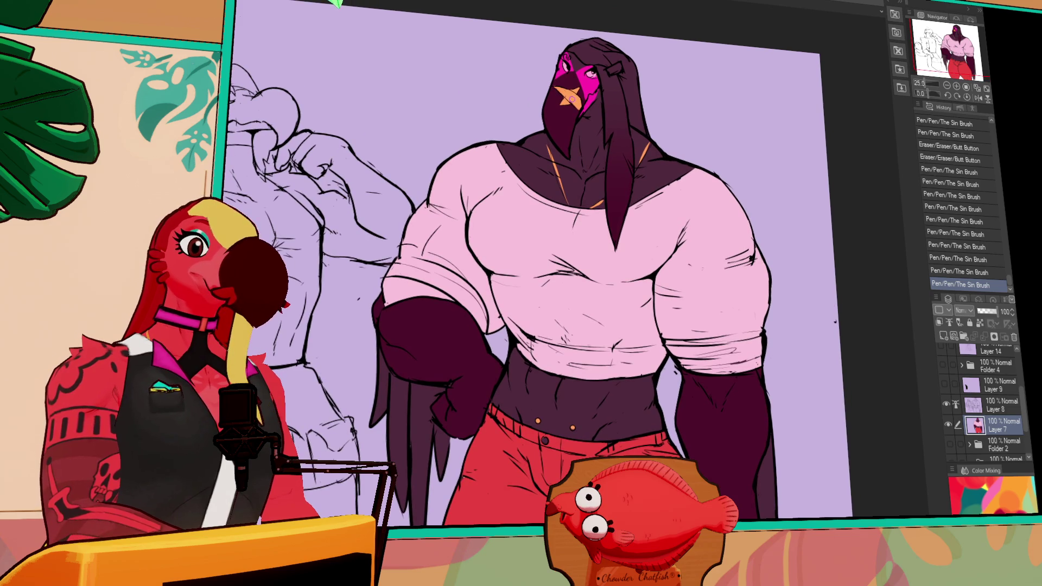
{"action": "left_click", "coordinate": [630, 61]}
{"action": "left_click_drag", "start_coordinate": [619, 60], "coordinate": [622, 64]}
{"action": "mouse_move", "coordinate": [872, 487]}
{"action": "left_mouse_down"}
{"action": "mouse_move", "coordinate": [836, 420]}
{"action": "mouse_move", "coordinate": [838, 380]}
{"action": "left_mouse_up"}
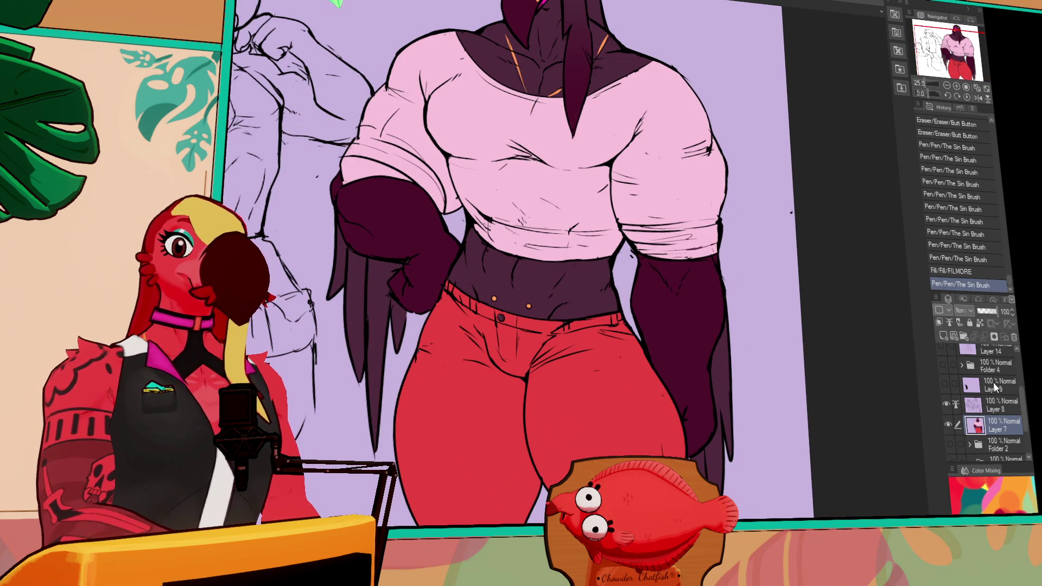
Redraw the crotch line between the red pant legs on Layer 8.
{"action": "left_click", "coordinate": [1001, 407]}
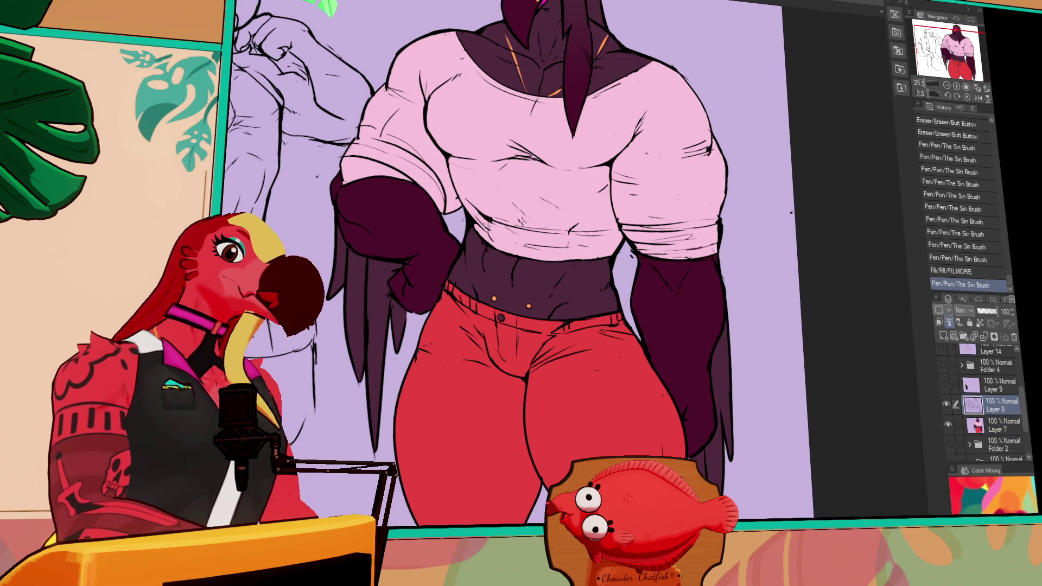
{"action": "mouse_move", "coordinate": [502, 473]}
{"action": "left_mouse_down"}
{"action": "mouse_move", "coordinate": [519, 380]}
{"action": "mouse_move", "coordinate": [545, 354]}
{"action": "mouse_move", "coordinate": [514, 434]}
{"action": "left_mouse_up"}
{"action": "key", "text": "ctrl+z"}
{"action": "key", "text": "ctrl+z"}
{"action": "mouse_move", "coordinate": [546, 362]}
{"action": "left_mouse_down"}
{"action": "mouse_move", "coordinate": [535, 413]}
{"action": "mouse_move", "coordinate": [518, 429]}
{"action": "left_mouse_up"}
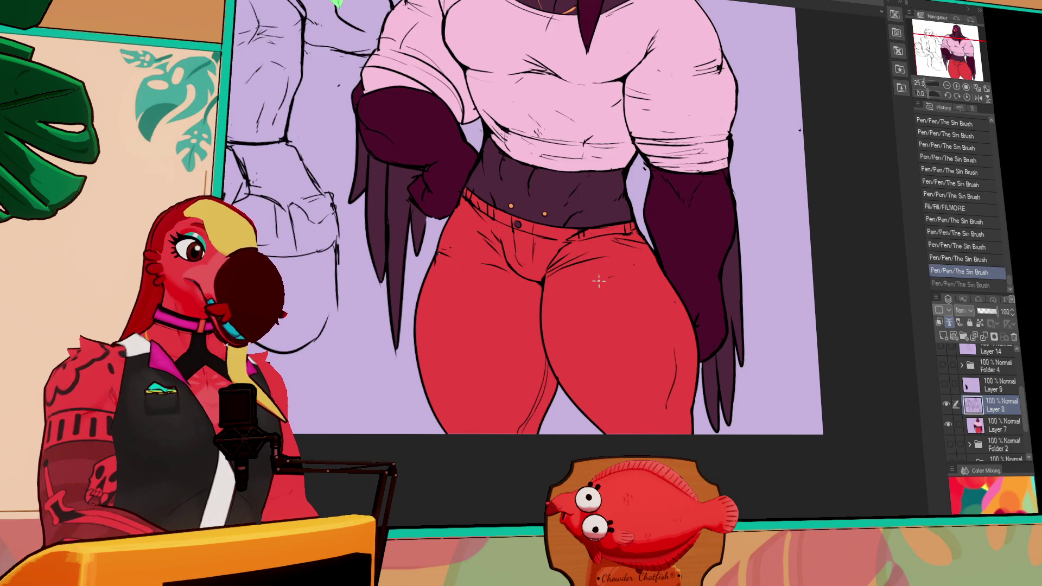
{"action": "left_click_drag", "start_coordinate": [568, 269], "coordinate": [603, 283]}
{"action": "left_click_drag", "start_coordinate": [567, 272], "coordinate": [605, 285]}
{"action": "key", "text": "ctrl+z"}
{"action": "left_click_drag", "start_coordinate": [559, 368], "coordinate": [573, 371]}
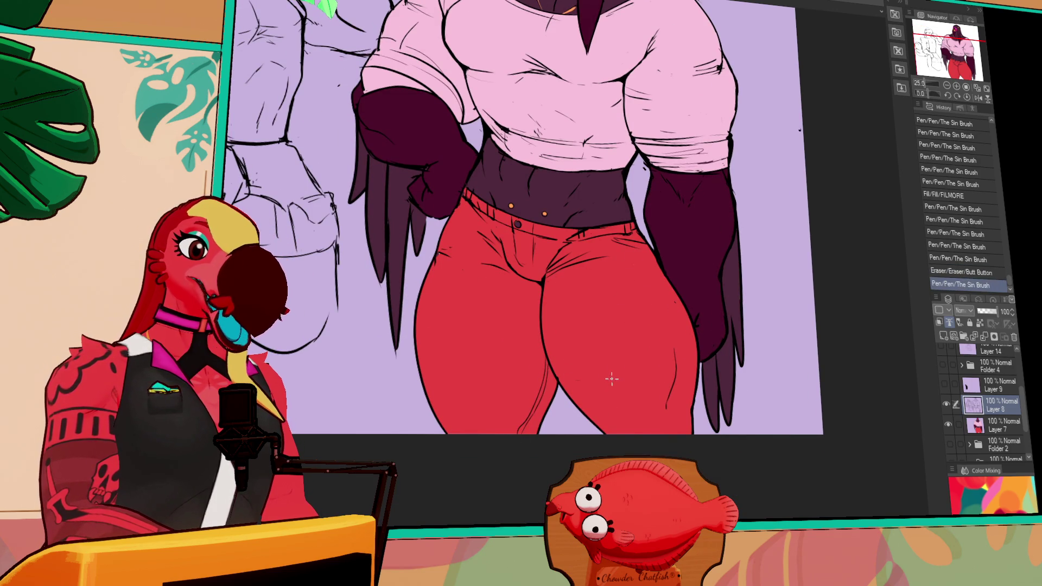
Erase and redraw the inner-leg line of the red pants.
{"action": "left_click_drag", "start_coordinate": [675, 352], "coordinate": [666, 409]}
{"action": "mouse_move", "coordinate": [663, 370]}
{"action": "left_mouse_down"}
{"action": "mouse_move", "coordinate": [655, 420]}
{"action": "mouse_move", "coordinate": [667, 406]}
{"action": "left_mouse_up"}
{"action": "key", "text": "ctrl+z"}
{"action": "left_click_drag", "start_coordinate": [659, 419], "coordinate": [662, 402]}
{"action": "left_click_drag", "start_coordinate": [662, 304], "coordinate": [651, 431]}
{"action": "left_click_drag", "start_coordinate": [676, 377], "coordinate": [667, 385]}
Redraw and extend the left-leg outline of the red pants.
{"action": "mouse_move", "coordinate": [422, 374]}
{"action": "left_mouse_down"}
{"action": "mouse_move", "coordinate": [433, 311]}
{"action": "mouse_move", "coordinate": [421, 363]}
{"action": "mouse_move", "coordinate": [434, 328]}
{"action": "left_mouse_up"}
{"action": "key", "text": "ctrl+z"}
{"action": "key", "text": "ctrl+z"}
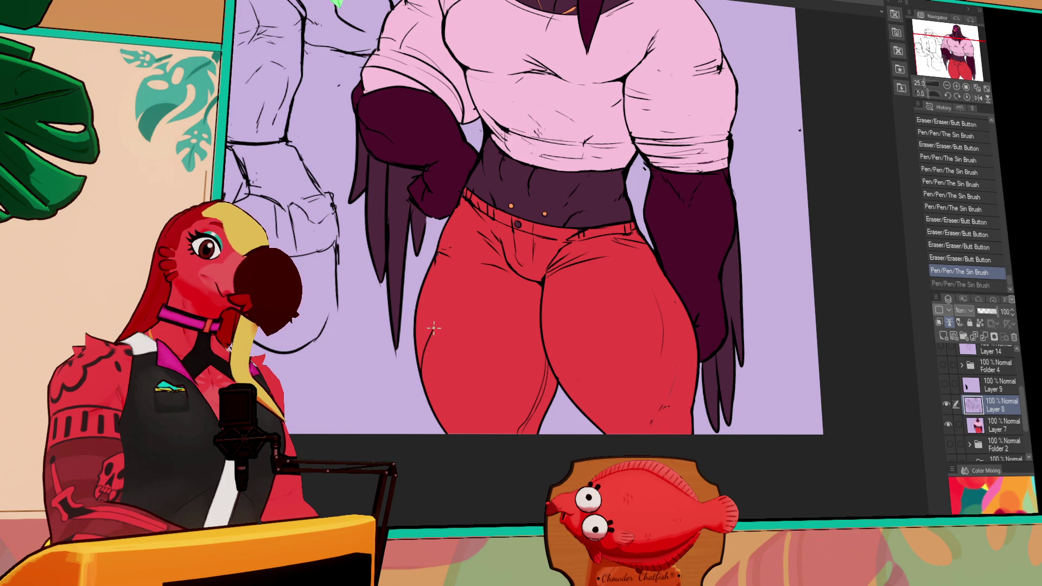
{"action": "left_click_drag", "start_coordinate": [424, 367], "coordinate": [421, 340]}
{"action": "key", "text": "ctrl+z"}
{"action": "left_click_drag", "start_coordinate": [421, 380], "coordinate": [439, 306]}
{"action": "left_click_drag", "start_coordinate": [423, 359], "coordinate": [437, 310]}
{"action": "left_click_drag", "start_coordinate": [429, 337], "coordinate": [440, 295]}
{"action": "left_click_drag", "start_coordinate": [776, 121], "coordinate": [773, 237]}
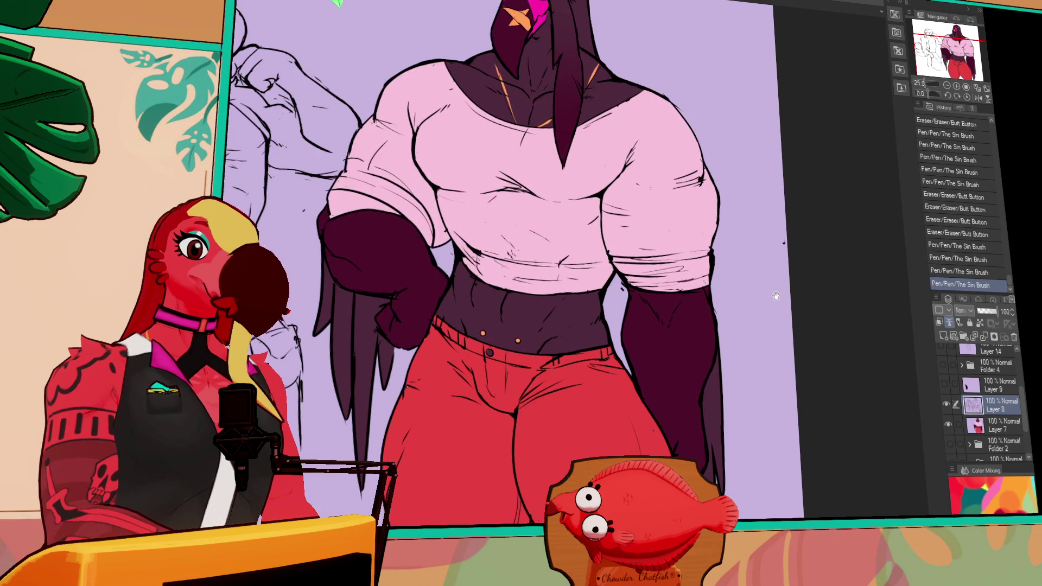
{"action": "left_click_drag", "start_coordinate": [778, 184], "coordinate": [783, 219]}
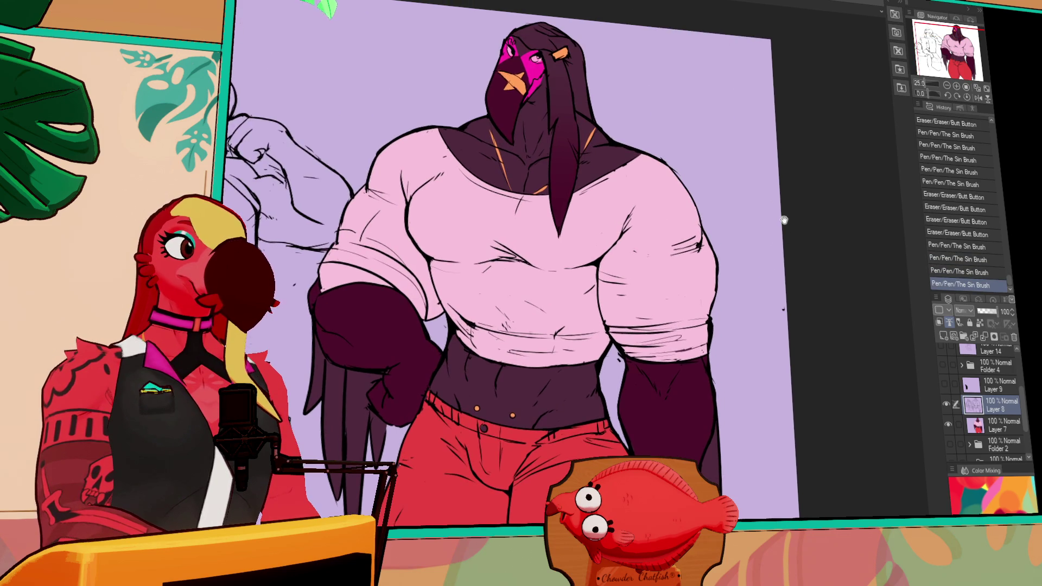
{"action": "left_click_drag", "start_coordinate": [783, 291], "coordinate": [750, 207]}
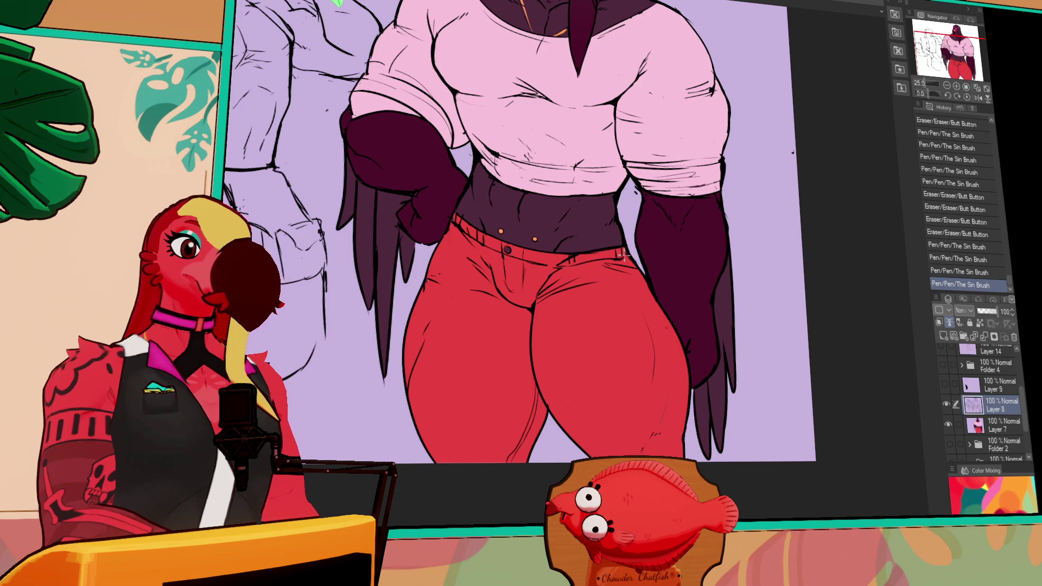
{"action": "mouse_move", "coordinate": [632, 241]}
{"action": "left_mouse_down"}
{"action": "mouse_move", "coordinate": [684, 220]}
{"action": "mouse_move", "coordinate": [725, 248]}
{"action": "left_mouse_up"}
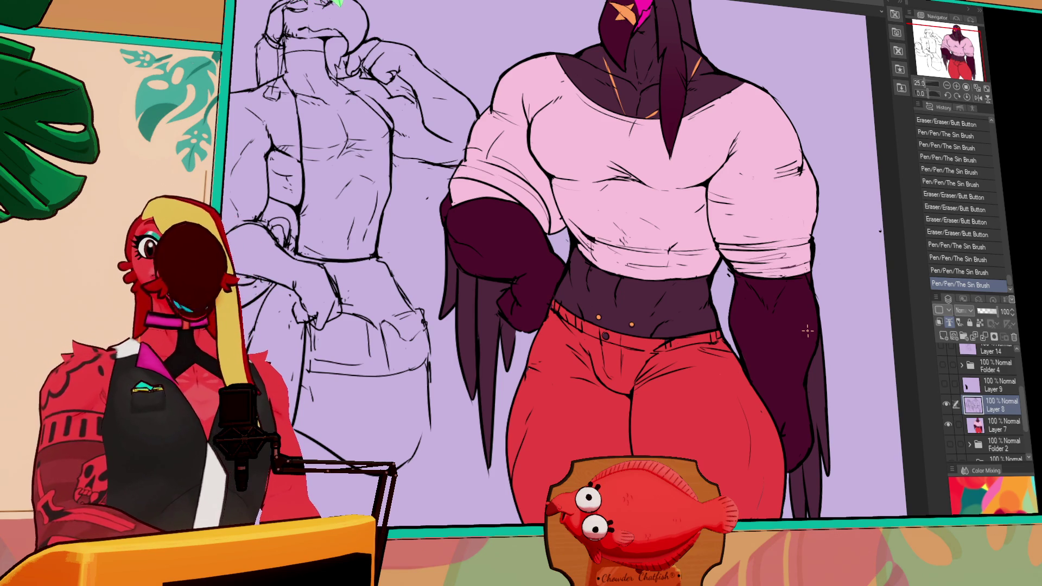
{"action": "mouse_move", "coordinate": [714, 91]}
{"action": "left_mouse_down"}
{"action": "mouse_move", "coordinate": [708, 173]}
{"action": "mouse_move", "coordinate": [728, 163]}
{"action": "mouse_move", "coordinate": [727, 171]}
{"action": "mouse_move", "coordinate": [749, 148]}
{"action": "mouse_move", "coordinate": [743, 174]}
{"action": "mouse_move", "coordinate": [681, 187]}
{"action": "mouse_move", "coordinate": [747, 162]}
{"action": "left_mouse_up"}
{"action": "key", "text": "ctrl+z"}
{"action": "key", "text": "ctrl+z"}
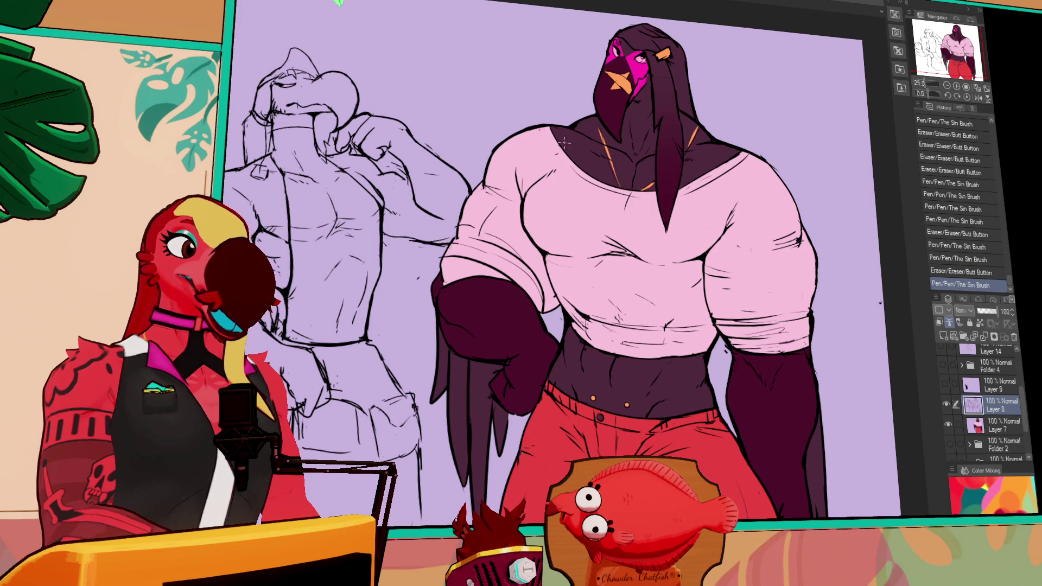
{"action": "mouse_move", "coordinate": [551, 152]}
{"action": "left_mouse_down"}
{"action": "mouse_move", "coordinate": [558, 162]}
{"action": "mouse_move", "coordinate": [546, 130]}
{"action": "mouse_move", "coordinate": [594, 184]}
{"action": "left_mouse_up"}
Erase small stray marks on the shirt and near the pink face marking.
{"action": "mouse_move", "coordinate": [690, 190]}
{"action": "left_mouse_down"}
{"action": "mouse_move", "coordinate": [709, 178]}
{"action": "mouse_move", "coordinate": [684, 196]}
{"action": "mouse_move", "coordinate": [711, 241]}
{"action": "mouse_move", "coordinate": [676, 249]}
{"action": "mouse_move", "coordinate": [682, 242]}
{"action": "left_mouse_up"}
{"action": "mouse_move", "coordinate": [726, 207]}
{"action": "left_mouse_down"}
{"action": "mouse_move", "coordinate": [780, 226]}
{"action": "mouse_move", "coordinate": [767, 188]}
{"action": "left_mouse_up"}
{"action": "mouse_move", "coordinate": [743, 293]}
{"action": "left_mouse_down"}
{"action": "mouse_move", "coordinate": [756, 299]}
{"action": "mouse_move", "coordinate": [754, 284]}
{"action": "mouse_move", "coordinate": [825, 314]}
{"action": "left_mouse_up"}
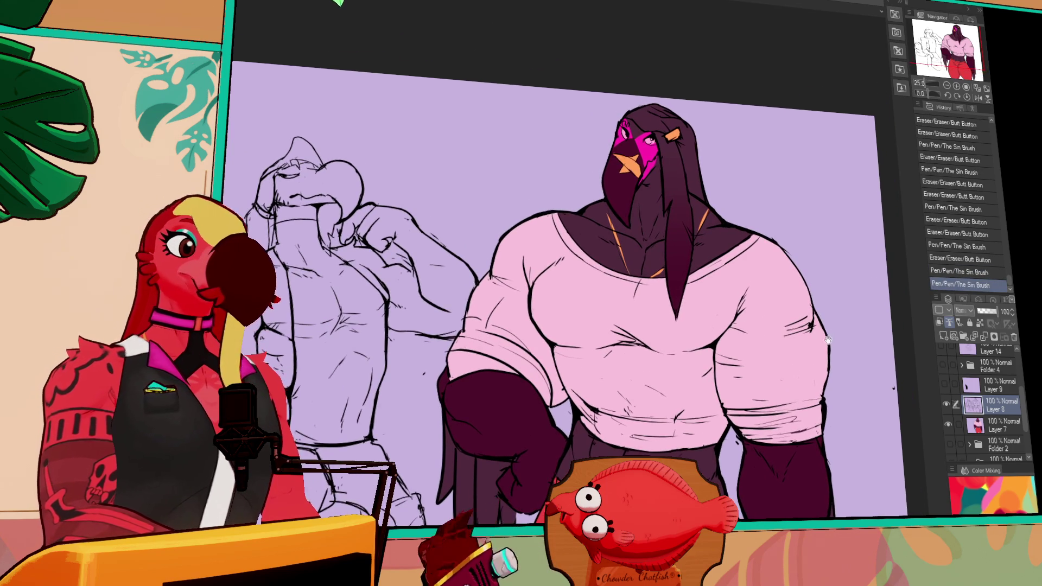
{"action": "left_click_drag", "start_coordinate": [623, 152], "coordinate": [627, 135]}
{"action": "left_click_drag", "start_coordinate": [744, 247], "coordinate": [747, 268]}
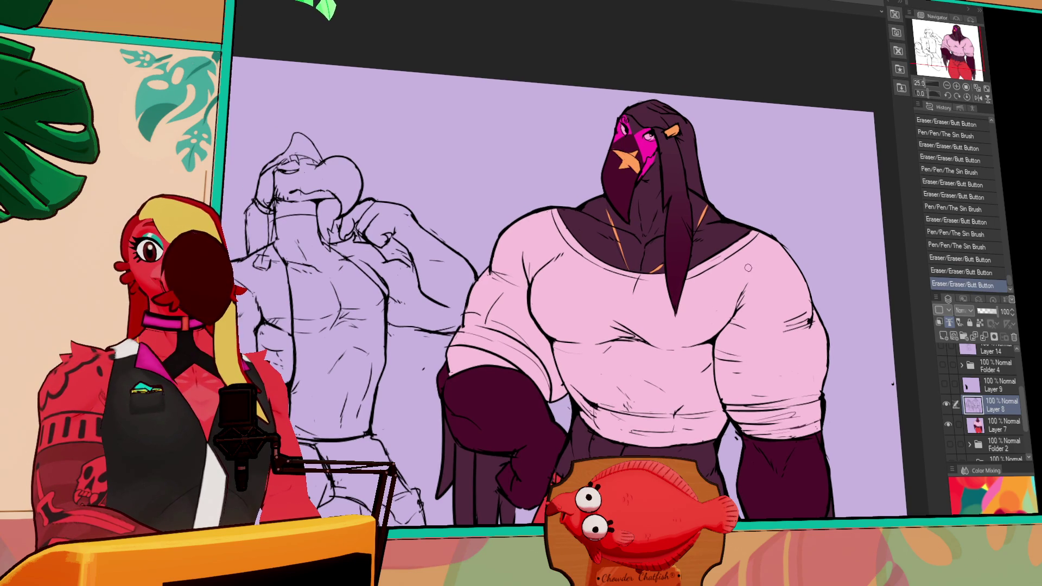
{"action": "left_click_drag", "start_coordinate": [631, 156], "coordinate": [630, 161]}
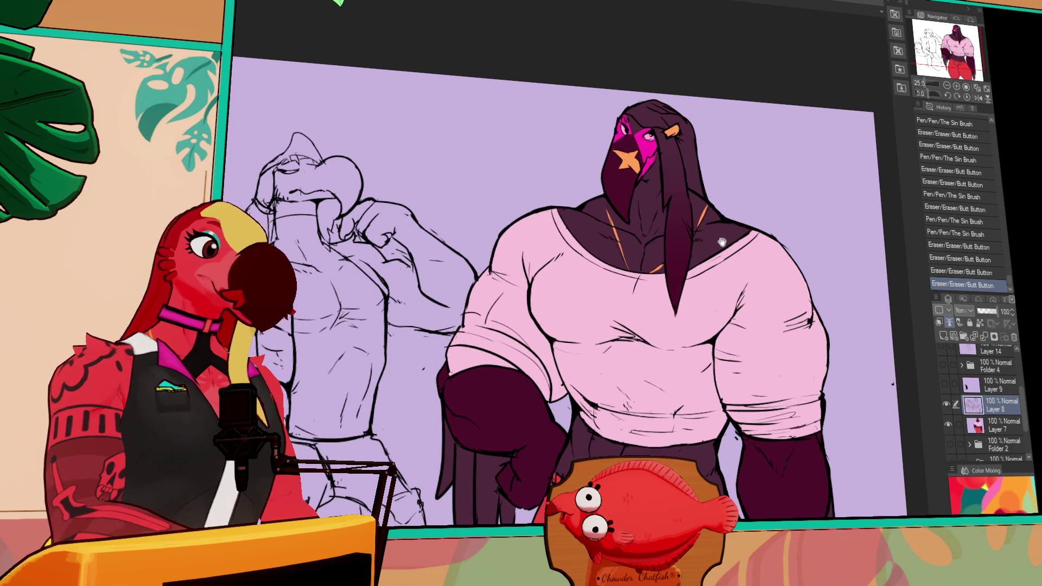
{"action": "scroll", "coordinate": [722, 243], "scroll_direction": "down", "scroll_amount": 3}
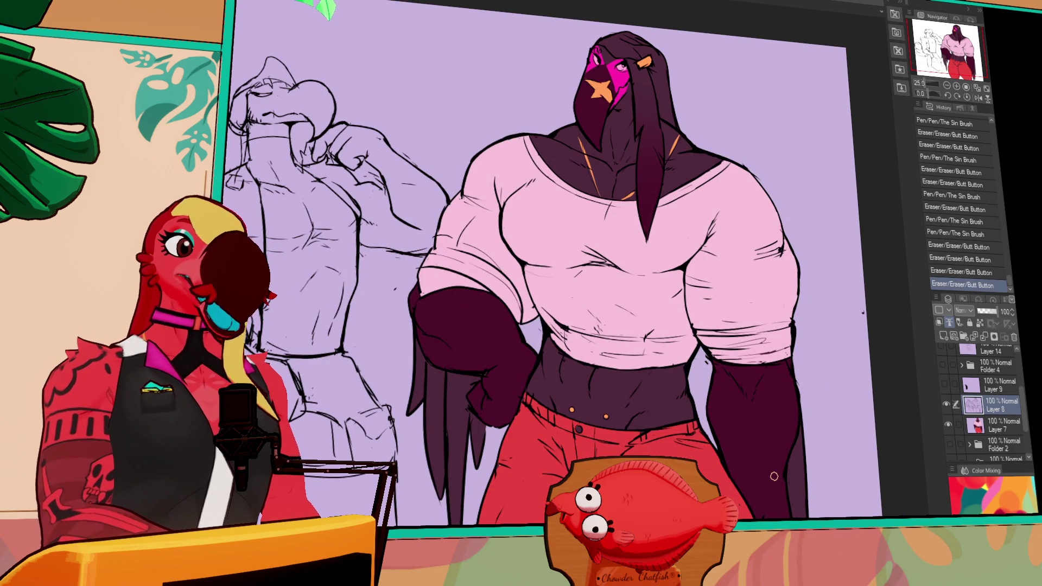
Refine the chest hatching strokes on the pink shirt, then select Layer 7.
{"action": "left_click_drag", "start_coordinate": [565, 323], "coordinate": [606, 328]}
{"action": "key", "text": "ctrl+z"}
{"action": "mouse_move", "coordinate": [603, 324]}
{"action": "left_mouse_down"}
{"action": "mouse_move", "coordinate": [652, 331]}
{"action": "mouse_move", "coordinate": [578, 337]}
{"action": "mouse_move", "coordinate": [583, 328]}
{"action": "left_mouse_up"}
{"action": "mouse_move", "coordinate": [576, 326]}
{"action": "left_mouse_down"}
{"action": "mouse_move", "coordinate": [609, 338]}
{"action": "mouse_move", "coordinate": [592, 332]}
{"action": "left_mouse_up"}
{"action": "left_click_drag", "start_coordinate": [578, 327], "coordinate": [597, 333]}
{"action": "mouse_move", "coordinate": [823, 527]}
{"action": "left_mouse_down"}
{"action": "mouse_move", "coordinate": [791, 512]}
{"action": "mouse_move", "coordinate": [853, 513]}
{"action": "mouse_move", "coordinate": [855, 501]}
{"action": "left_mouse_up"}
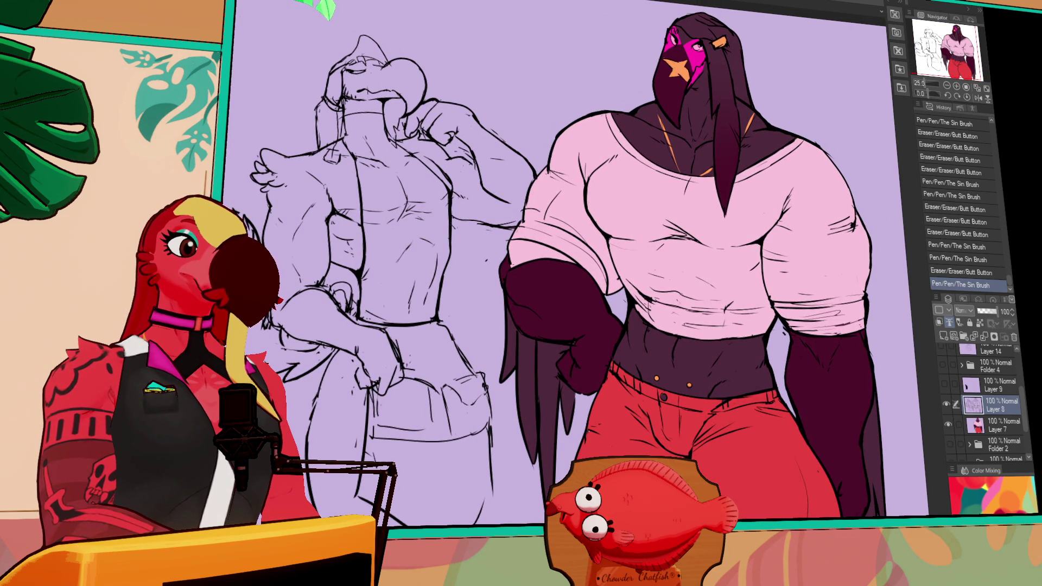
{"action": "left_click_drag", "start_coordinate": [849, 514], "coordinate": [829, 502]}
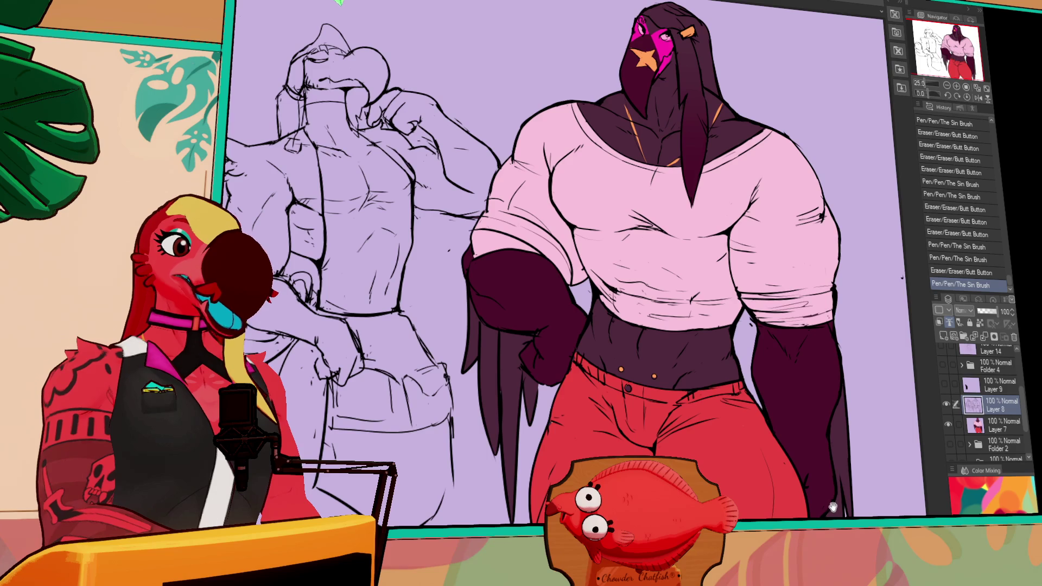
{"action": "left_click", "coordinate": [1000, 426]}
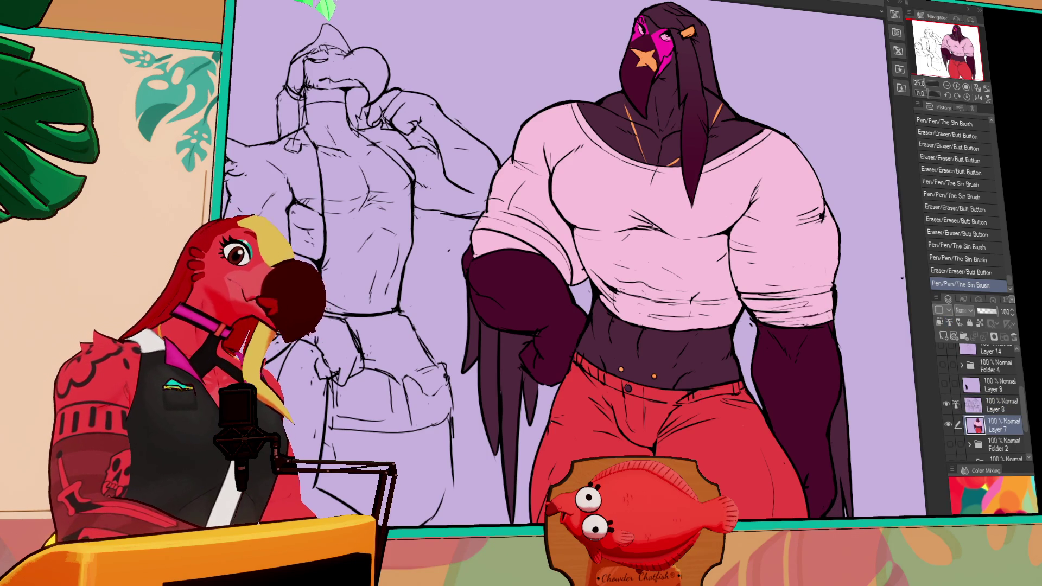
Fill both shirt sleeves grey, undoing stray shoulder and collar strokes.
{"action": "left_click_drag", "start_coordinate": [745, 155], "coordinate": [749, 201]}
{"action": "key", "text": "ctrl+z"}
{"action": "left_click", "coordinate": [758, 171]}
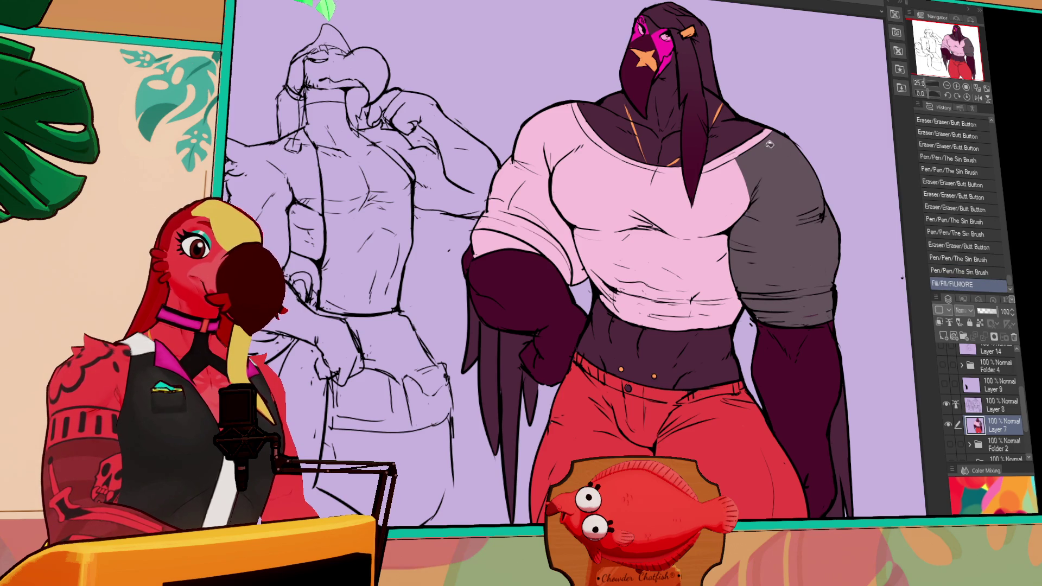
{"action": "key", "text": "ctrl+z"}
{"action": "left_click_drag", "start_coordinate": [592, 130], "coordinate": [546, 179]}
{"action": "key", "text": "ctrl+z"}
{"action": "left_click", "coordinate": [571, 128]}
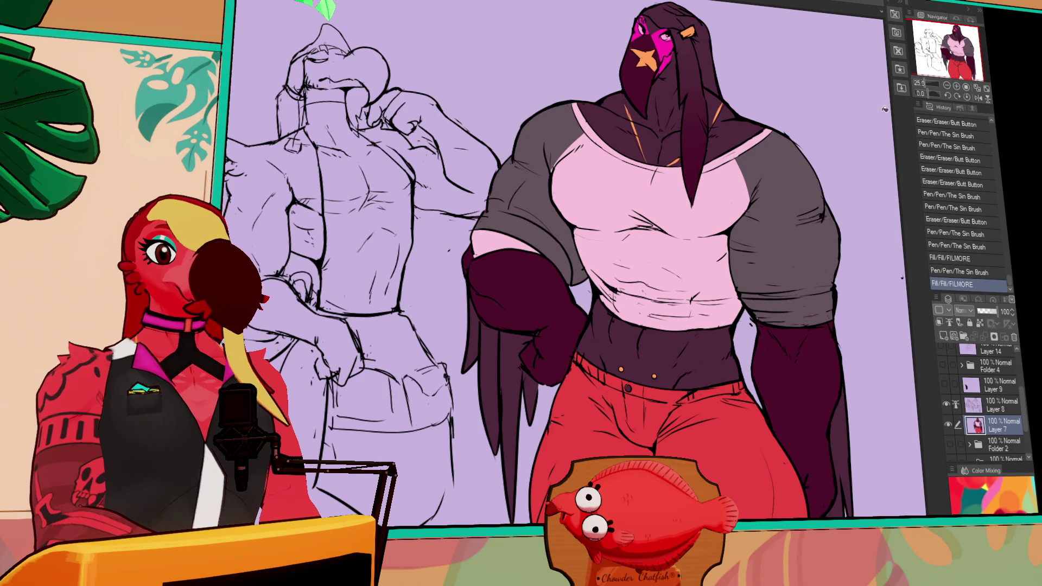
Refill both sleeves dark grey for the raglan look.
{"action": "left_click_drag", "start_coordinate": [734, 75], "coordinate": [743, 95]}
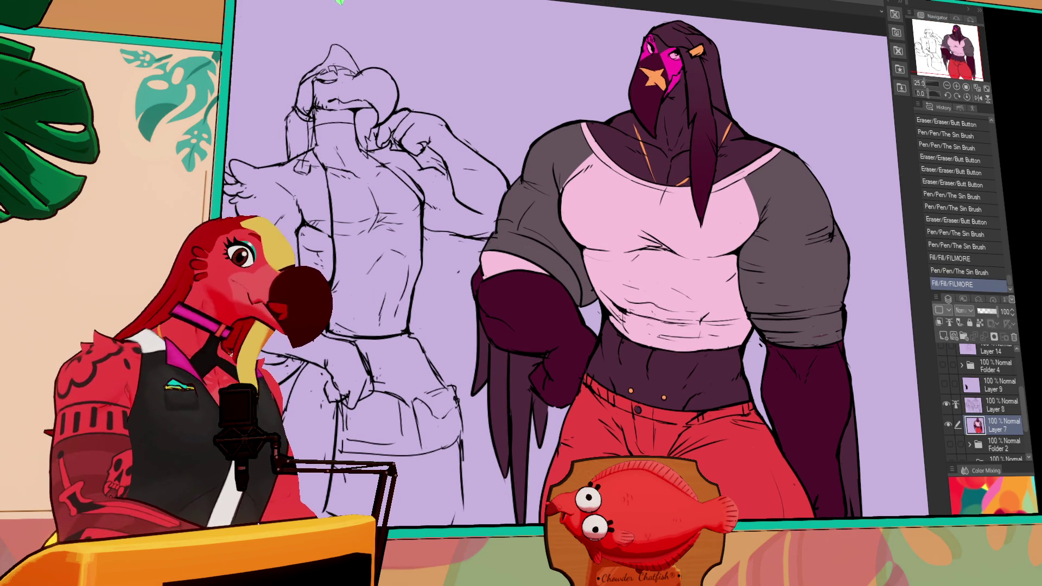
{"action": "left_click", "coordinate": [548, 251]}
{"action": "left_click", "coordinate": [807, 212]}
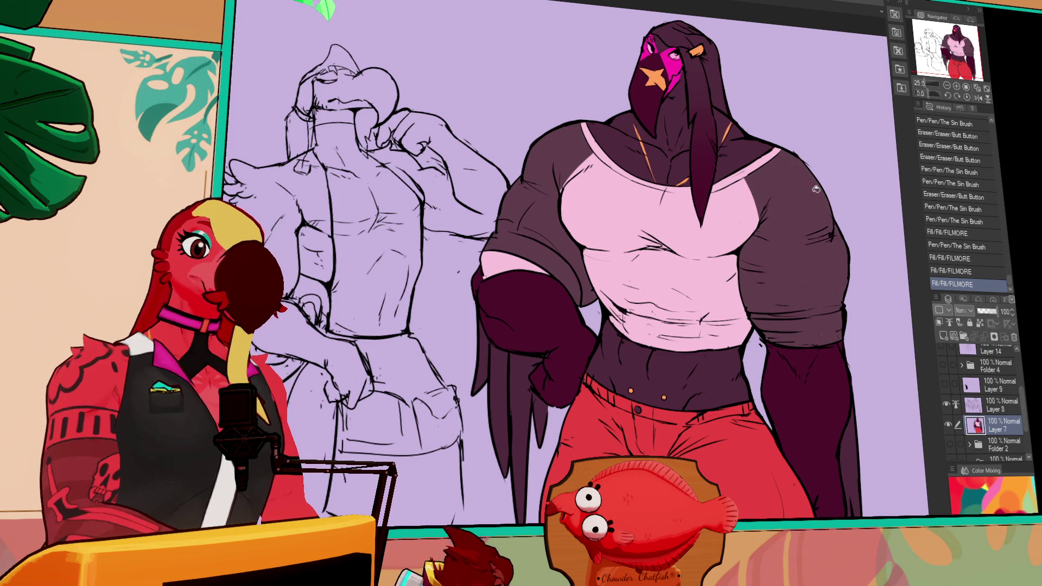
{"action": "key", "text": "ctrl+z"}
{"action": "key", "text": "ctrl+z"}
{"action": "mouse_move", "coordinate": [841, 196]}
{"action": "left_mouse_down"}
{"action": "mouse_move", "coordinate": [832, 203]}
{"action": "mouse_move", "coordinate": [825, 189]}
{"action": "left_mouse_up"}
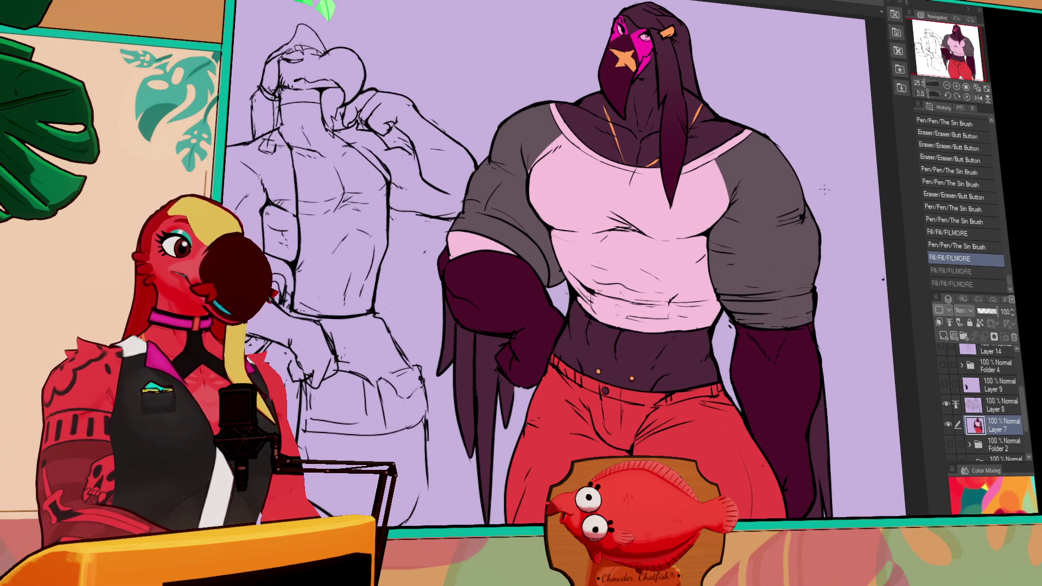
{"action": "left_click_drag", "start_coordinate": [795, 239], "coordinate": [795, 253]}
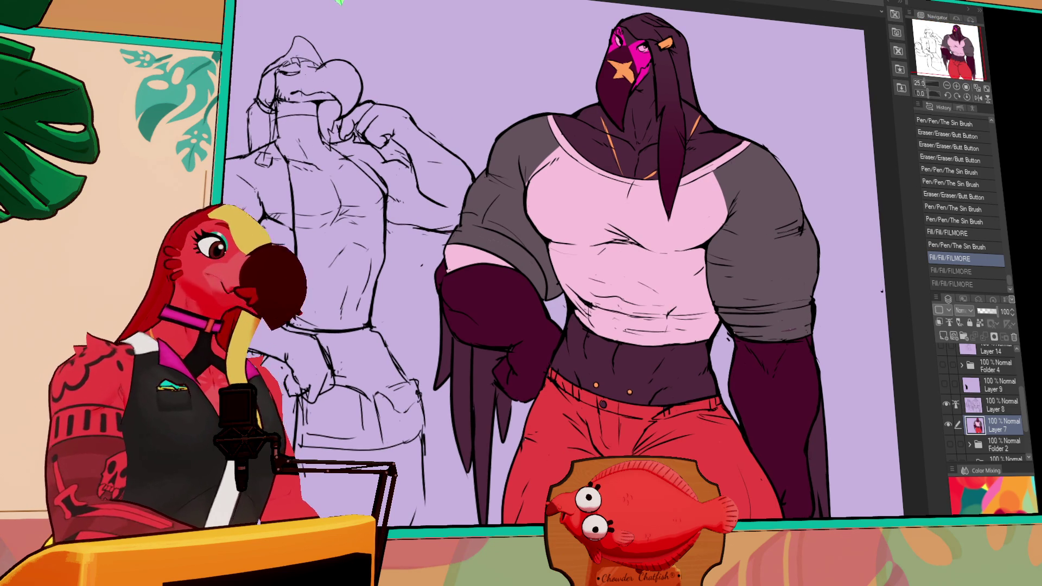
{"action": "left_click", "coordinate": [515, 240]}
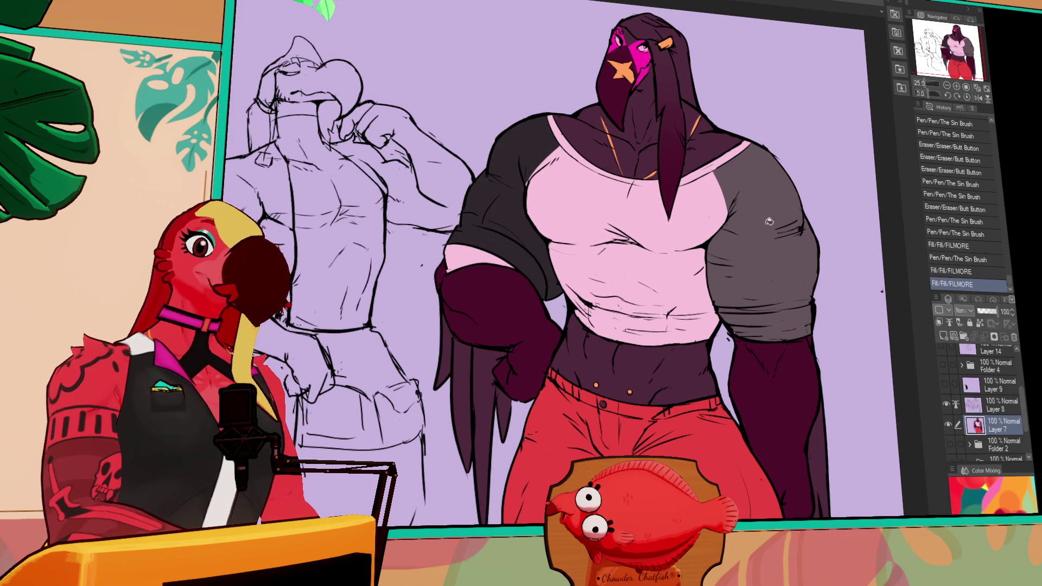
{"action": "left_click", "coordinate": [770, 222]}
{"action": "mouse_move", "coordinate": [776, 270]}
{"action": "left_mouse_down"}
{"action": "mouse_move", "coordinate": [790, 258]}
{"action": "mouse_move", "coordinate": [790, 266]}
{"action": "mouse_move", "coordinate": [783, 246]}
{"action": "left_mouse_up"}
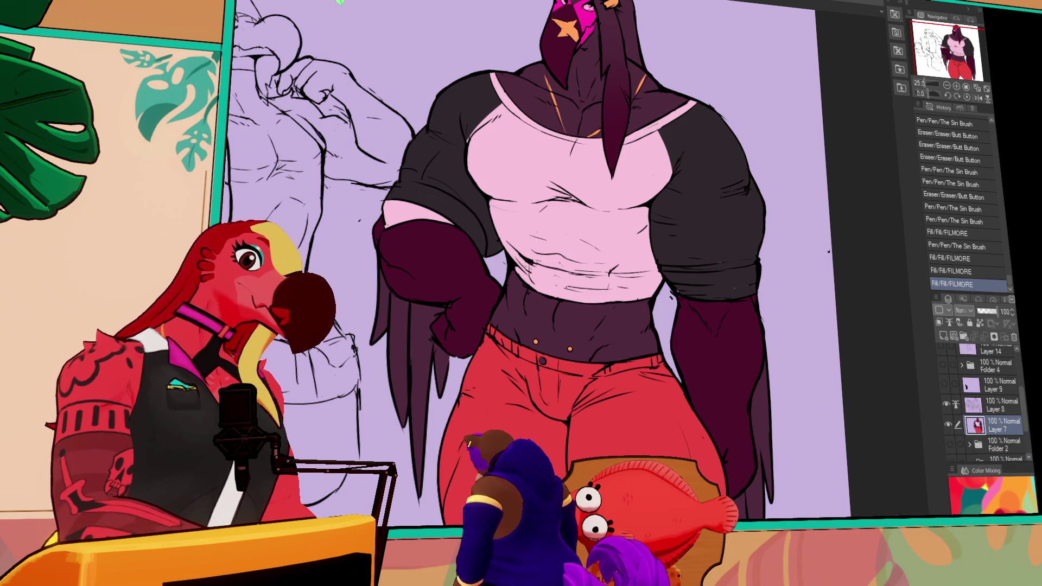
Make small line touch-ups, then switch to the bakery characters document.
{"action": "left_click", "coordinate": [545, 358]}
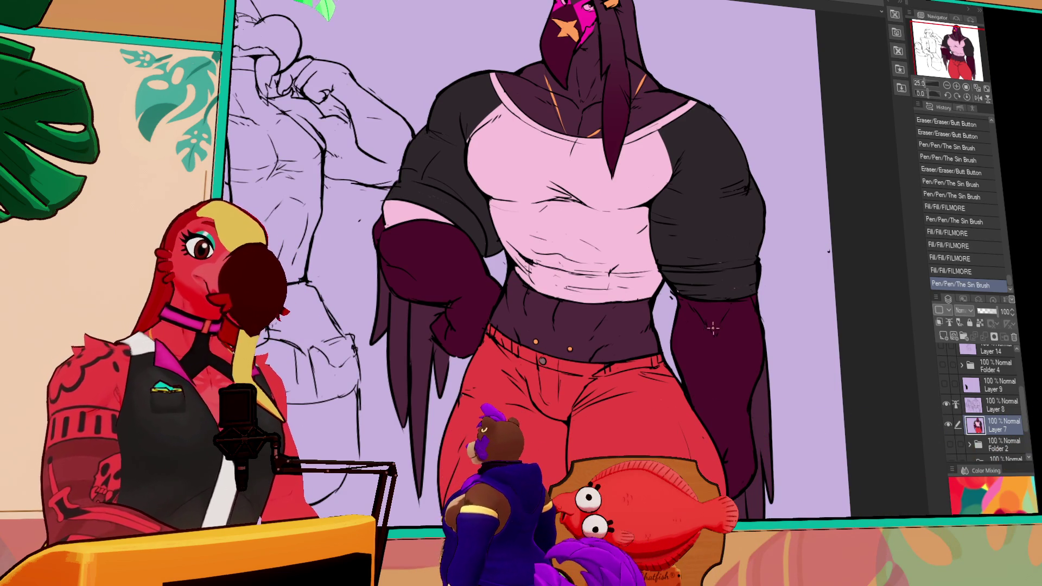
{"action": "left_click_drag", "start_coordinate": [673, 436], "coordinate": [641, 352]}
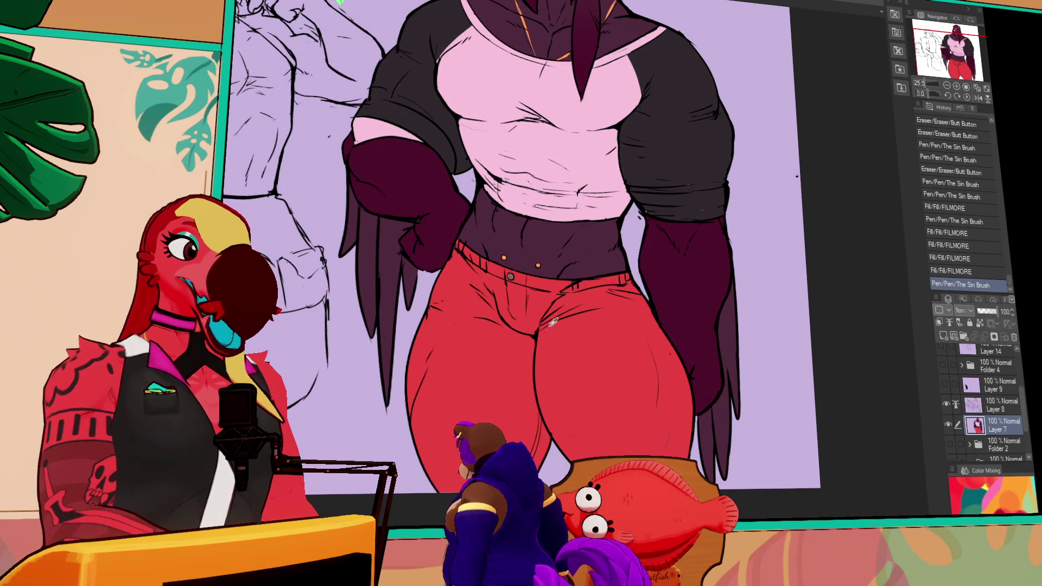
{"action": "left_click", "coordinate": [674, 356]}
{"action": "left_click", "coordinate": [674, 356]}
{"action": "key", "text": "ctrl+z"}
{"action": "scroll", "coordinate": [674, 355], "scroll_direction": "up", "scroll_amount": 3}
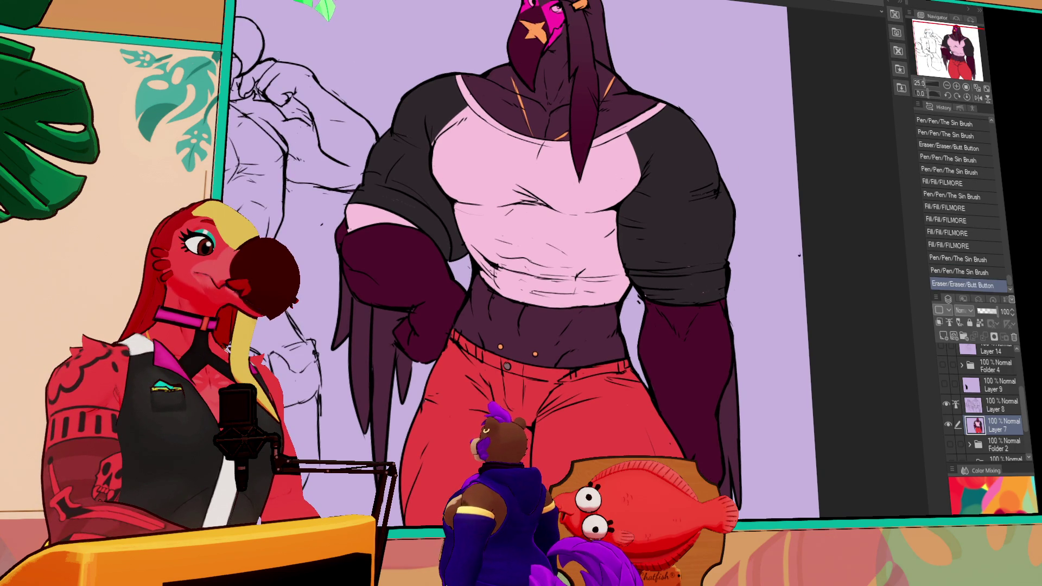
{"action": "key", "text": "ctrl+Tab"}
{"action": "key", "text": "ctrl+Tab"}
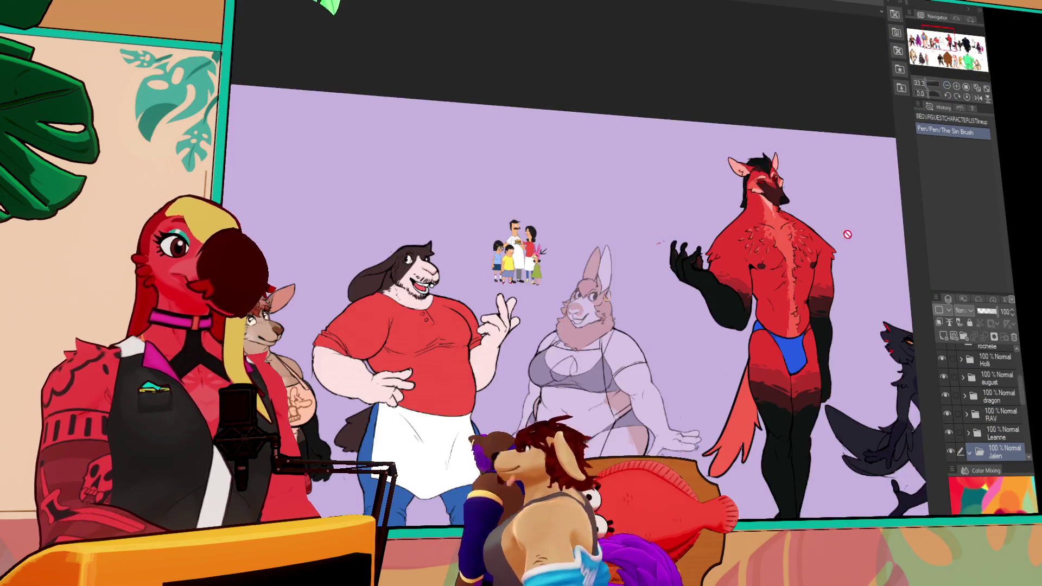
Pan the bakery canvas to bring the characters' feet into view.
{"action": "mouse_move", "coordinate": [764, 447]}
{"action": "left_mouse_down"}
{"action": "mouse_move", "coordinate": [813, 303]}
{"action": "mouse_move", "coordinate": [816, 318]}
{"action": "left_mouse_up"}
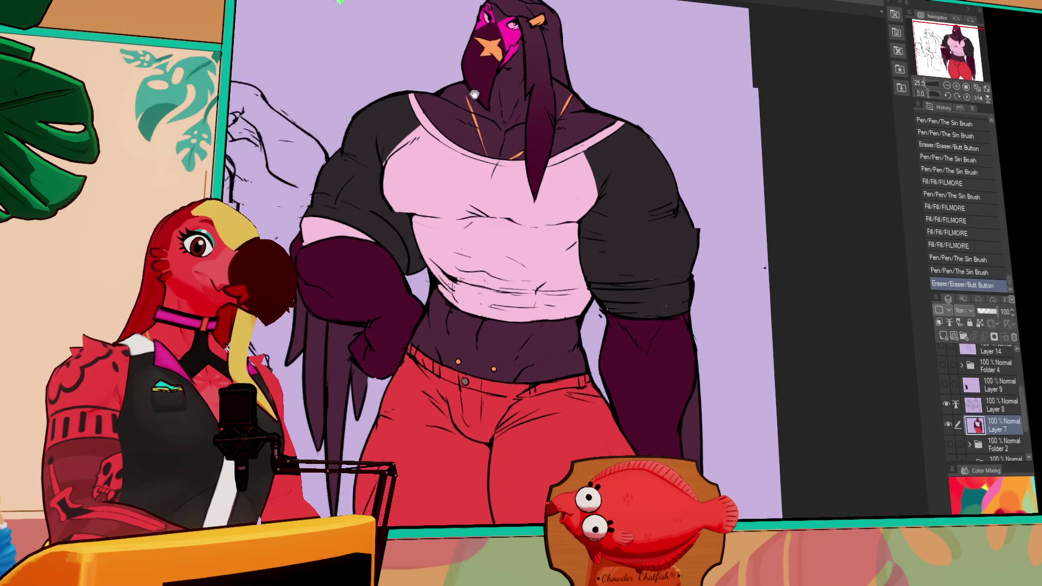
Fill the left and right shirt sleeves with light grey-blue.
{"action": "left_click_drag", "start_coordinate": [533, 155], "coordinate": [577, 122]}
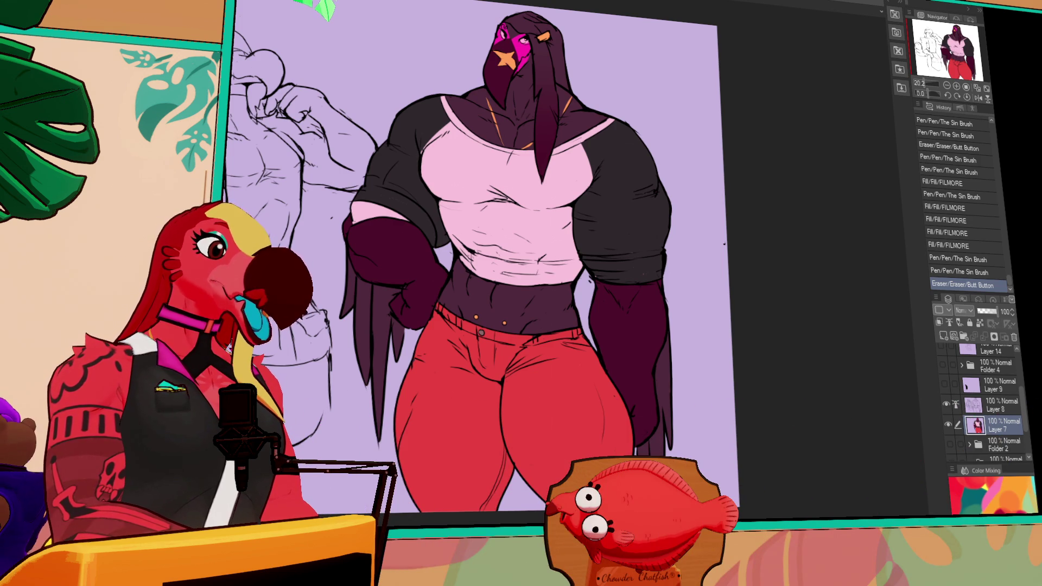
{"action": "left_click", "coordinate": [404, 192]}
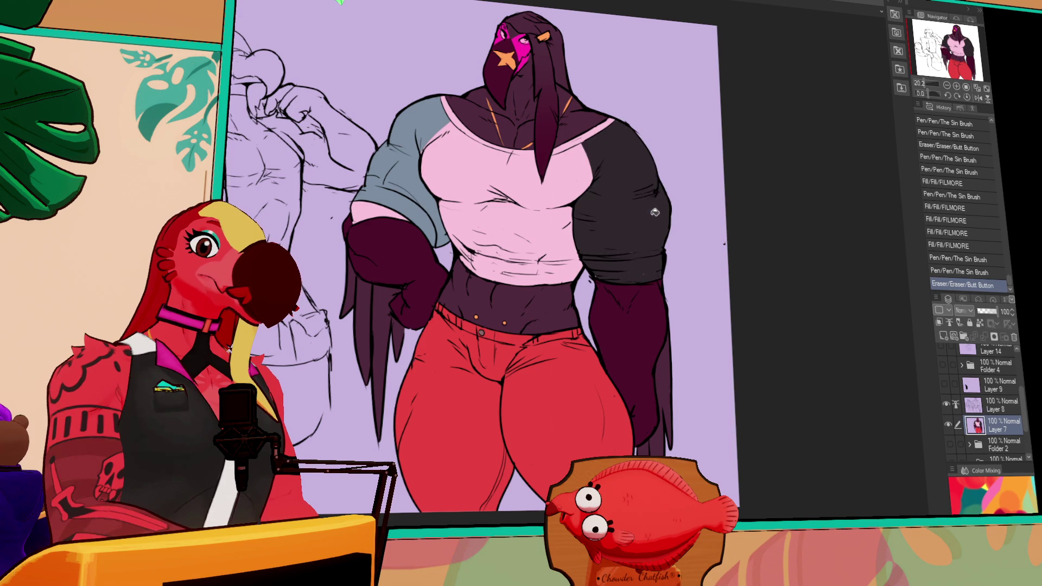
{"action": "left_click", "coordinate": [622, 228]}
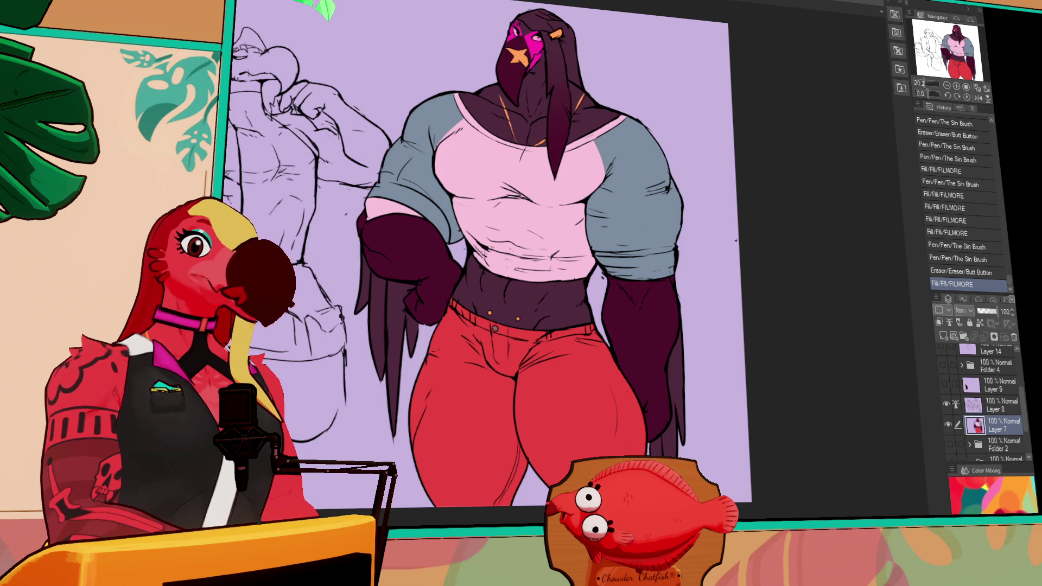
{"action": "key", "text": "ctrl+v"}
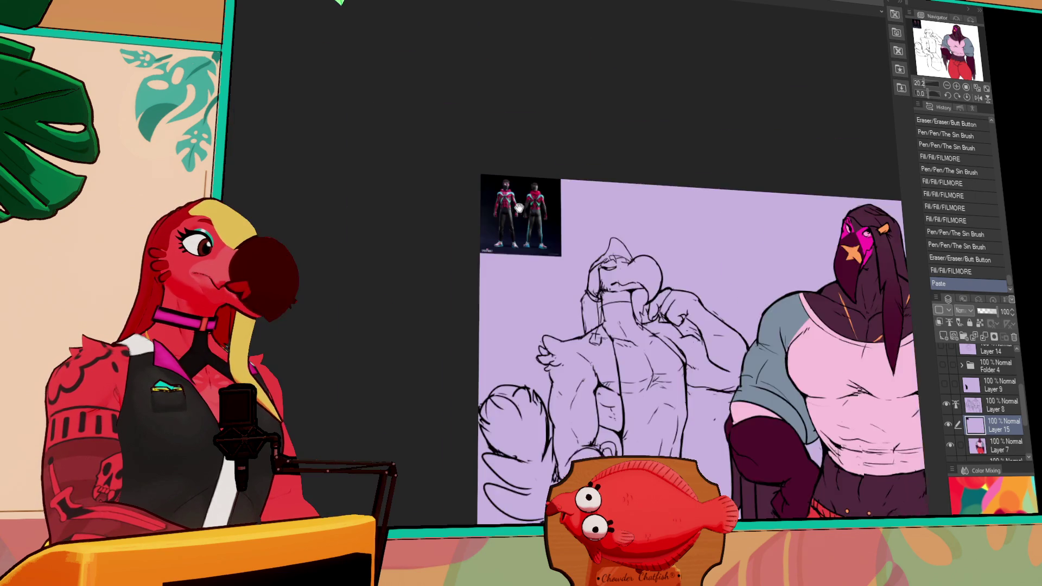
{"action": "scroll", "coordinate": [525, 203], "scroll_direction": "up", "scroll_amount": 5}
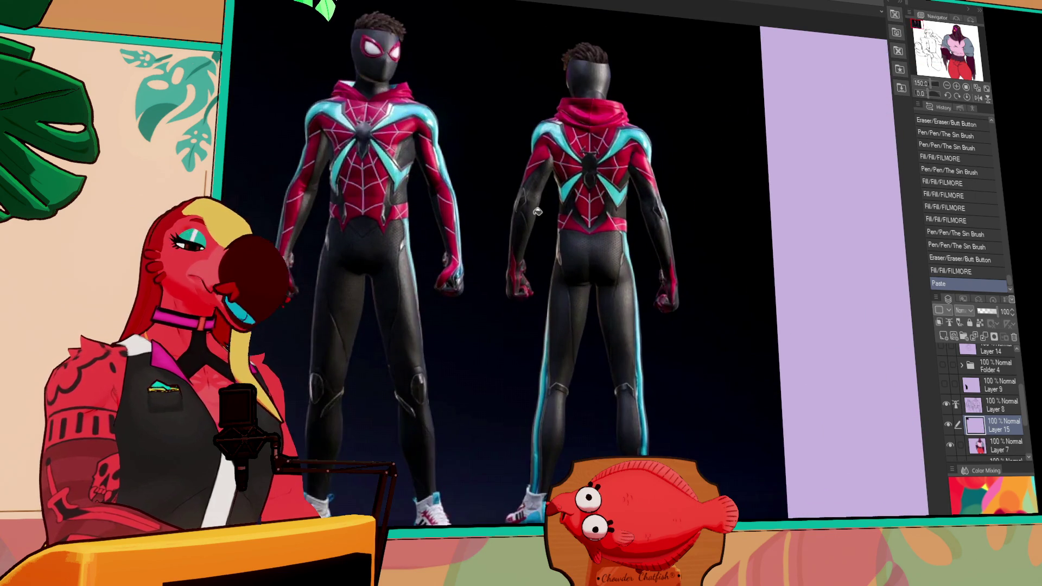
{"action": "mouse_move", "coordinate": [539, 217]}
{"action": "left_mouse_down"}
{"action": "mouse_move", "coordinate": [602, 216]}
{"action": "mouse_move", "coordinate": [606, 201]}
{"action": "left_mouse_up"}
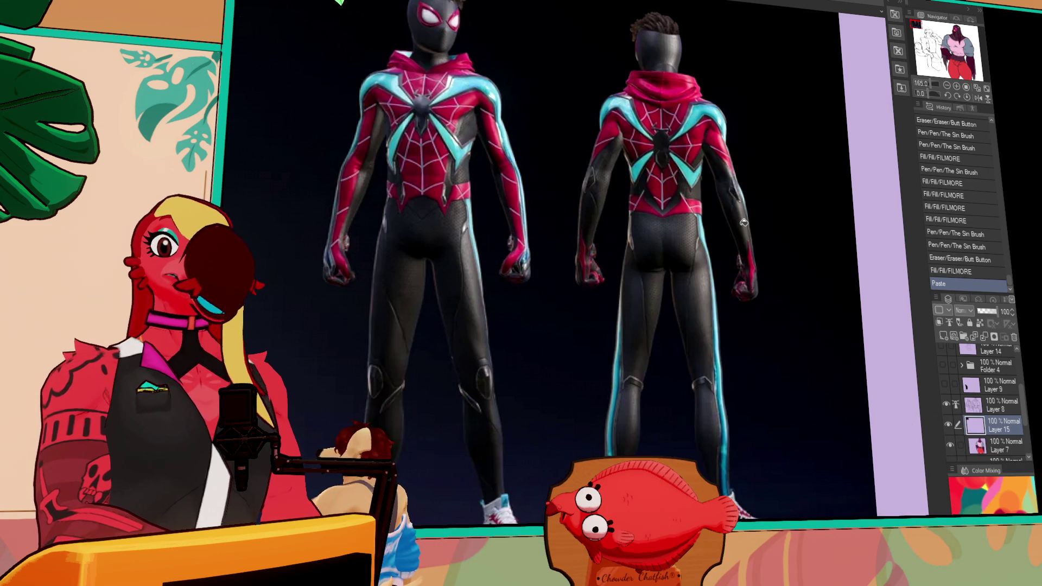
{"action": "key", "text": "ctrl+z"}
{"action": "scroll", "coordinate": [725, 266], "scroll_direction": "down", "scroll_amount": 3}
{"action": "scroll", "coordinate": [321, 126], "scroll_direction": "down", "scroll_amount": 5}
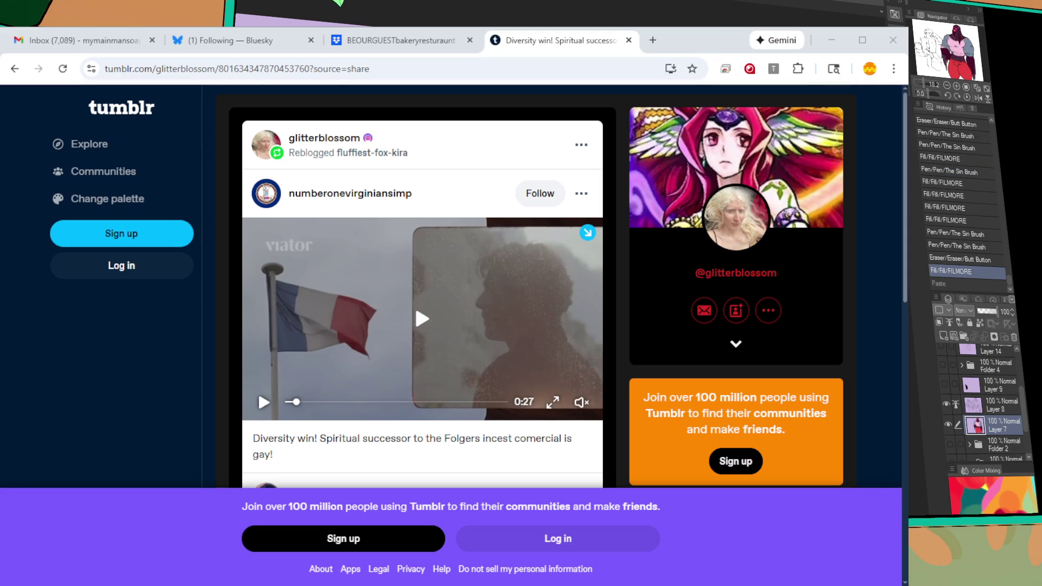
Play the post's video full screen and pause it partway through.
{"action": "double_click", "coordinate": [415, 304]}
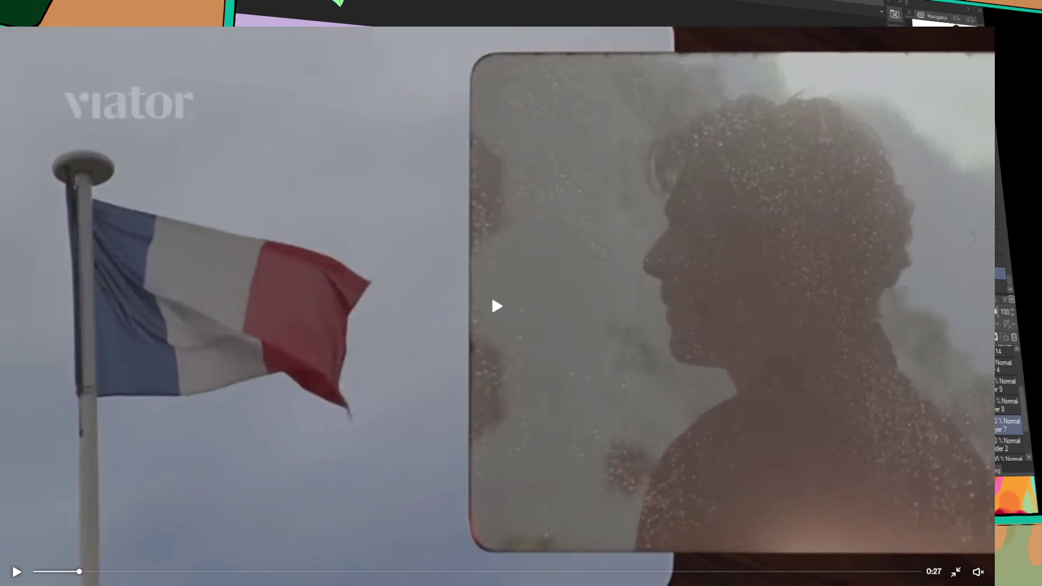
{"action": "left_click", "coordinate": [496, 306]}
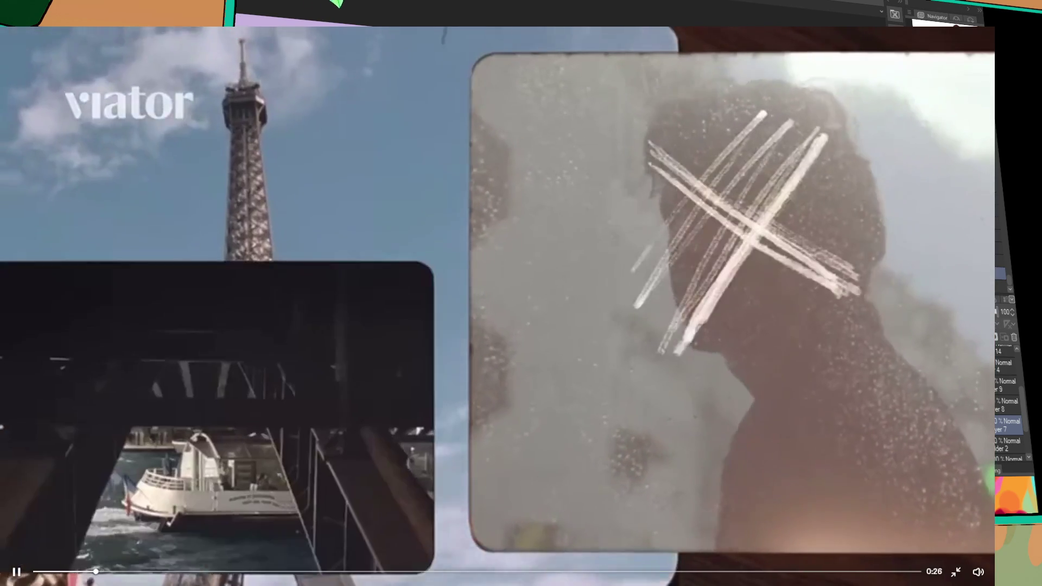
{"action": "left_click", "coordinate": [616, 218]}
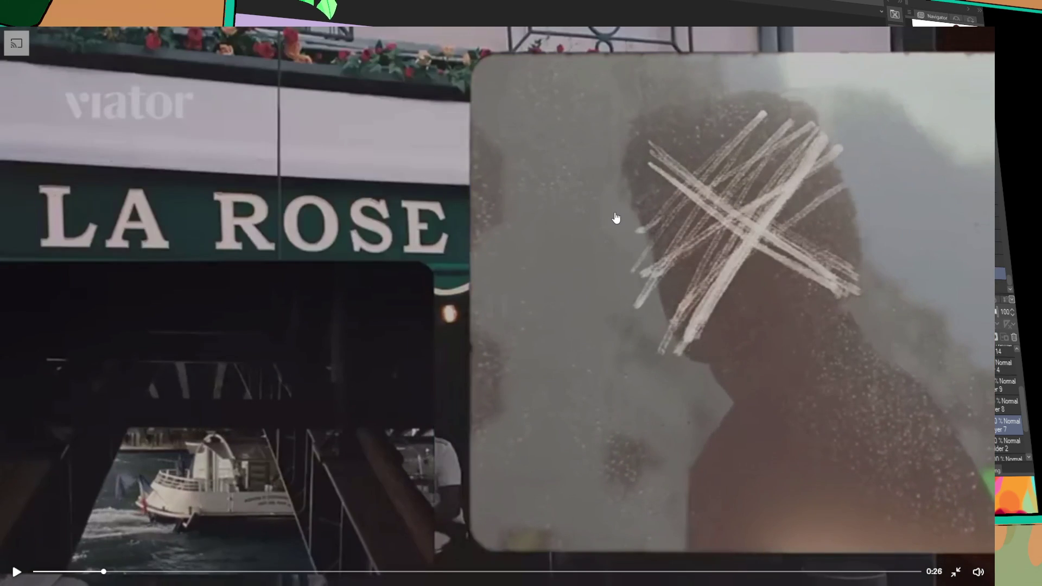
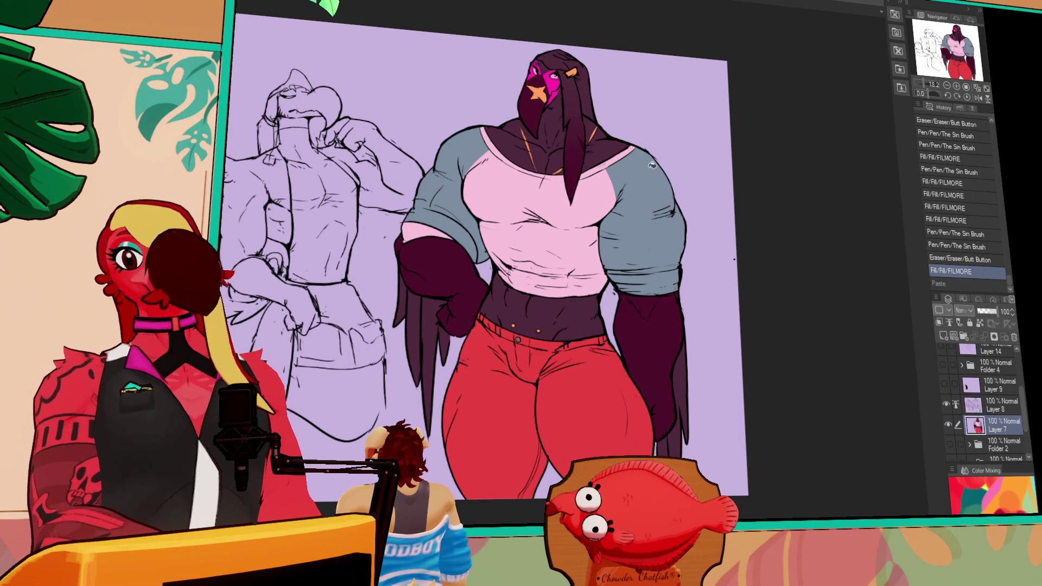
Leave the character drawing and bring up the diner background line art document.
{"action": "left_click_drag", "start_coordinate": [606, 64], "coordinate": [622, 66]}
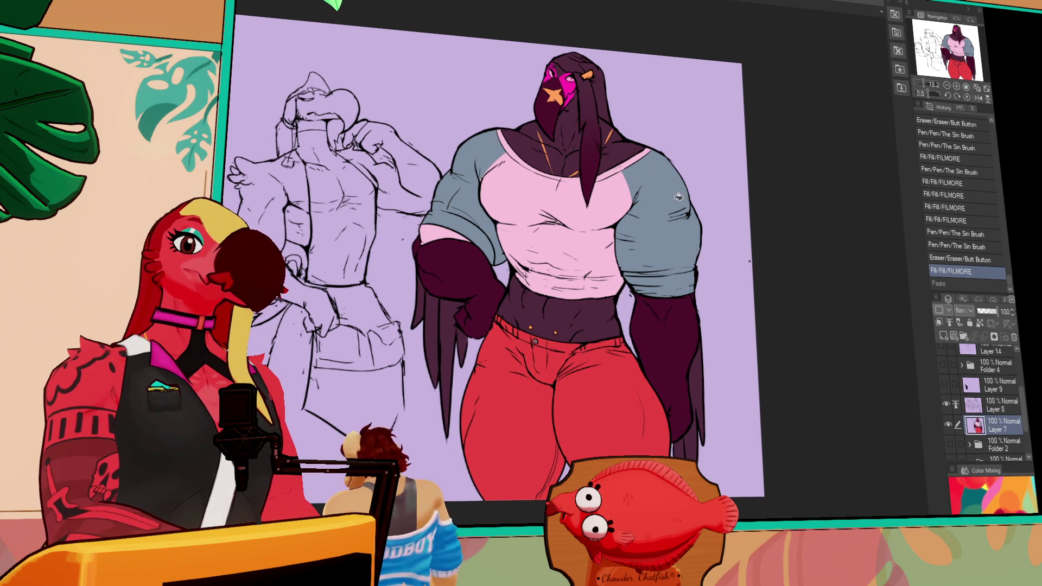
{"action": "key", "text": "ctrl+Tab"}
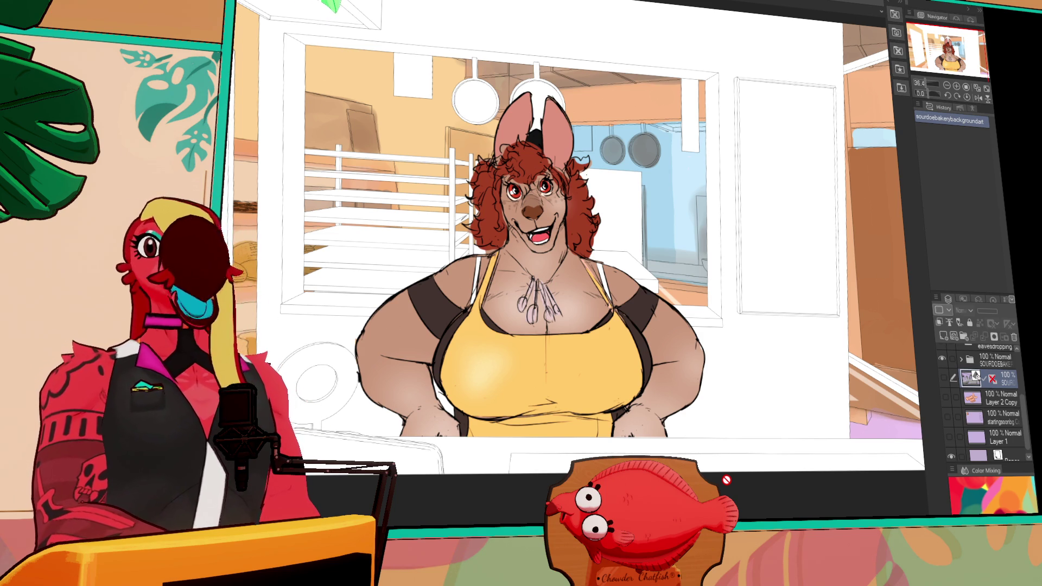
{"action": "left_click", "coordinate": [738, 7]}
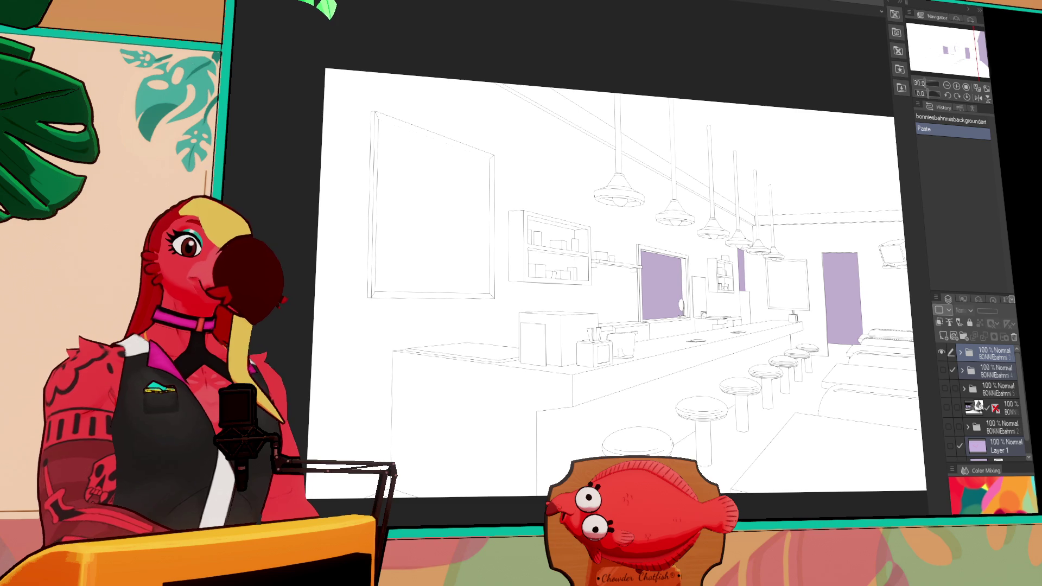
Paste the coloured diner reference over the line art, compare them, then undo the paste.
{"action": "key", "text": "ctrl+v"}
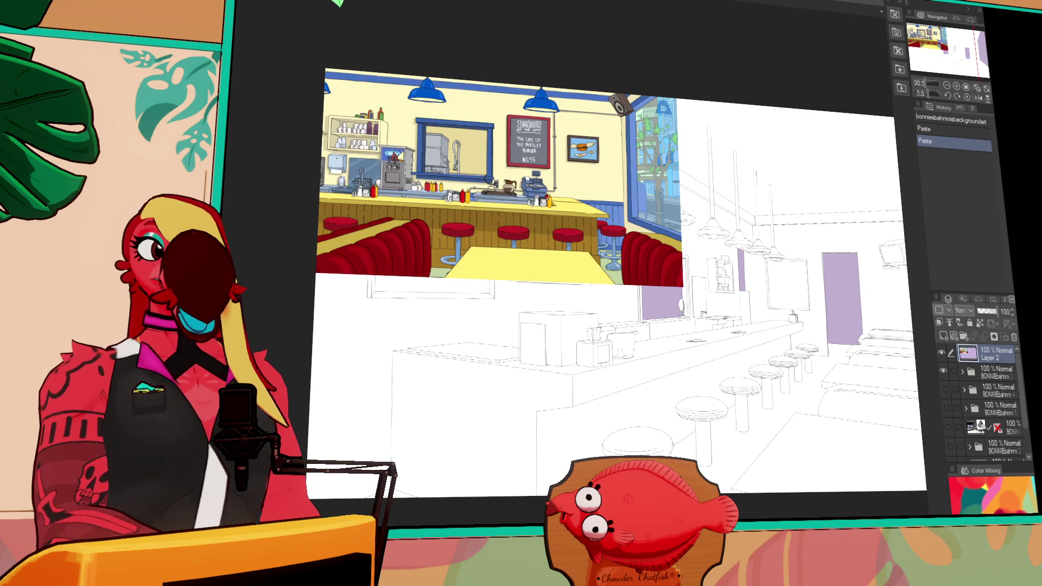
{"action": "left_click_drag", "start_coordinate": [532, 222], "coordinate": [442, 216]}
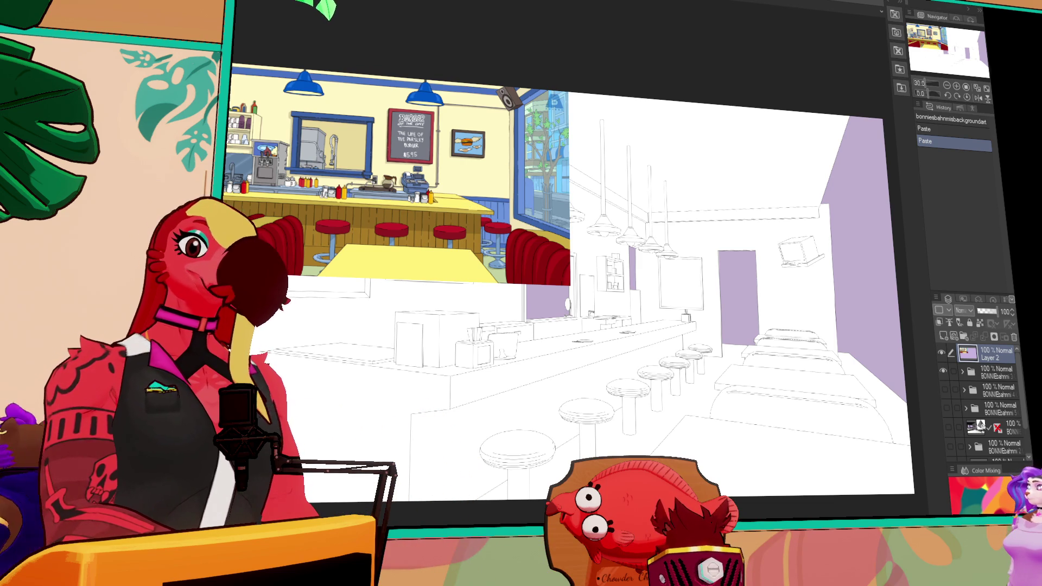
{"action": "key", "text": "ctrl+z"}
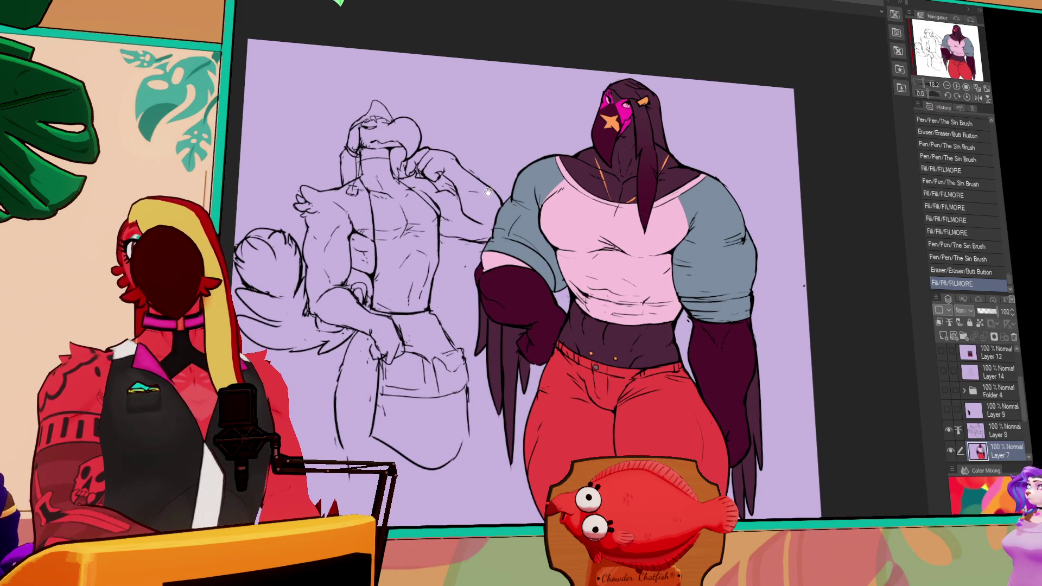
Return from the character drawing to the diner line art with purple window and door fills.
{"action": "left_click_drag", "start_coordinate": [488, 192], "coordinate": [504, 196]}
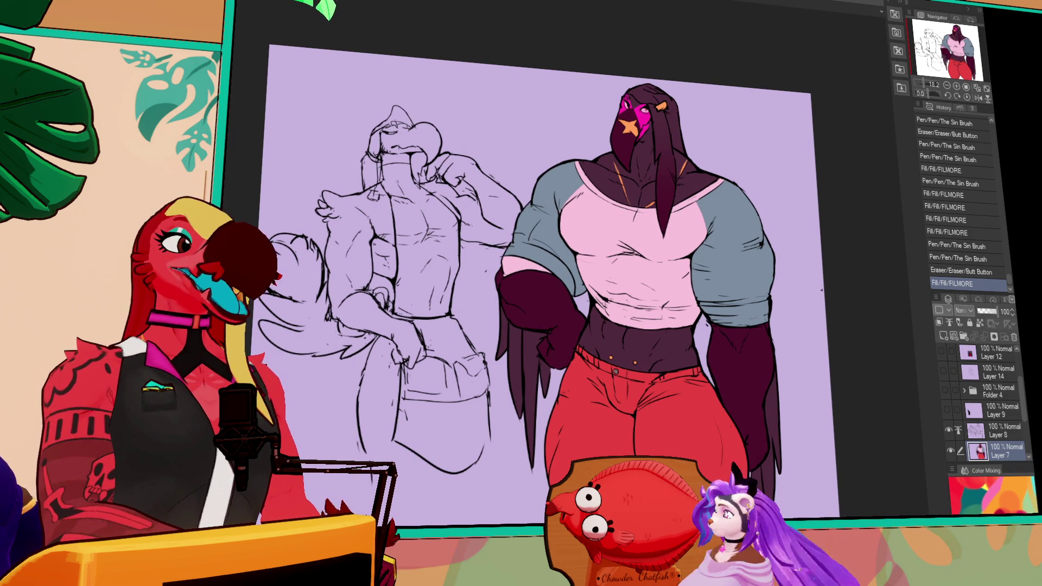
{"action": "key", "text": "ctrl+Tab"}
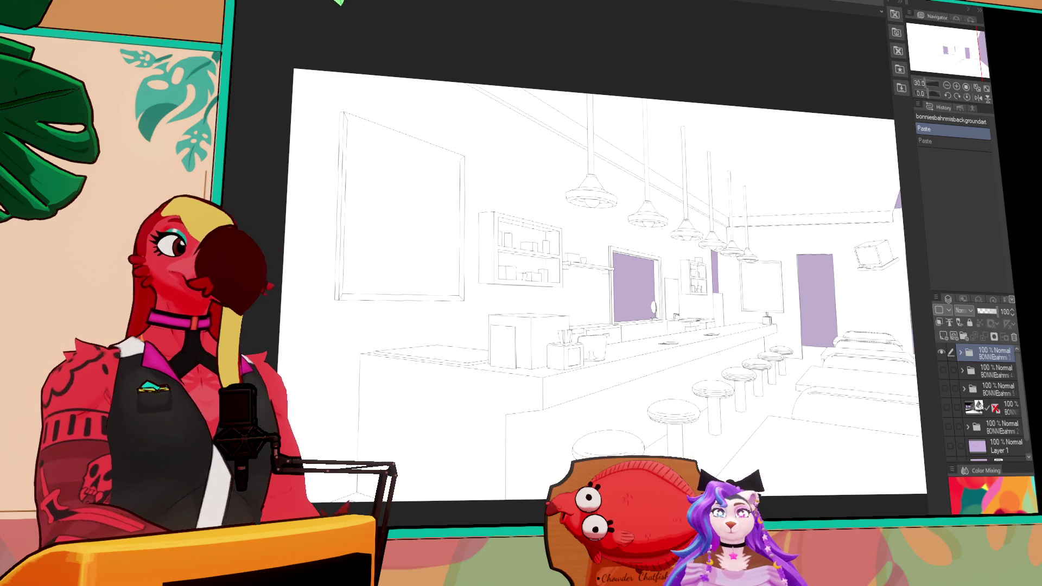
{"action": "key", "text": "ctrl+Tab"}
Peek at the coloured diner reference, then frame the diner line art in view.
{"action": "scroll", "coordinate": [705, 290], "scroll_direction": "up", "scroll_amount": 2}
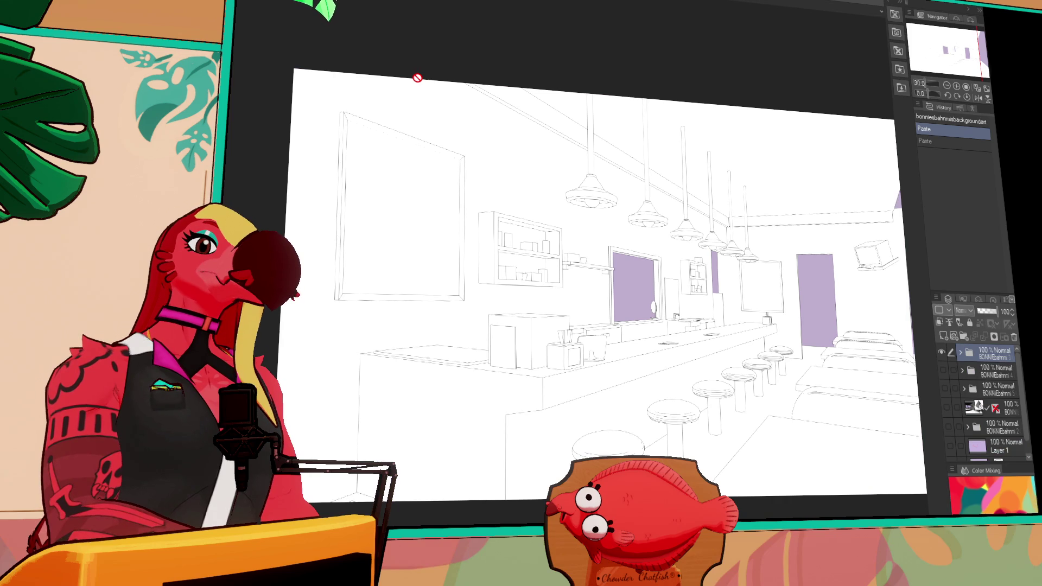
{"action": "key", "text": "ctrl+Tab"}
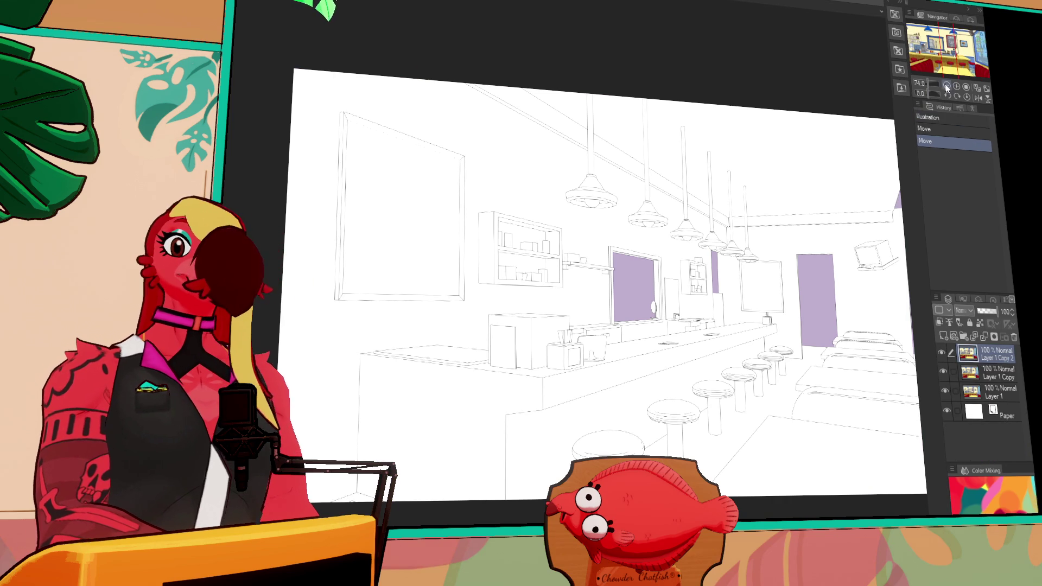
{"action": "key", "text": "ctrl+Tab"}
{"action": "mouse_move", "coordinate": [765, 317]}
{"action": "left_mouse_down"}
{"action": "mouse_move", "coordinate": [773, 307]}
{"action": "mouse_move", "coordinate": [736, 291]}
{"action": "left_mouse_up"}
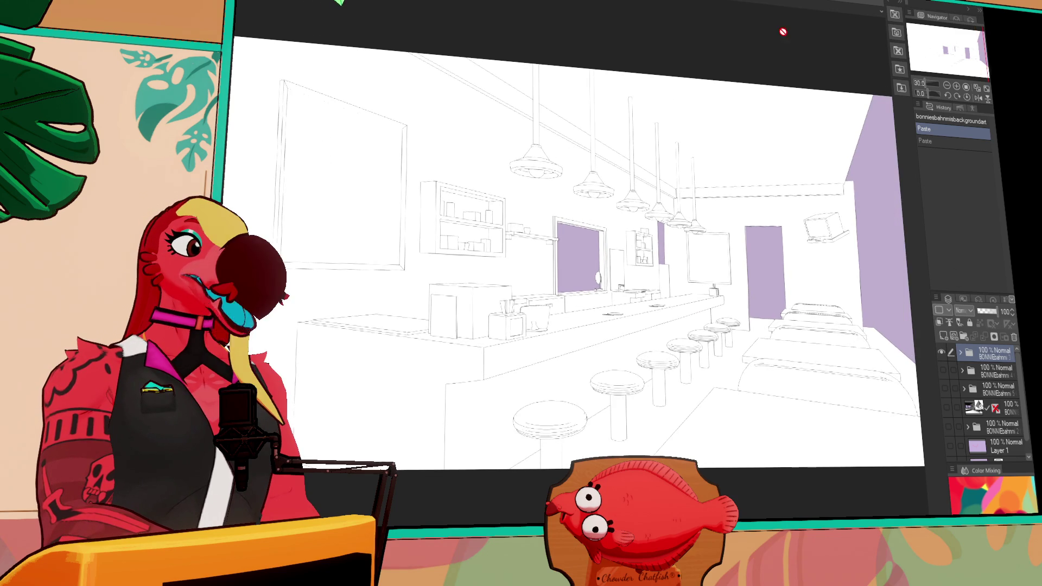
{"action": "scroll", "coordinate": [261, 76], "scroll_direction": "down", "scroll_amount": 2}
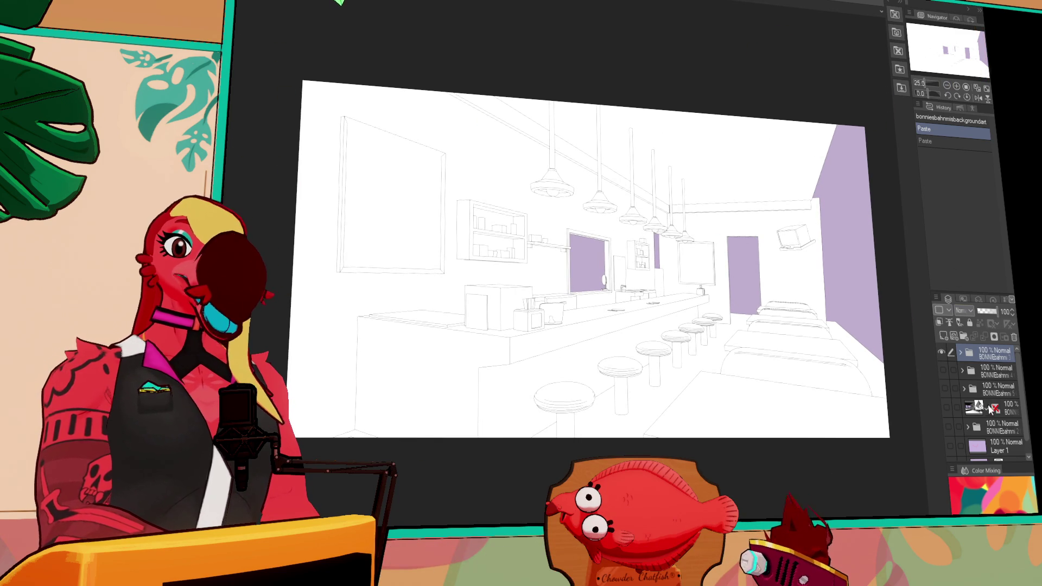
Add a new raster layer above the purple fill layer in the top folder.
{"action": "left_click", "coordinate": [962, 354]}
{"action": "left_click", "coordinate": [1005, 390]}
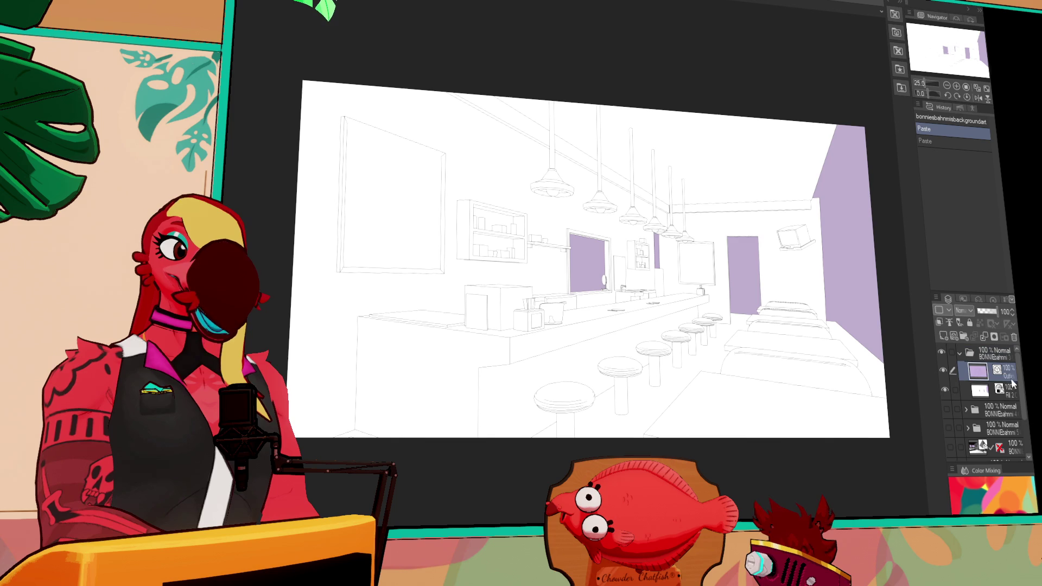
{"action": "left_click", "coordinate": [943, 337]}
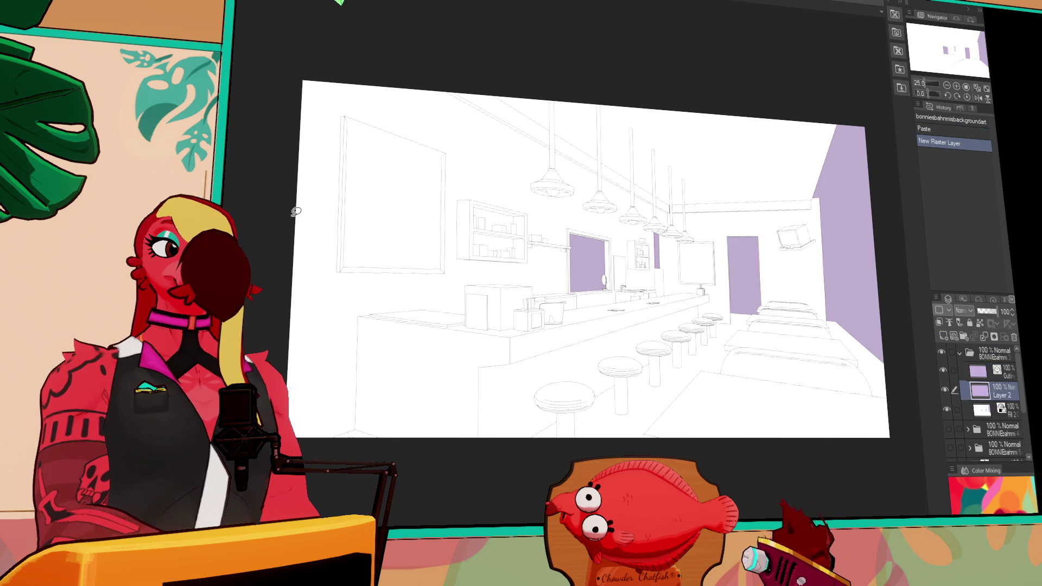
Fill the whole new layer pale yellow for the walls.
{"action": "left_click_drag", "start_coordinate": [912, 193], "coordinate": [901, 193]}
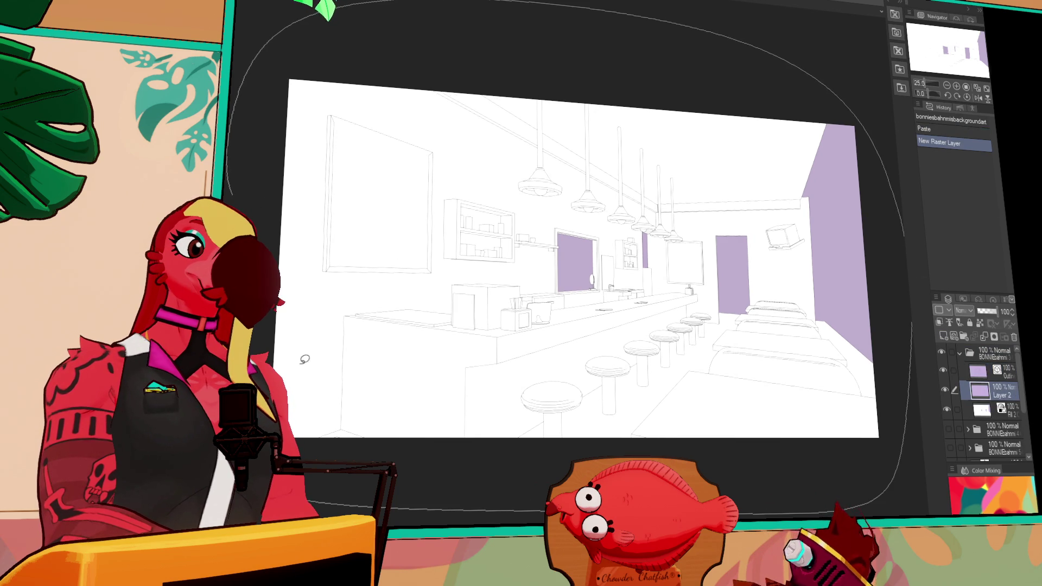
{"action": "left_click_drag", "start_coordinate": [305, 359], "coordinate": [871, 158]}
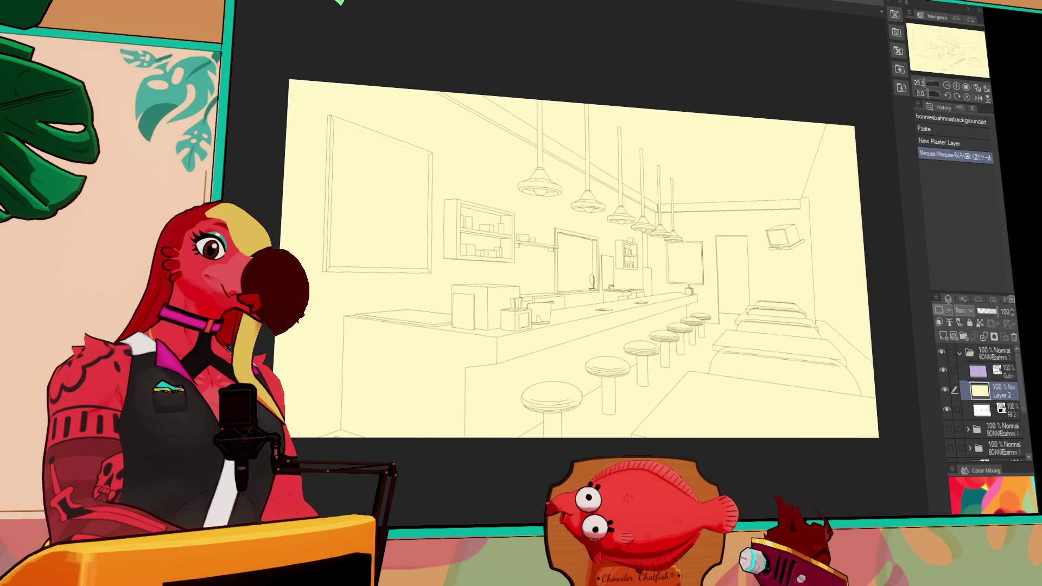
{"action": "key", "text": "ctrl+Tab"}
{"action": "key", "text": "ctrl+Tab"}
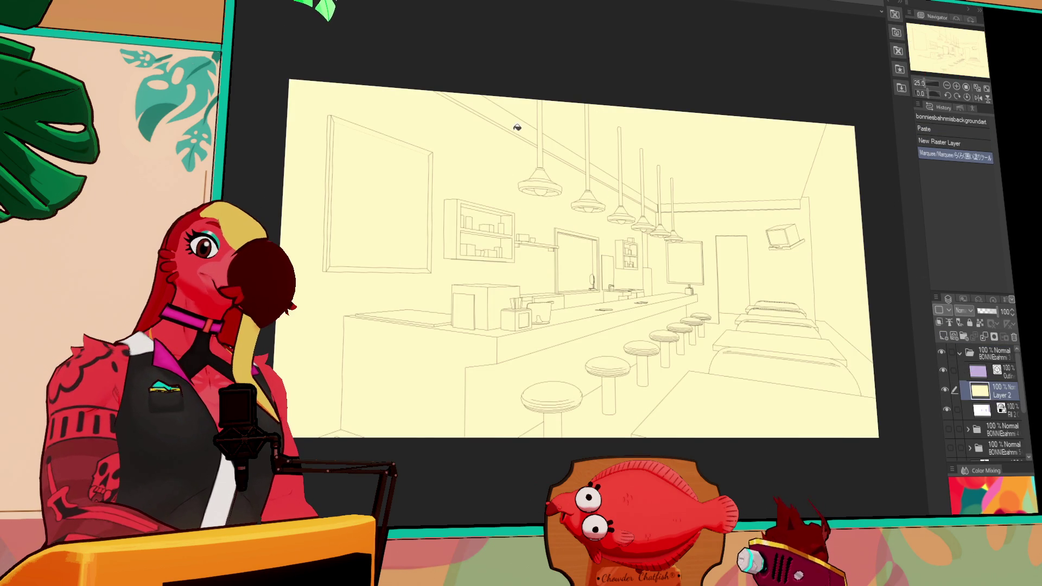
At 50% zoom, bucket-fill the long ceiling band blue segment by segment.
{"action": "left_click", "coordinate": [526, 131]}
{"action": "left_click", "coordinate": [956, 86]}
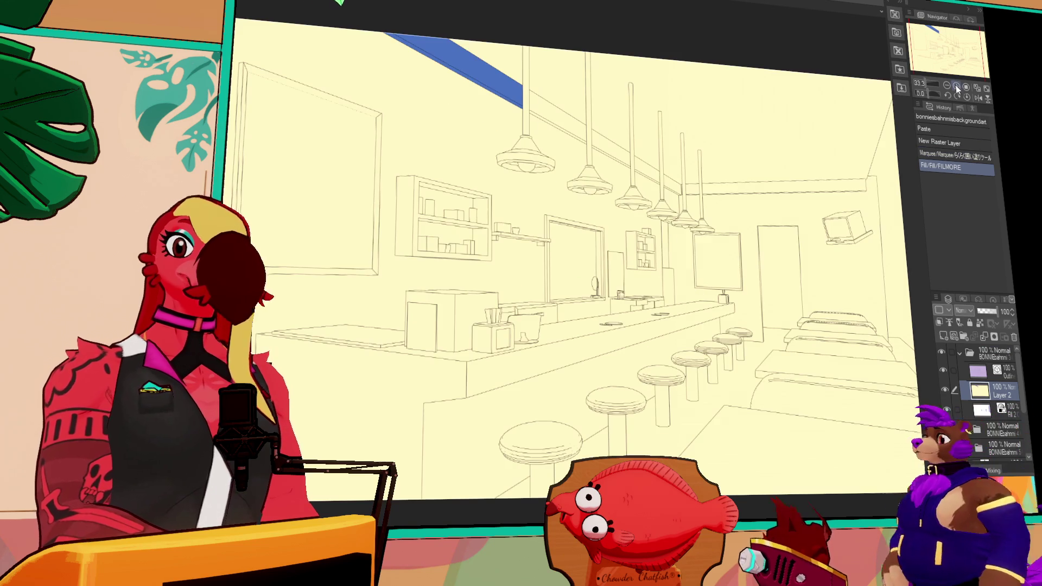
{"action": "scroll", "coordinate": [651, 217], "scroll_direction": "up", "scroll_amount": 5}
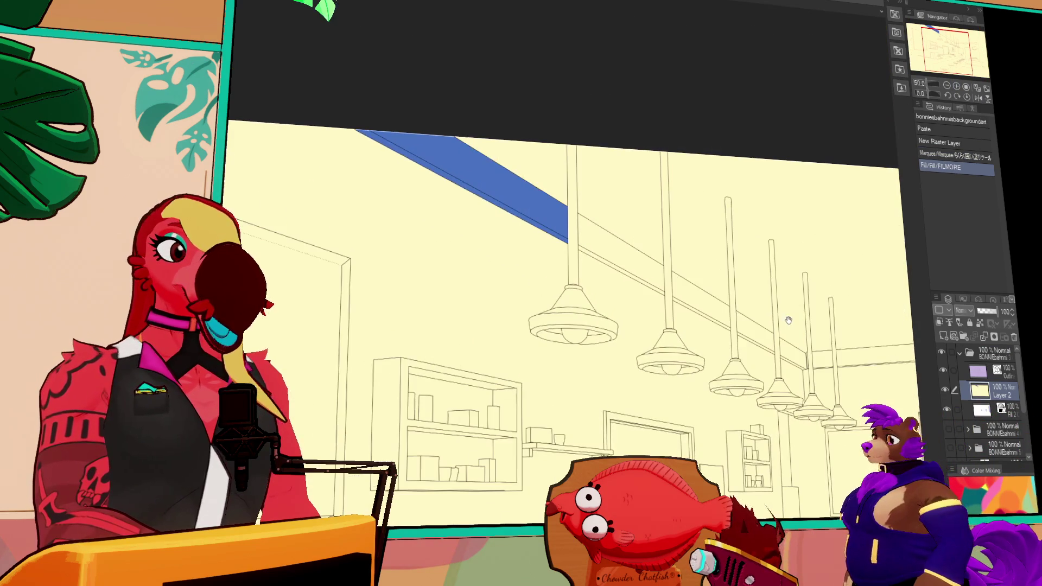
{"action": "left_click", "coordinate": [593, 239]}
{"action": "scroll", "coordinate": [684, 200], "scroll_direction": "down", "scroll_amount": 1}
{"action": "left_click", "coordinate": [675, 234]}
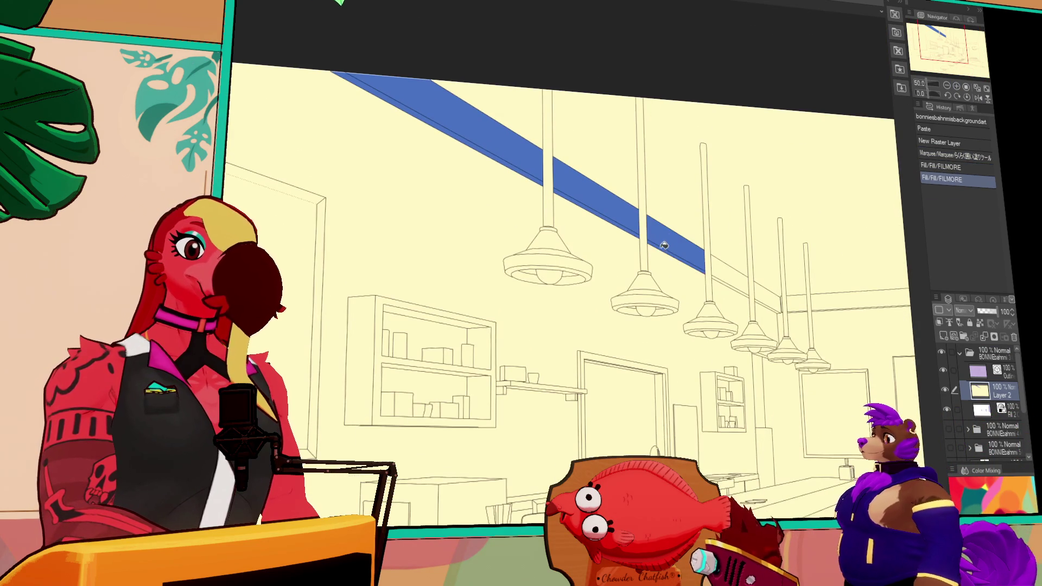
{"action": "scroll", "coordinate": [684, 233], "scroll_direction": "down", "scroll_amount": 1}
{"action": "left_click", "coordinate": [722, 242]}
{"action": "left_click", "coordinate": [757, 260]}
{"action": "scroll", "coordinate": [811, 234], "scroll_direction": "down", "scroll_amount": 1}
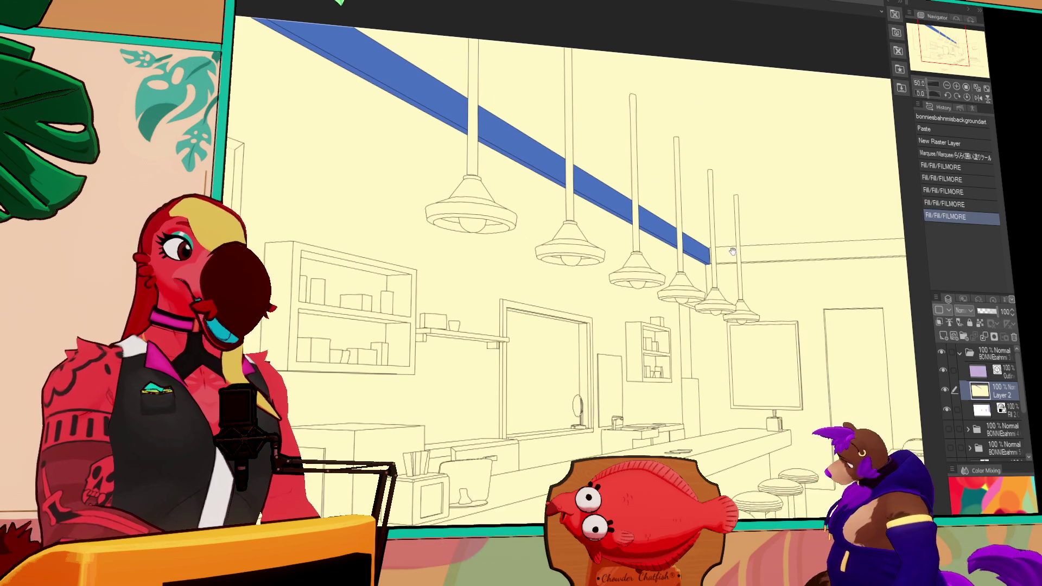
{"action": "left_click", "coordinate": [727, 254]}
{"action": "scroll", "coordinate": [730, 249], "scroll_direction": "down", "scroll_amount": 1}
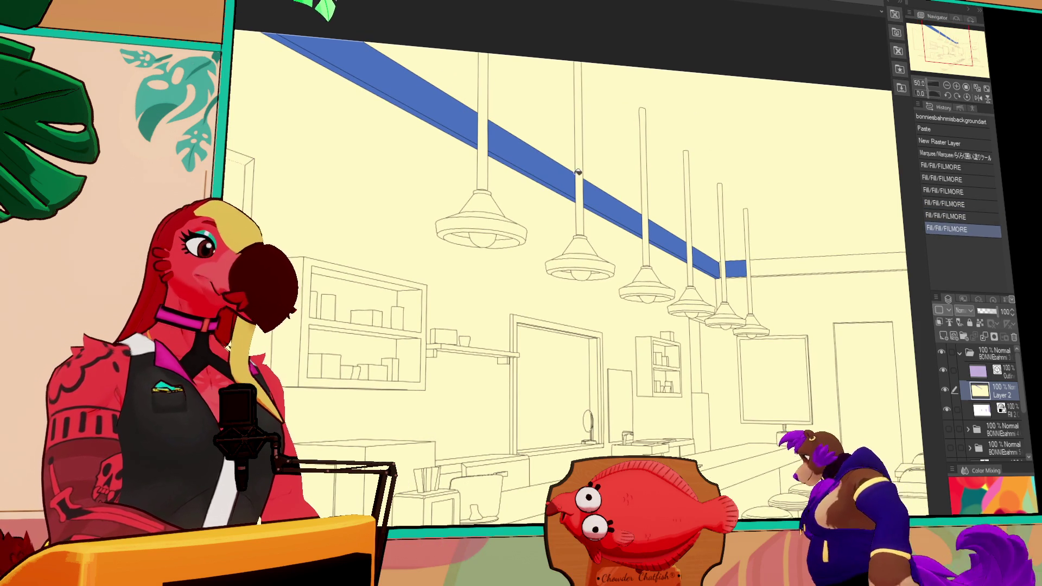
{"action": "key", "text": "ctrl+Tab"}
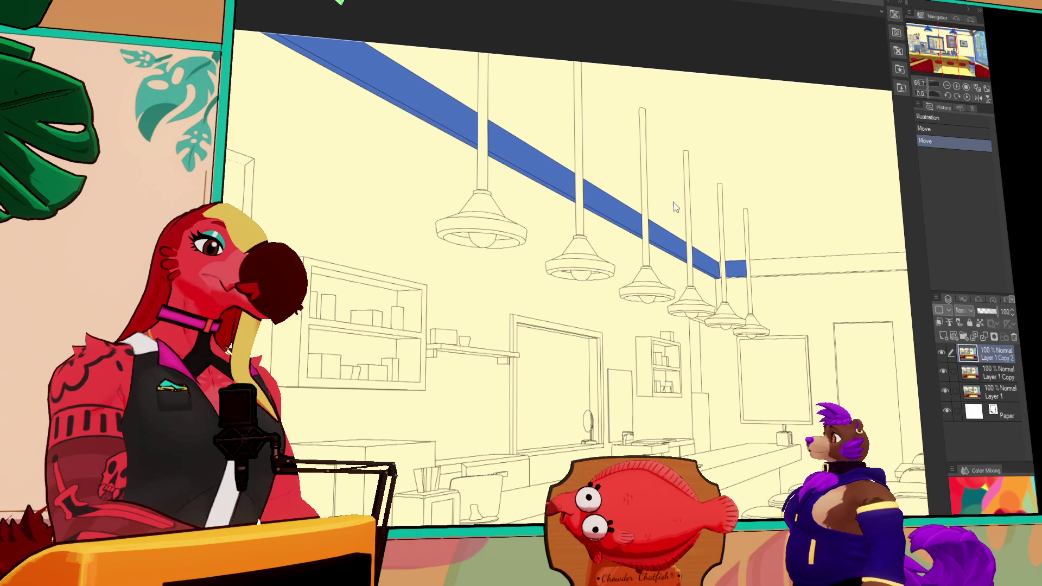
Fill the six pendant-lamp poles dark, undoing one stray fill beside them.
{"action": "key", "text": "ctrl+Tab"}
{"action": "left_click", "coordinate": [483, 172]}
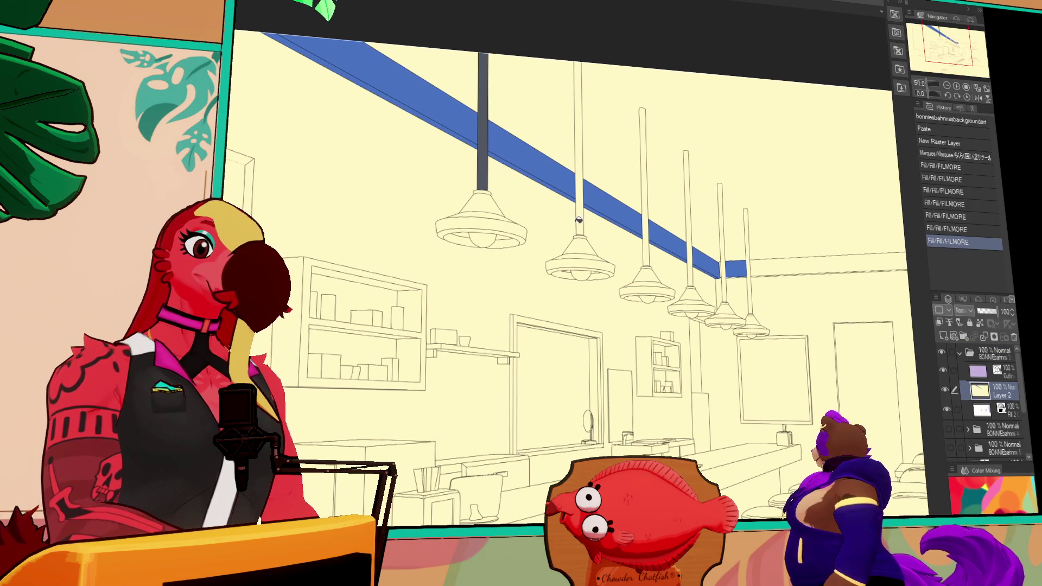
{"action": "left_click", "coordinate": [579, 219]}
{"action": "left_click", "coordinate": [645, 245]}
{"action": "left_click", "coordinate": [688, 266]}
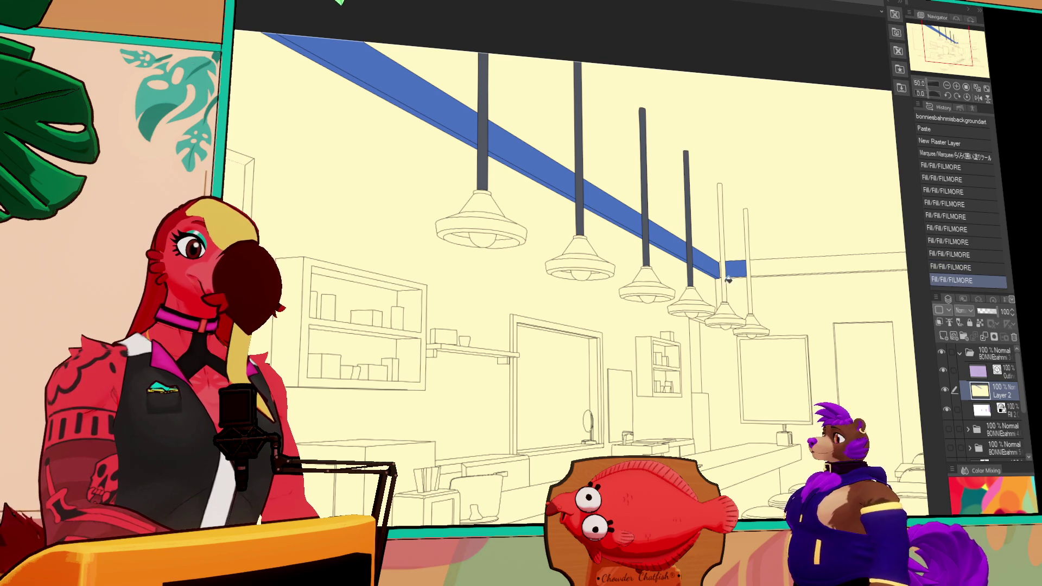
{"action": "left_click", "coordinate": [722, 276]}
{"action": "left_click", "coordinate": [746, 274]}
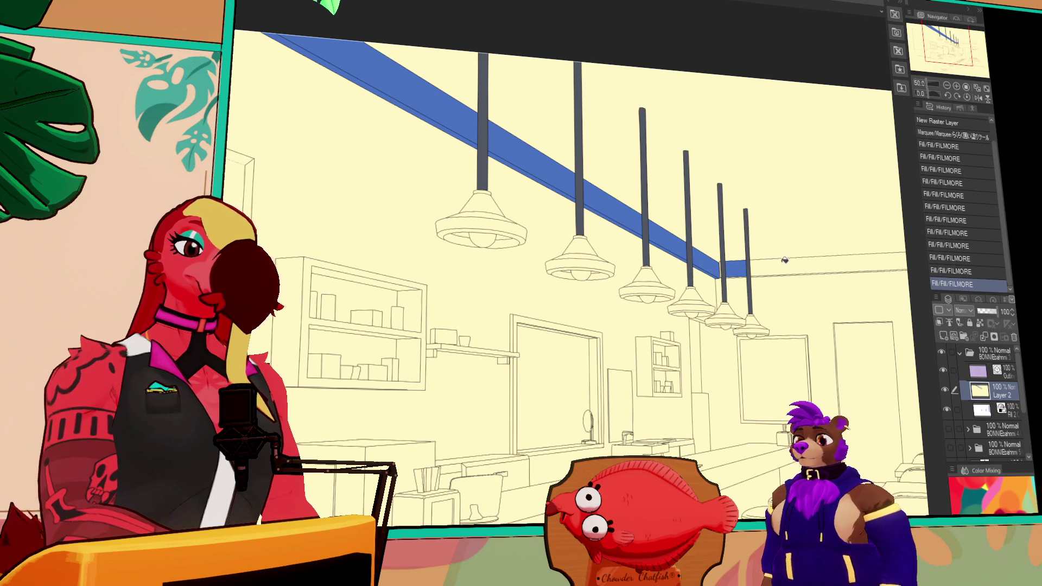
{"action": "left_click", "coordinate": [829, 264]}
{"action": "key", "text": "ctrl+z"}
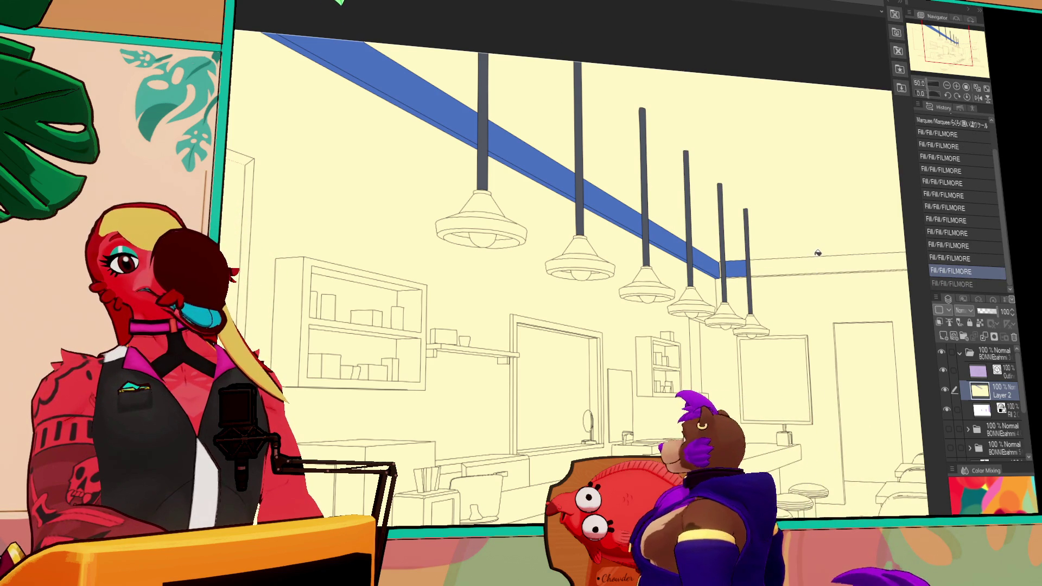
Extend the blue ceiling band to the edge and add a blue diagonal trim strip to the top-right corner.
{"action": "left_click_drag", "start_coordinate": [770, 262], "coordinate": [750, 256]}
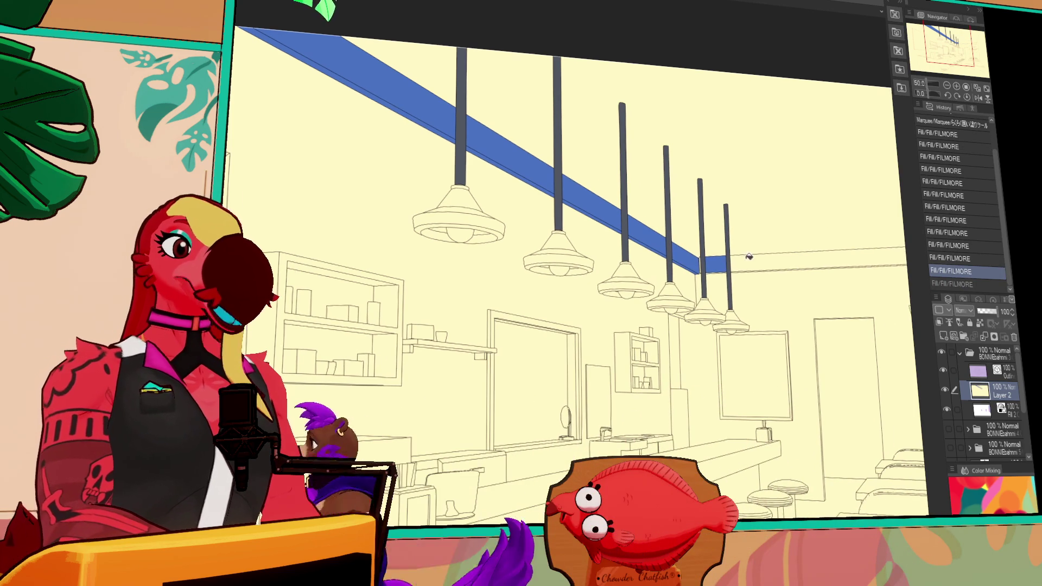
{"action": "left_click", "coordinate": [749, 256]}
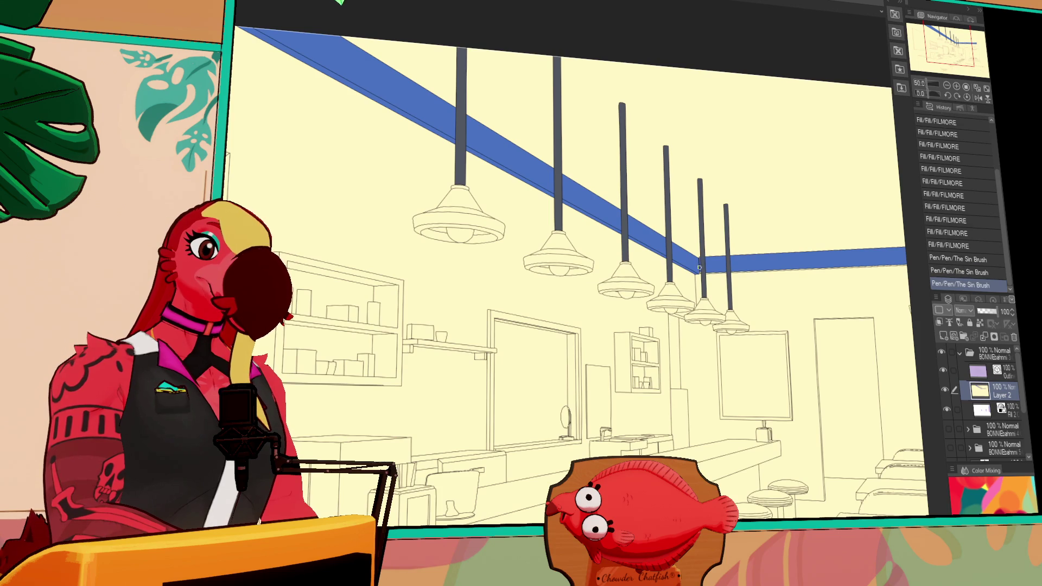
{"action": "mouse_move", "coordinate": [704, 249]}
{"action": "left_mouse_down"}
{"action": "mouse_move", "coordinate": [654, 242]}
{"action": "mouse_move", "coordinate": [653, 210]}
{"action": "left_mouse_up"}
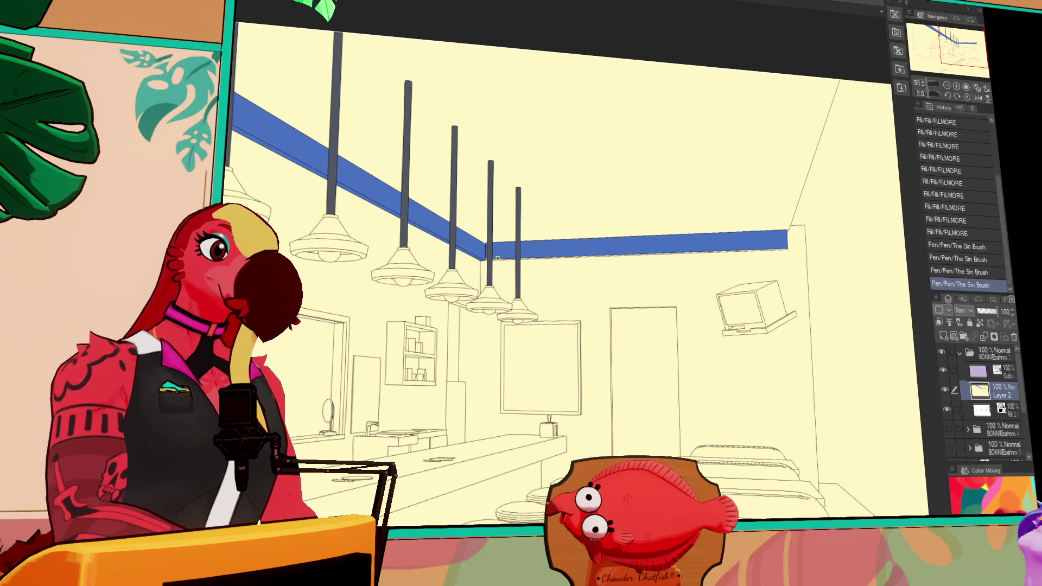
{"action": "left_click", "coordinate": [788, 248], "text": "shift"}
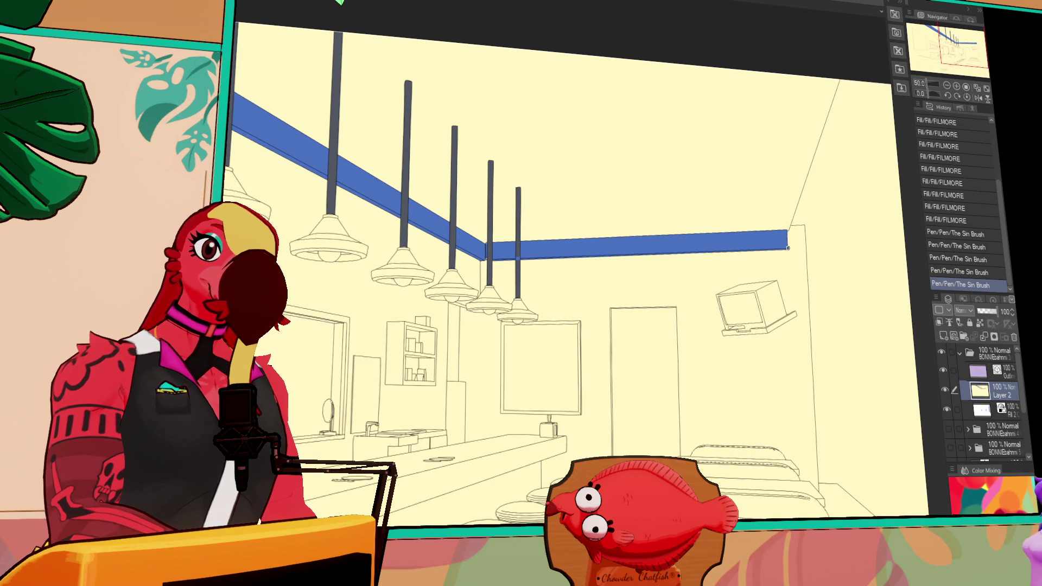
{"action": "mouse_move", "coordinate": [796, 237]}
{"action": "left_mouse_down"}
{"action": "mouse_move", "coordinate": [834, 221]}
{"action": "mouse_move", "coordinate": [777, 214]}
{"action": "mouse_move", "coordinate": [762, 181]}
{"action": "mouse_move", "coordinate": [766, 235]}
{"action": "mouse_move", "coordinate": [639, 234]}
{"action": "left_mouse_up"}
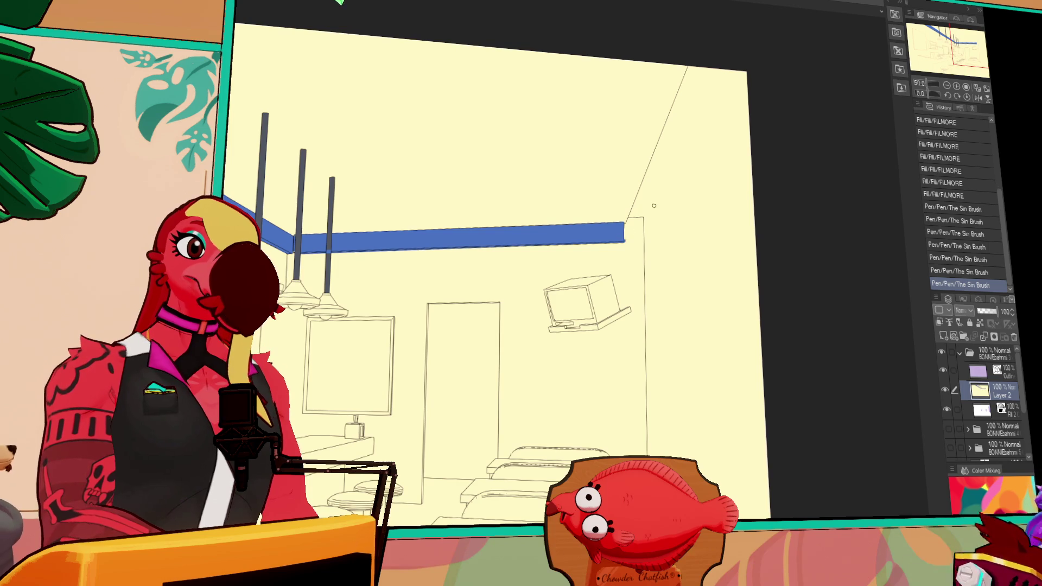
{"action": "left_click", "coordinate": [740, 67], "text": "shift"}
{"action": "left_click_drag", "start_coordinate": [682, 207], "coordinate": [687, 213]}
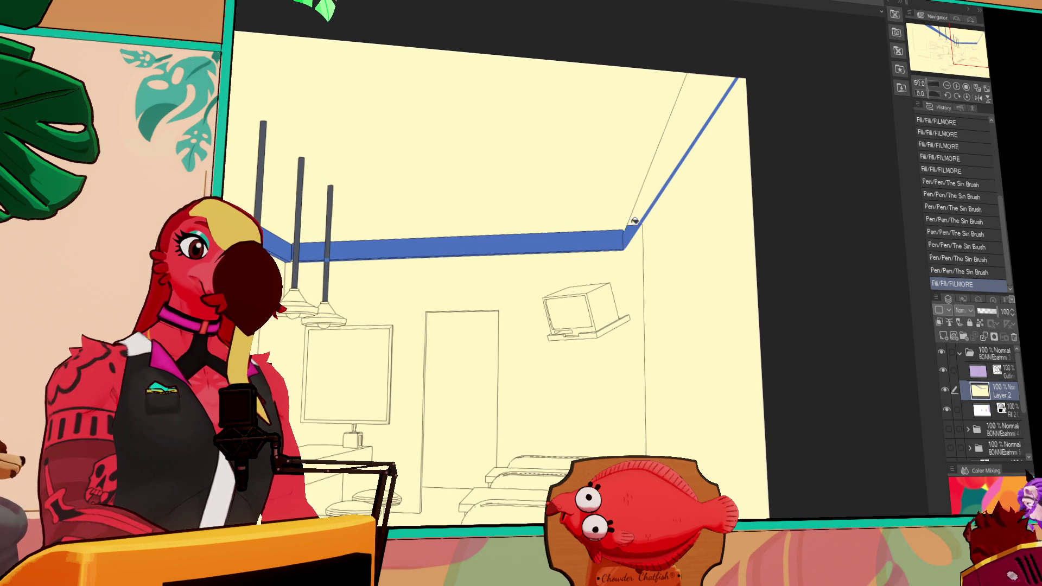
{"action": "left_click", "coordinate": [635, 221]}
{"action": "left_click", "coordinate": [633, 223]}
Erase the stray vertical line below the beam.
{"action": "left_click_drag", "start_coordinate": [749, 235], "coordinate": [734, 97]}
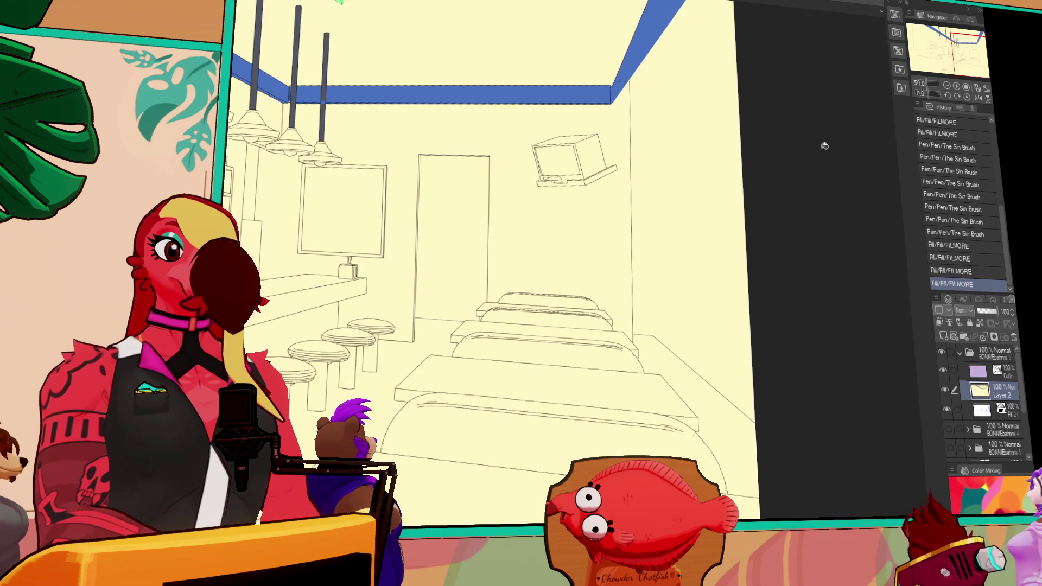
{"action": "key", "text": "e"}
{"action": "left_click_drag", "start_coordinate": [630, 86], "coordinate": [631, 333]}
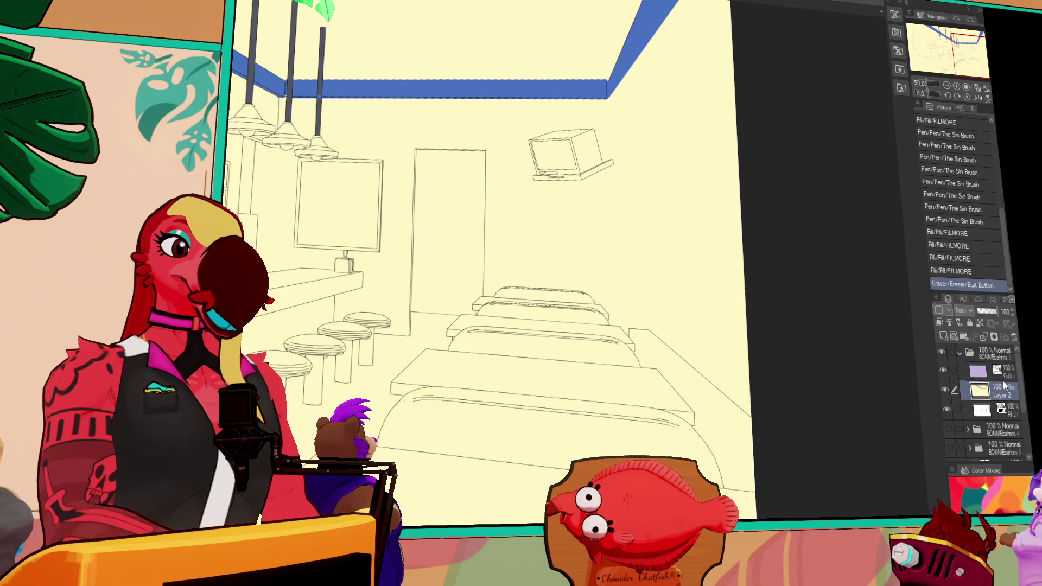
Zoom and pan past the counter and stools to the shelves, sink and lamps, then show the reference.
{"action": "scroll", "coordinate": [686, 181], "scroll_direction": "down", "scroll_amount": 2}
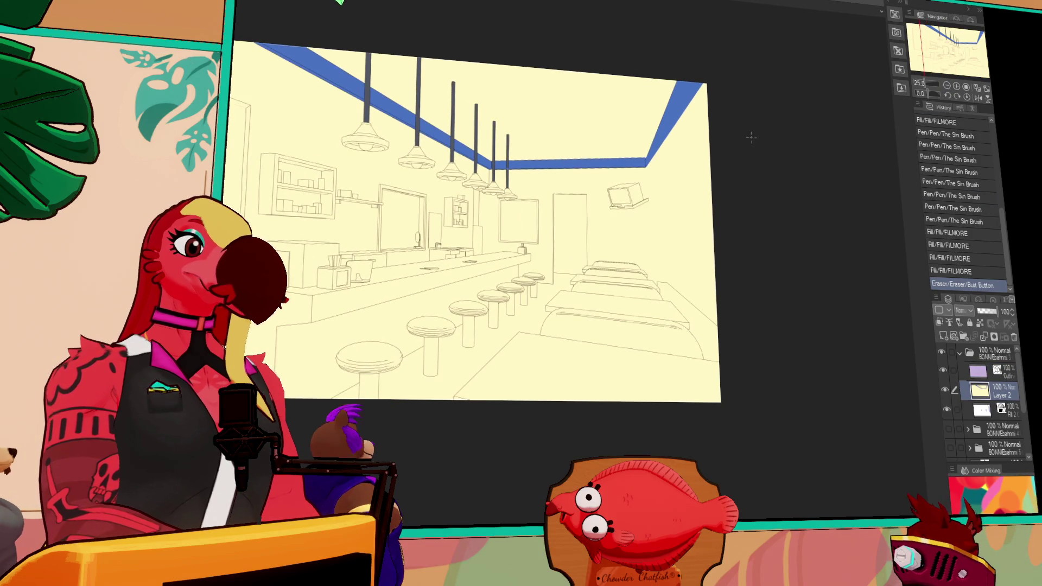
{"action": "left_click", "coordinate": [958, 87]}
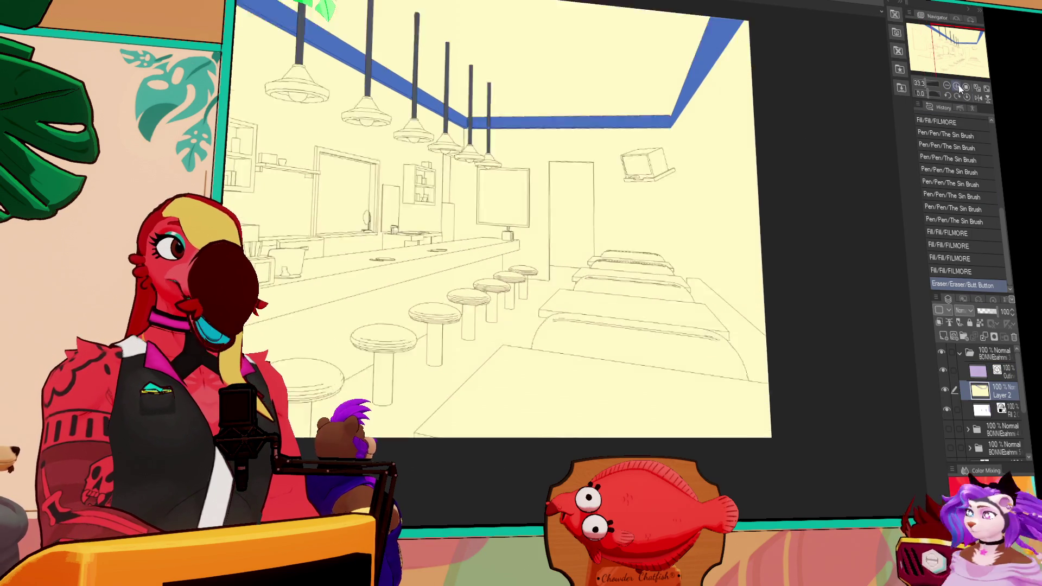
{"action": "scroll", "coordinate": [683, 206], "scroll_direction": "up", "scroll_amount": 1}
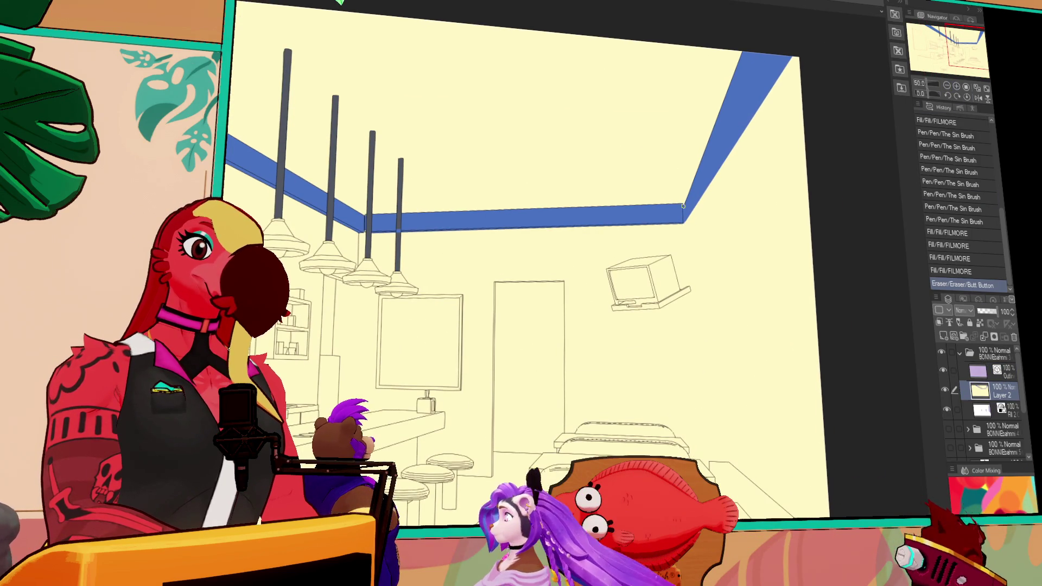
{"action": "left_click_drag", "start_coordinate": [684, 206], "coordinate": [743, 141]}
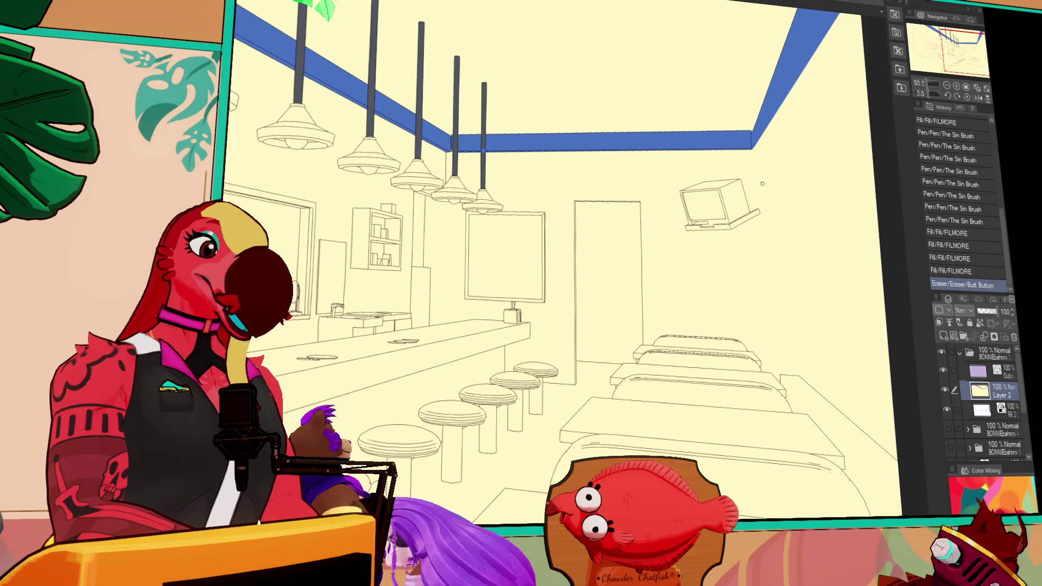
{"action": "scroll", "coordinate": [499, 256], "scroll_direction": "up", "scroll_amount": 2}
{"action": "mouse_move", "coordinate": [498, 255]}
{"action": "left_mouse_down"}
{"action": "mouse_move", "coordinate": [623, 221]}
{"action": "mouse_move", "coordinate": [686, 240]}
{"action": "left_mouse_up"}
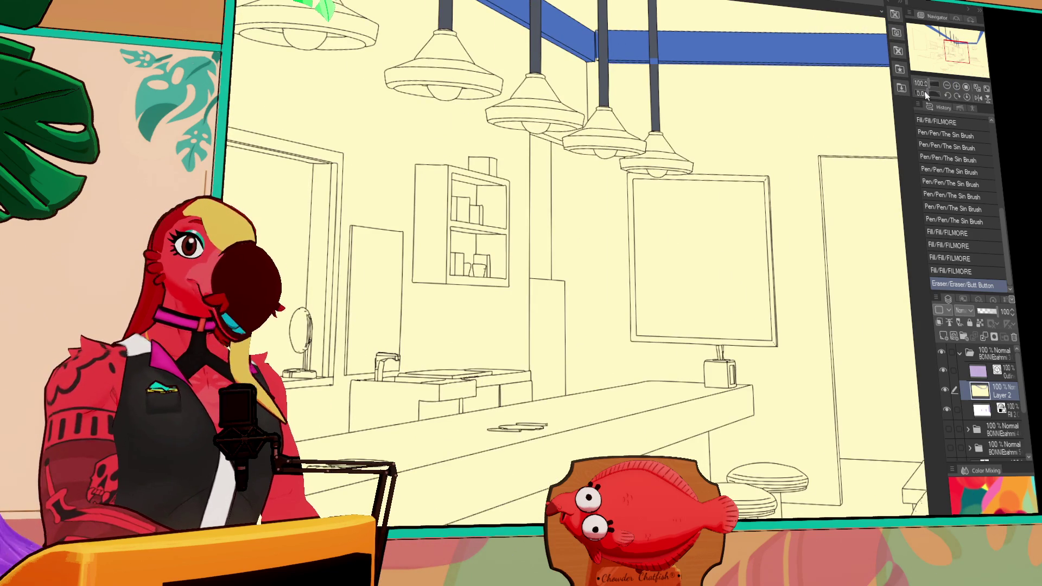
{"action": "scroll", "coordinate": [543, 261], "scroll_direction": "up", "scroll_amount": 1}
{"action": "mouse_move", "coordinate": [542, 260]}
{"action": "left_mouse_down"}
{"action": "mouse_move", "coordinate": [575, 262]}
{"action": "mouse_move", "coordinate": [731, 202]}
{"action": "left_mouse_up"}
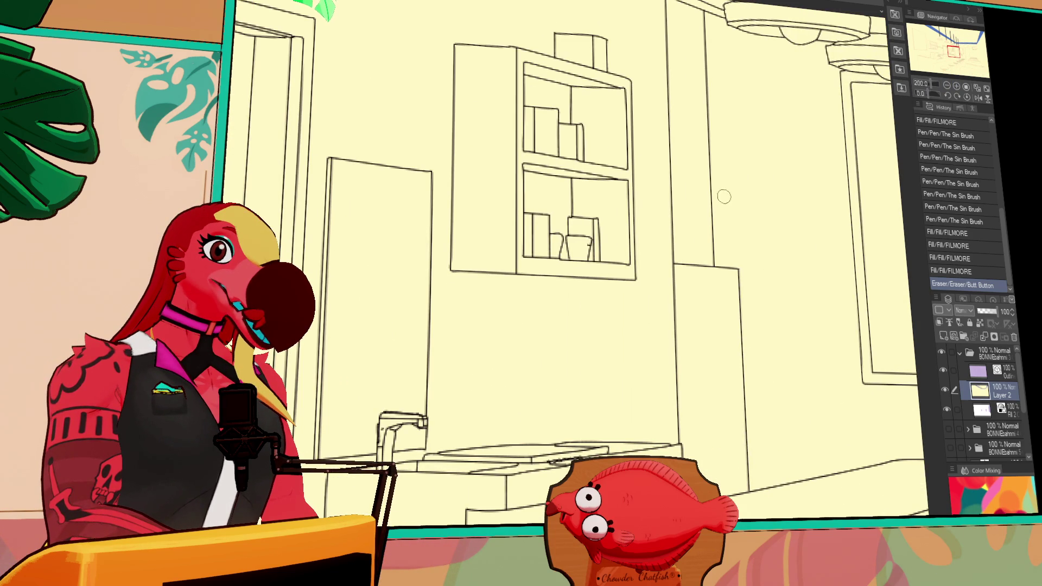
{"action": "key", "text": "ctrl+Tab"}
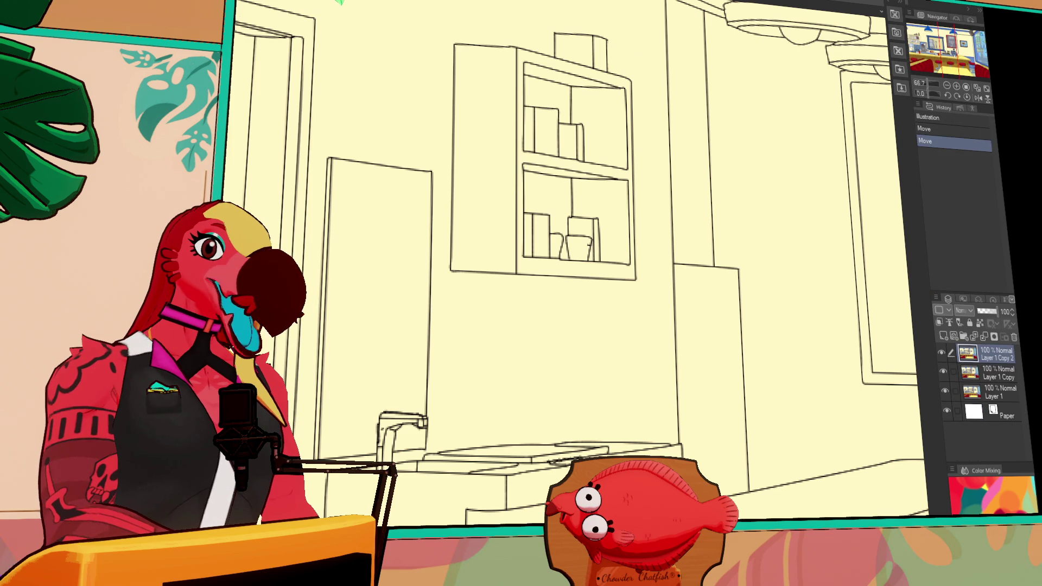
Inspect the reference's serving window, coffee pot, Burger of the Day chalkboard, counter, register and red stools.
{"action": "key", "text": "ctrl+Tab"}
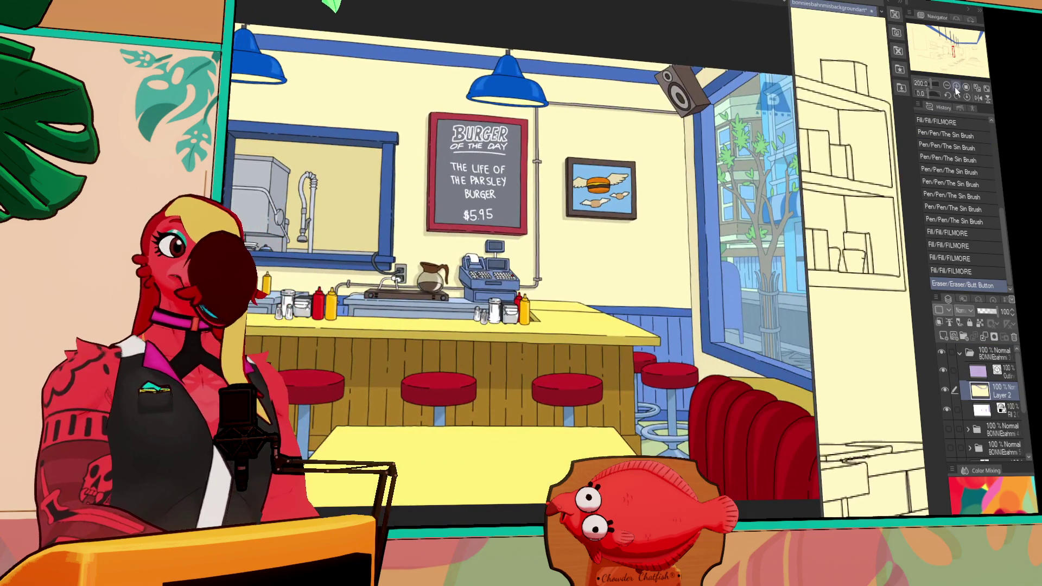
{"action": "left_click", "coordinate": [957, 86]}
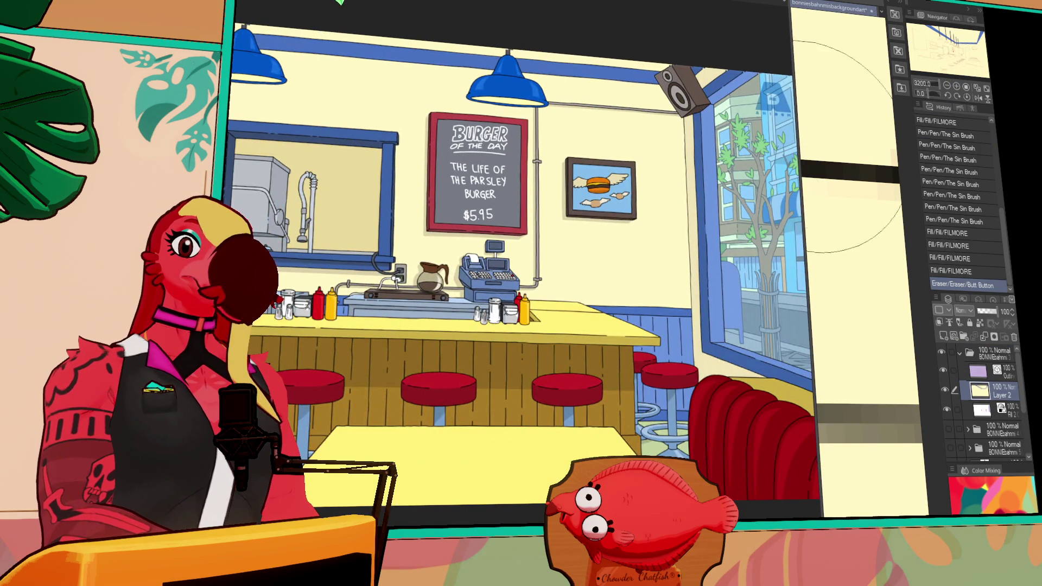
{"action": "key", "text": "ctrl+Tab"}
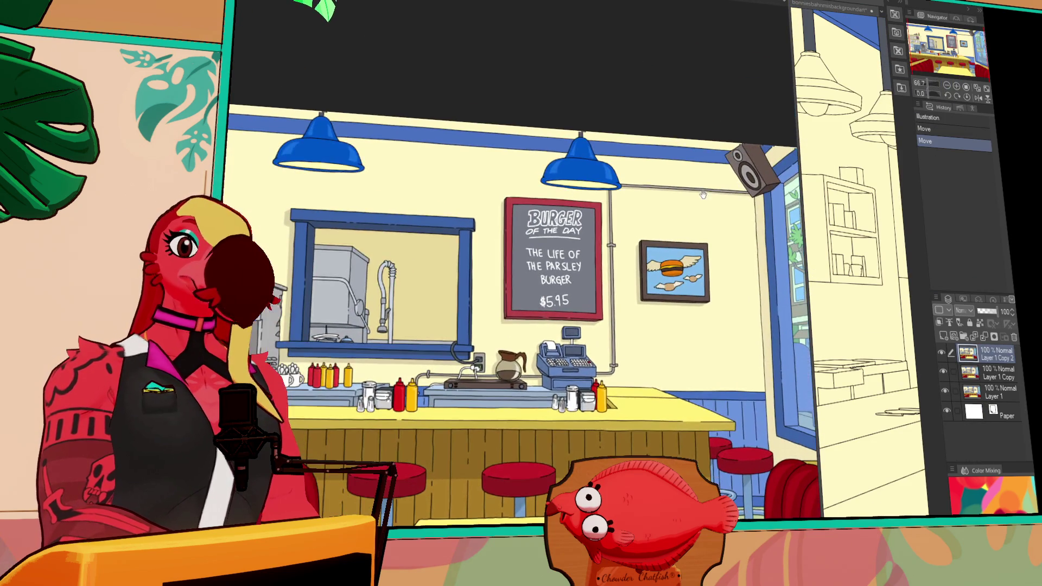
{"action": "left_click", "coordinate": [957, 88]}
{"action": "mouse_move", "coordinate": [730, 318]}
{"action": "left_mouse_down"}
{"action": "mouse_move", "coordinate": [694, 396]}
{"action": "mouse_move", "coordinate": [614, 409]}
{"action": "mouse_move", "coordinate": [598, 261]}
{"action": "mouse_move", "coordinate": [400, 393]}
{"action": "left_mouse_up"}
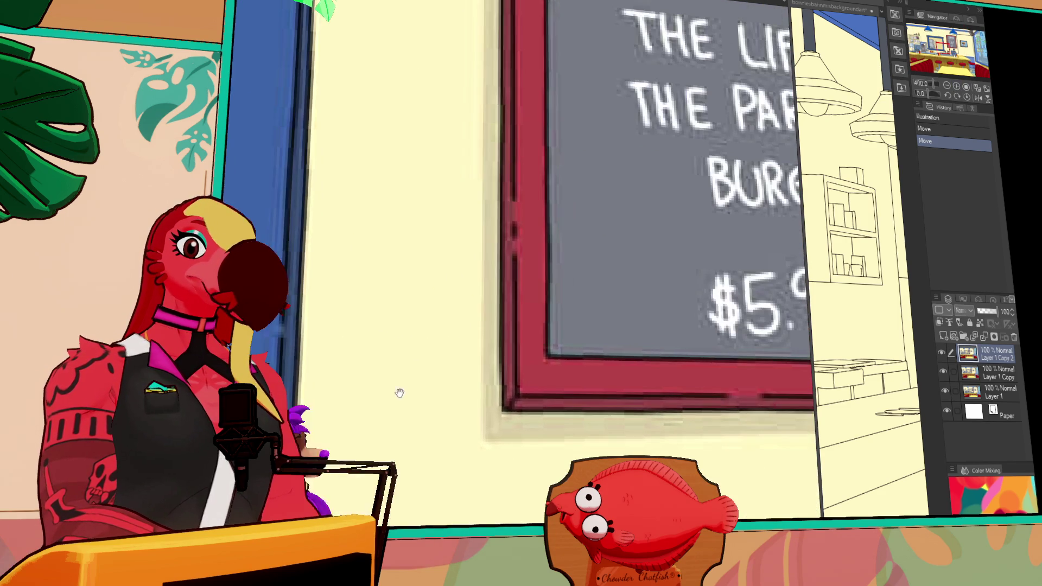
{"action": "mouse_move", "coordinate": [917, 320]}
{"action": "left_mouse_down"}
{"action": "mouse_move", "coordinate": [727, 284]}
{"action": "mouse_move", "coordinate": [565, 271]}
{"action": "mouse_move", "coordinate": [518, 485]}
{"action": "mouse_move", "coordinate": [531, 515]}
{"action": "left_mouse_up"}
{"action": "left_click", "coordinate": [948, 86]}
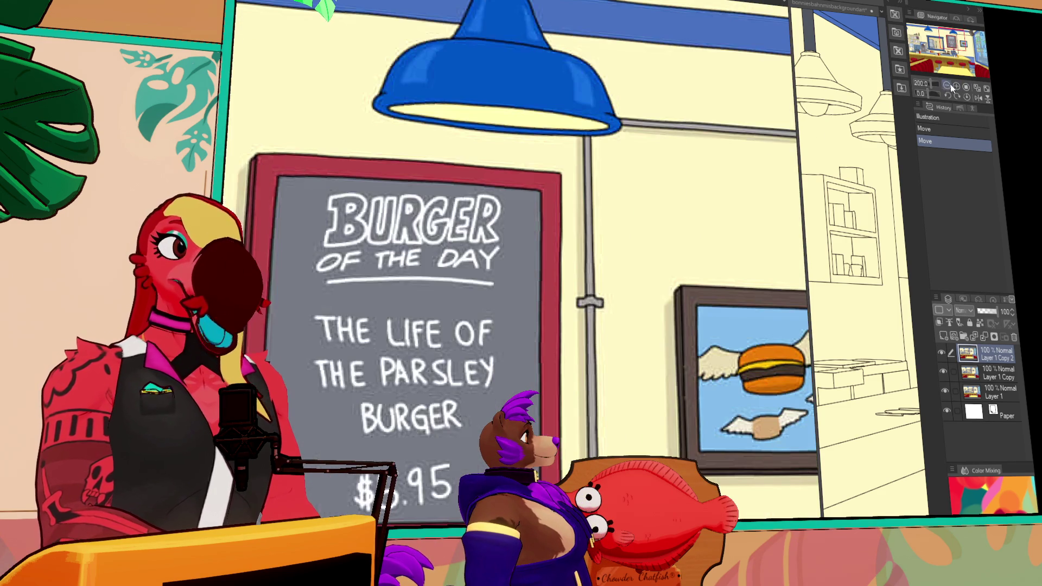
{"action": "mouse_move", "coordinate": [680, 352]}
{"action": "left_mouse_down"}
{"action": "mouse_move", "coordinate": [510, 413]}
{"action": "mouse_move", "coordinate": [707, 311]}
{"action": "mouse_move", "coordinate": [556, 298]}
{"action": "mouse_move", "coordinate": [695, 202]}
{"action": "mouse_move", "coordinate": [708, 172]}
{"action": "mouse_move", "coordinate": [749, 372]}
{"action": "mouse_move", "coordinate": [698, 340]}
{"action": "mouse_move", "coordinate": [683, 416]}
{"action": "left_mouse_up"}
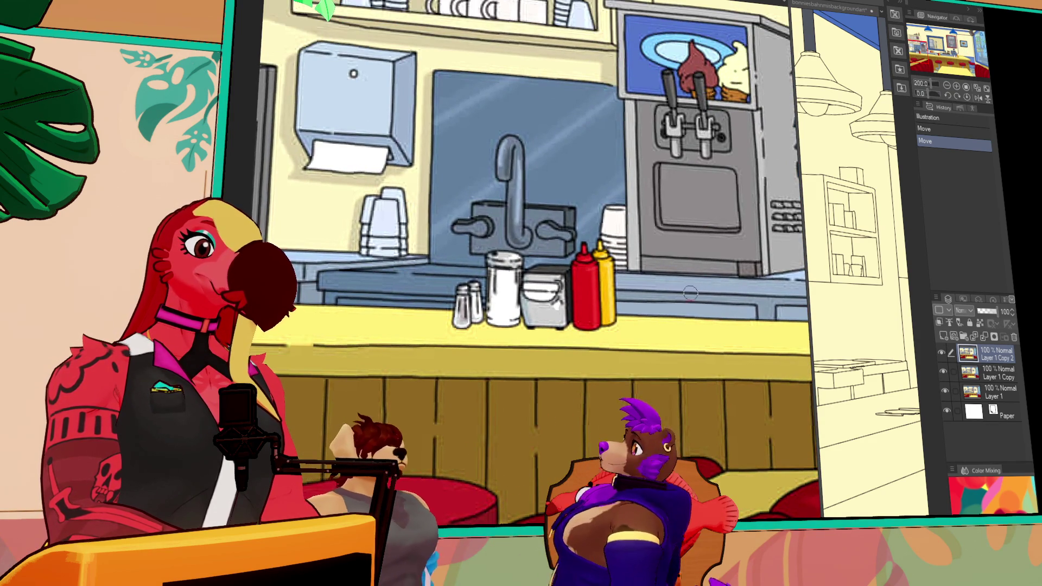
{"action": "left_click_drag", "start_coordinate": [693, 297], "coordinate": [369, 283]}
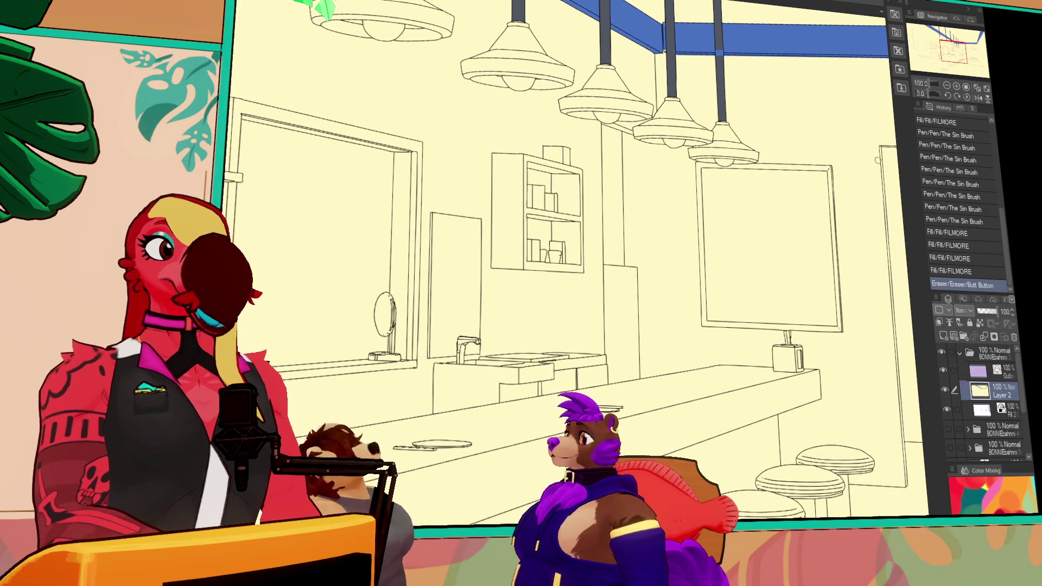
Zoom out and pan around the diner line art.
{"action": "left_click", "coordinate": [947, 87]}
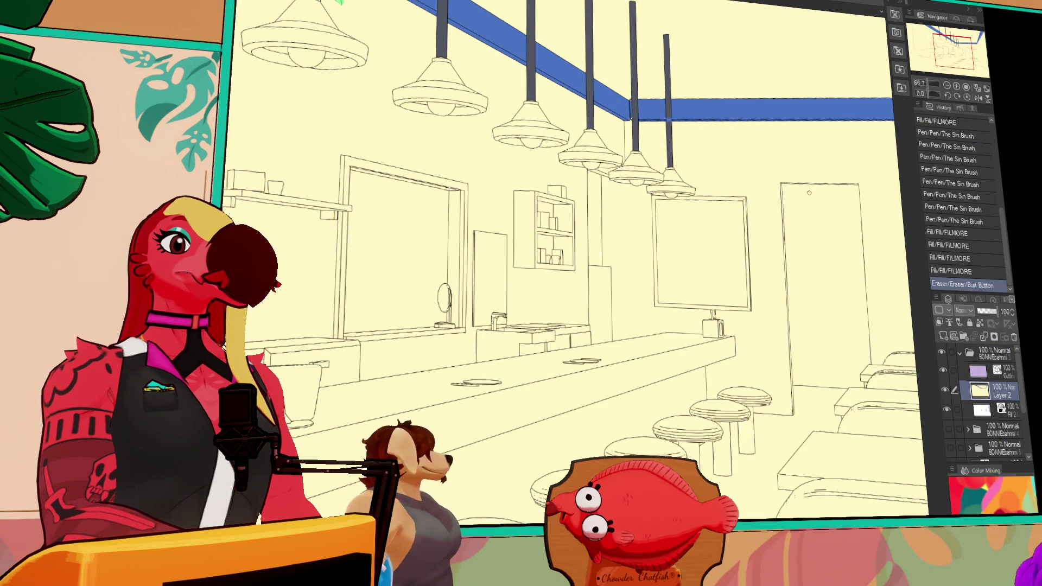
{"action": "scroll", "coordinate": [640, 267], "scroll_direction": "up", "scroll_amount": 5}
{"action": "mouse_move", "coordinate": [593, 447]}
{"action": "left_mouse_down"}
{"action": "mouse_move", "coordinate": [716, 284]}
{"action": "mouse_move", "coordinate": [734, 228]}
{"action": "left_mouse_up"}
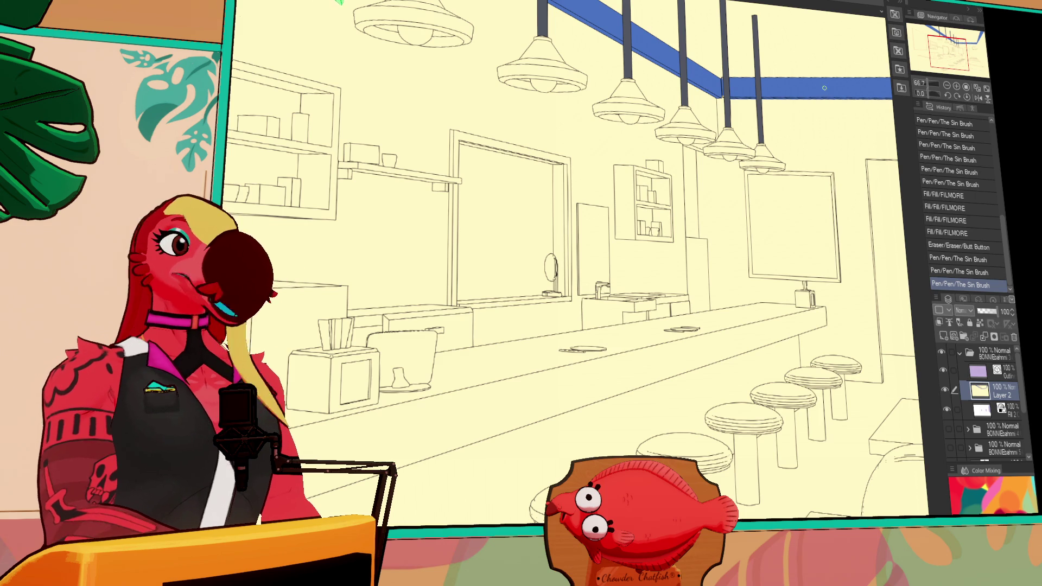
{"action": "scroll", "coordinate": [819, 119], "scroll_direction": "down", "scroll_amount": 1}
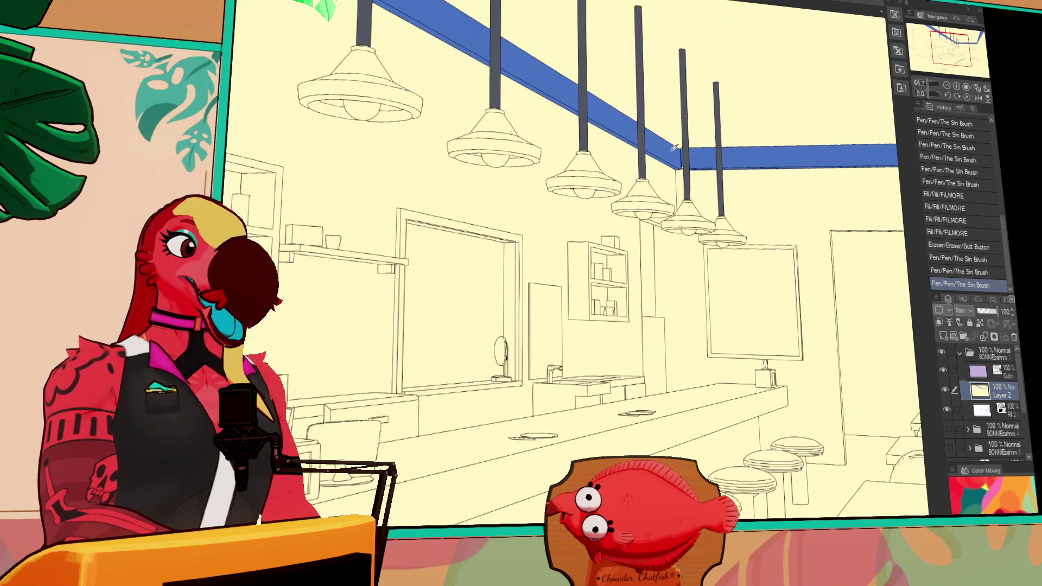
{"action": "mouse_move", "coordinate": [825, 174]}
{"action": "left_mouse_down"}
{"action": "mouse_move", "coordinate": [850, 205]}
{"action": "mouse_move", "coordinate": [721, 202]}
{"action": "left_mouse_up"}
{"action": "scroll", "coordinate": [698, 205], "scroll_direction": "up", "scroll_amount": 4}
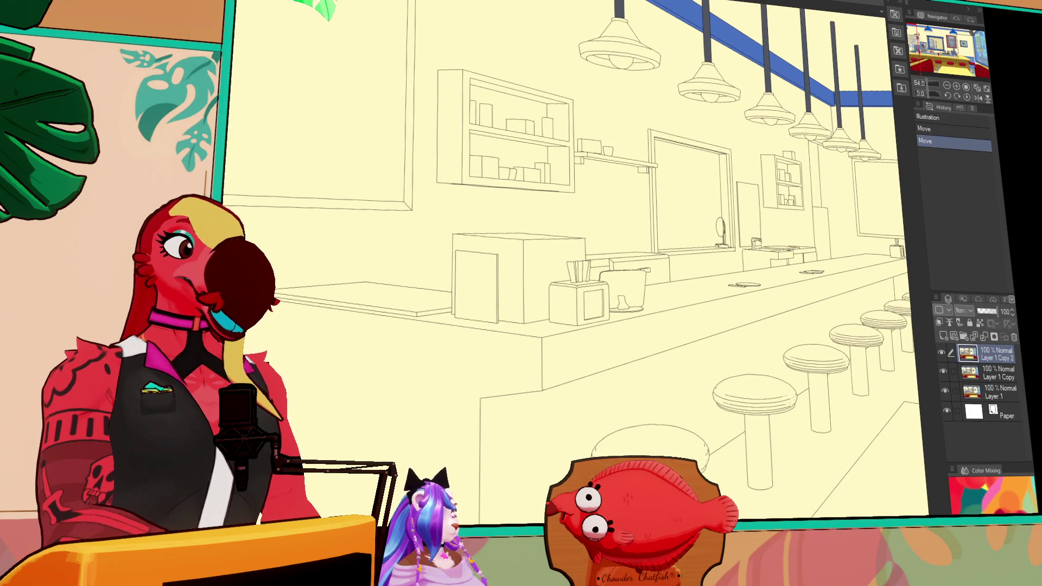
Dock the coloured reference in its own window beside the line art.
{"action": "left_click_drag", "start_coordinate": [224, 138], "coordinate": [412, 138]}
{"action": "left_click", "coordinate": [351, 135]}
{"action": "scroll", "coordinate": [282, 219], "scroll_direction": "up", "scroll_amount": 2}
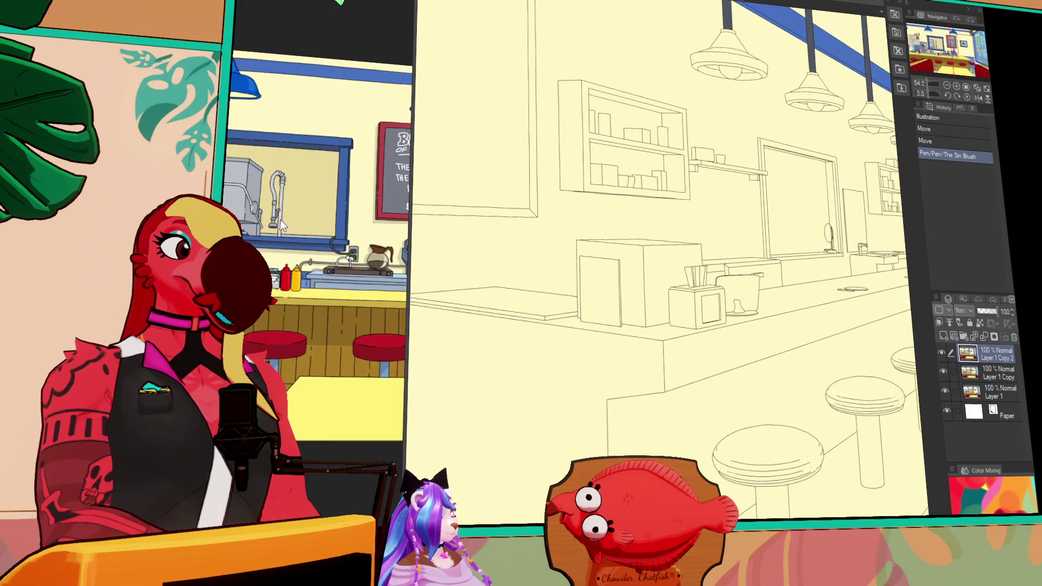
{"action": "scroll", "coordinate": [282, 219], "scroll_direction": "down", "scroll_amount": 2}
{"action": "left_click", "coordinate": [753, 223]}
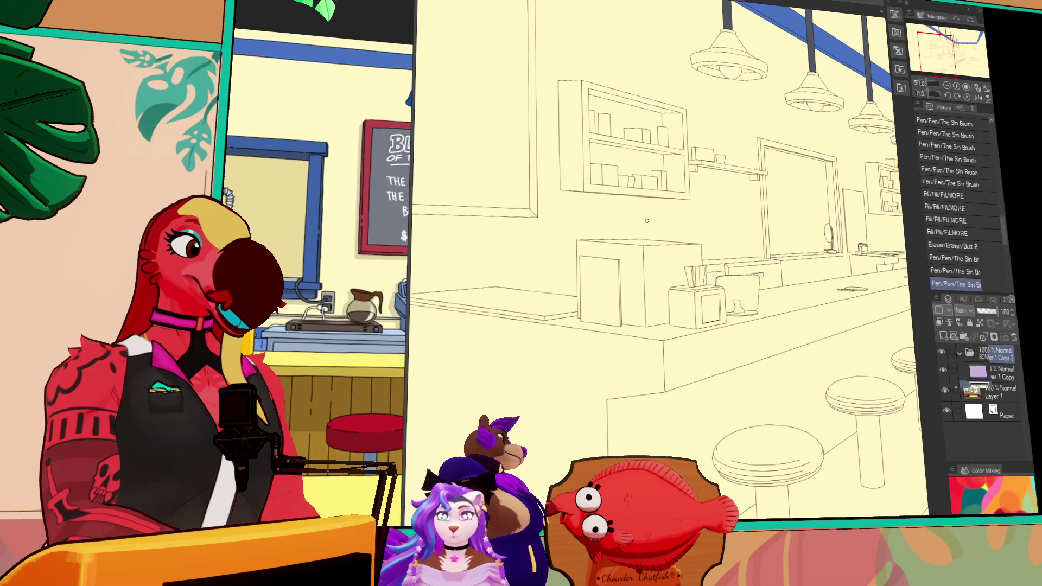
Fill the serving window's left post blue.
{"action": "left_click", "coordinate": [765, 228]}
{"action": "left_click", "coordinate": [769, 169]}
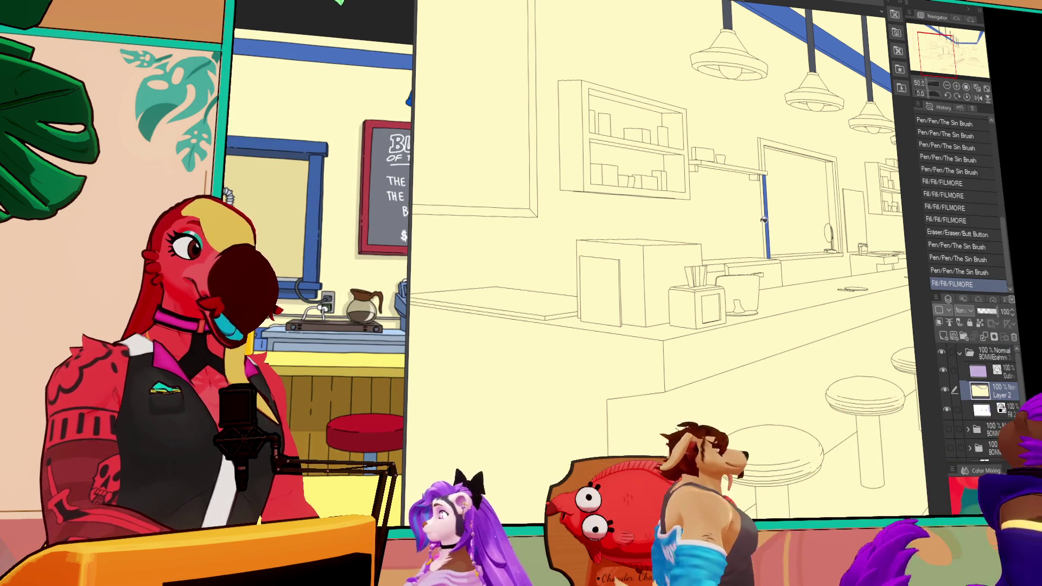
{"action": "left_click", "coordinate": [760, 155]}
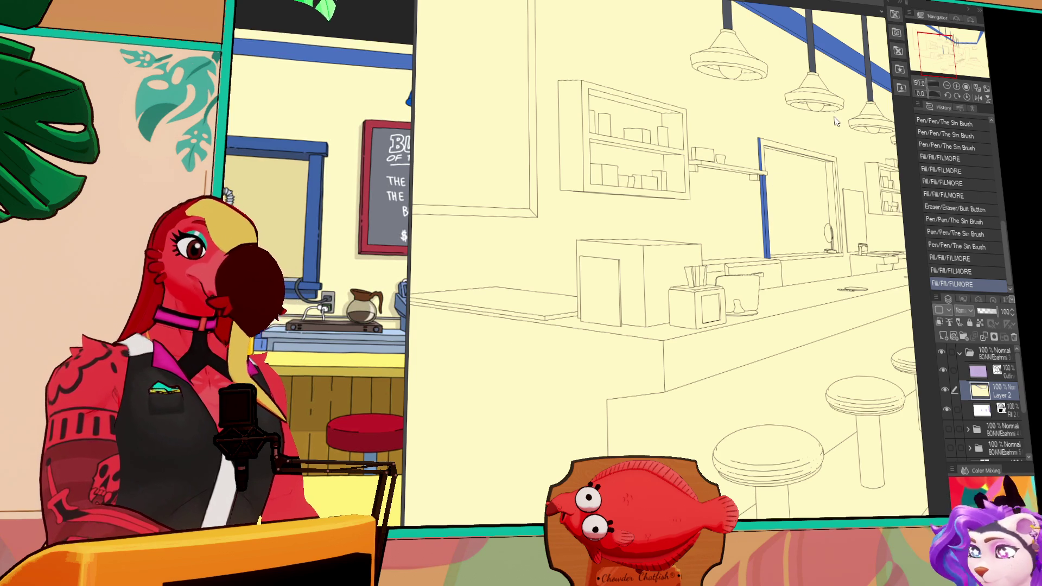
Zoom in on the serving window, fill its top beam and right side blue, and ink the beam's edge.
{"action": "left_click_drag", "start_coordinate": [790, 170], "coordinate": [737, 135]}
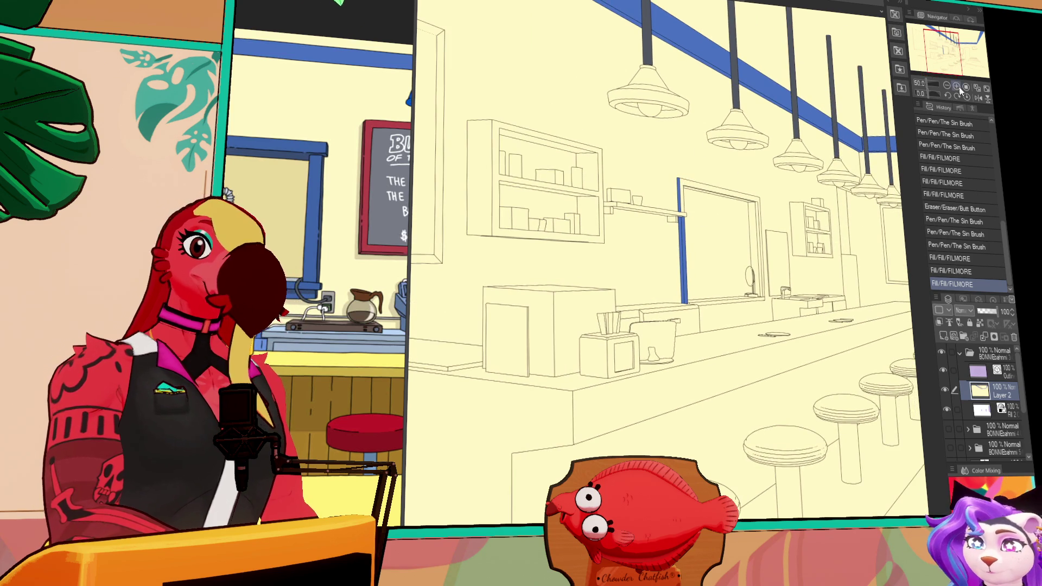
{"action": "left_click", "coordinate": [956, 87]}
{"action": "left_click", "coordinate": [956, 87]}
{"action": "left_click", "coordinate": [641, 152]}
{"action": "left_click", "coordinate": [641, 152]}
{"action": "key", "text": "p"}
{"action": "left_click_drag", "start_coordinate": [613, 149], "coordinate": [757, 180]}
{"action": "left_click_drag", "start_coordinate": [621, 147], "coordinate": [757, 176]}
Fill the window's right post and bottom sill blue, drawing lines to close gaps.
{"action": "mouse_move", "coordinate": [679, 154]}
{"action": "left_mouse_down"}
{"action": "mouse_move", "coordinate": [749, 170]}
{"action": "mouse_move", "coordinate": [739, 172]}
{"action": "mouse_move", "coordinate": [755, 137]}
{"action": "mouse_move", "coordinate": [735, 162]}
{"action": "mouse_move", "coordinate": [752, 355]}
{"action": "left_mouse_up"}
{"action": "left_click", "coordinate": [742, 210]}
{"action": "left_click", "coordinate": [751, 195]}
{"action": "key", "text": "ctrl+z"}
{"action": "scroll", "coordinate": [738, 217], "scroll_direction": "down", "scroll_amount": 3}
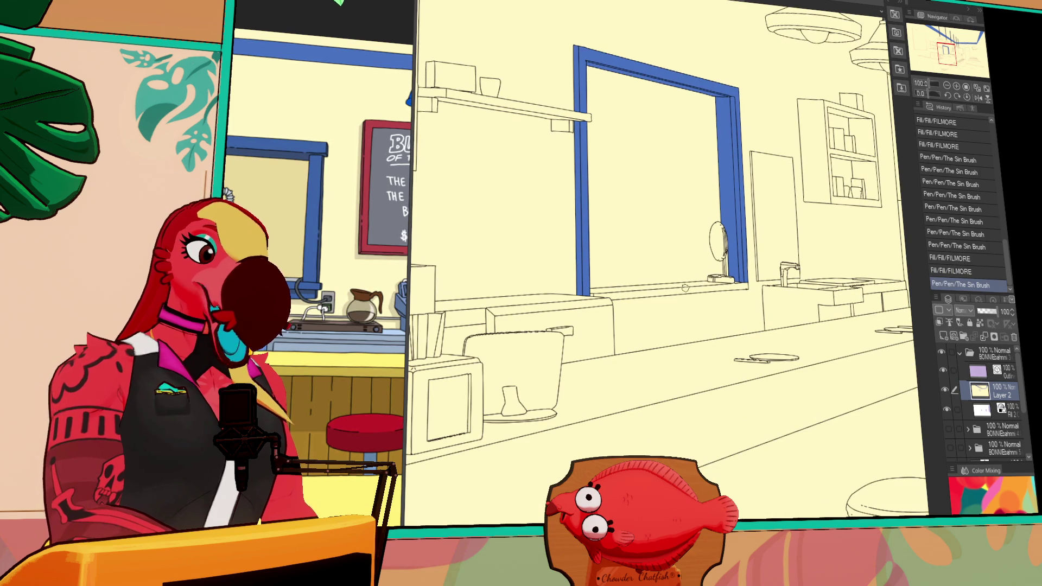
{"action": "left_click", "coordinate": [685, 288]}
{"action": "left_click", "coordinate": [727, 287]}
{"action": "left_click", "coordinate": [592, 296]}
{"action": "left_click", "coordinate": [591, 294]}
{"action": "mouse_move", "coordinate": [768, 146]}
{"action": "left_mouse_down"}
{"action": "mouse_move", "coordinate": [831, 213]}
{"action": "mouse_move", "coordinate": [731, 146]}
{"action": "left_mouse_up"}
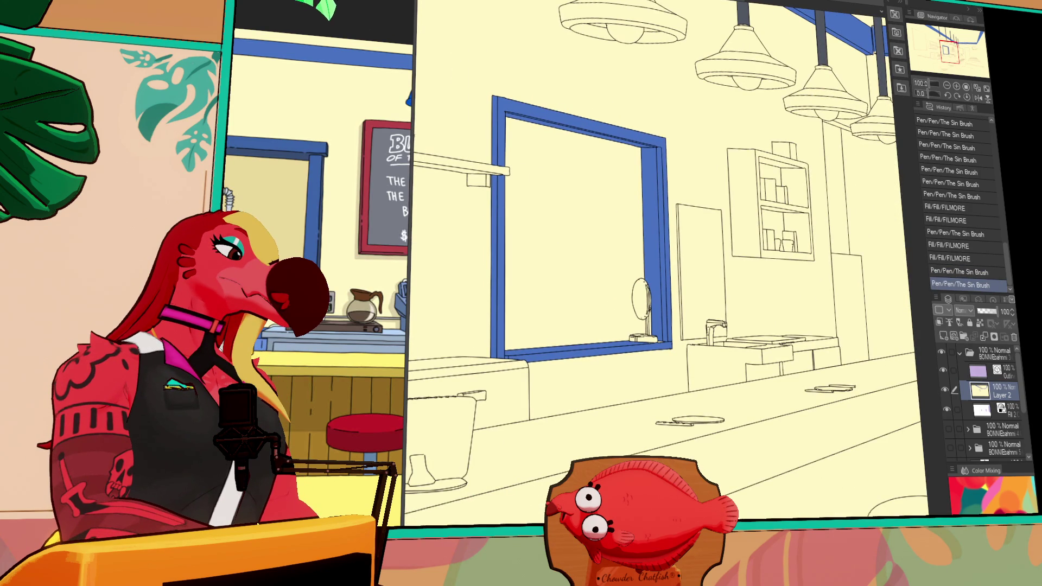
{"action": "key", "text": "ctrl+Tab"}
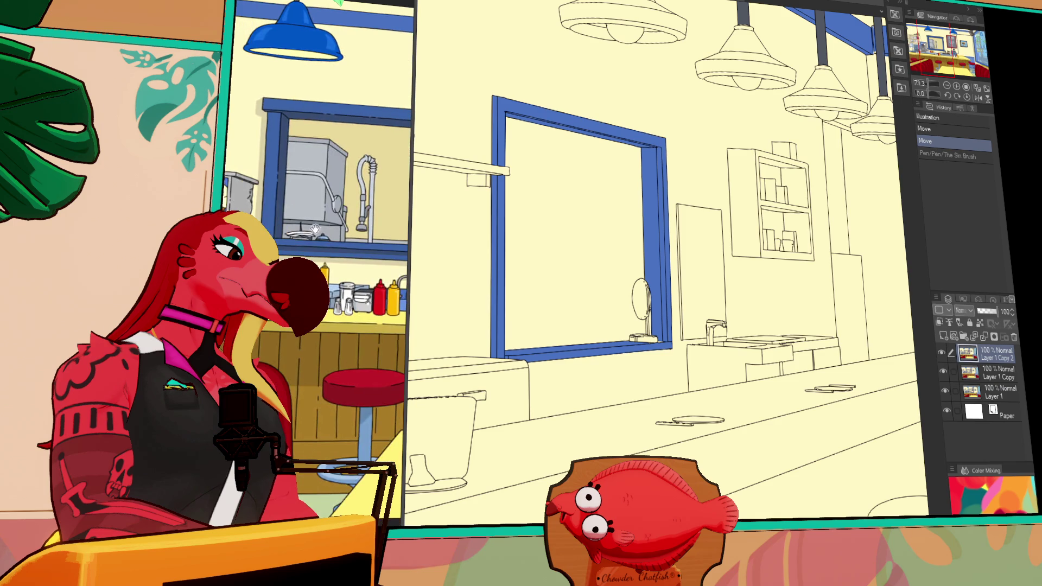
Fill the back door, the sink counter front and the gaps beside the faucet blue-grey.
{"action": "key", "text": "ctrl+Tab"}
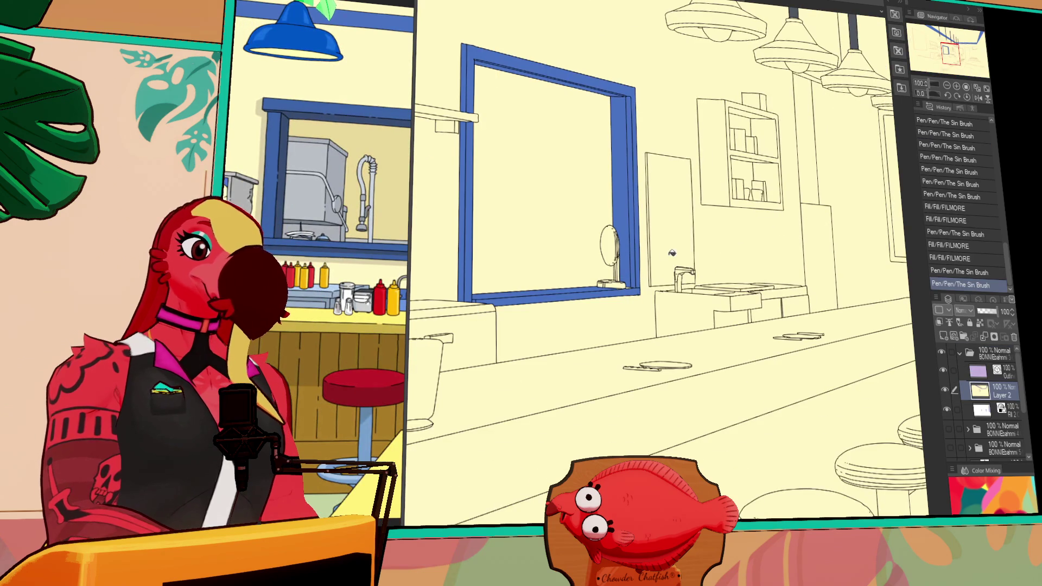
{"action": "left_click", "coordinate": [658, 285]}
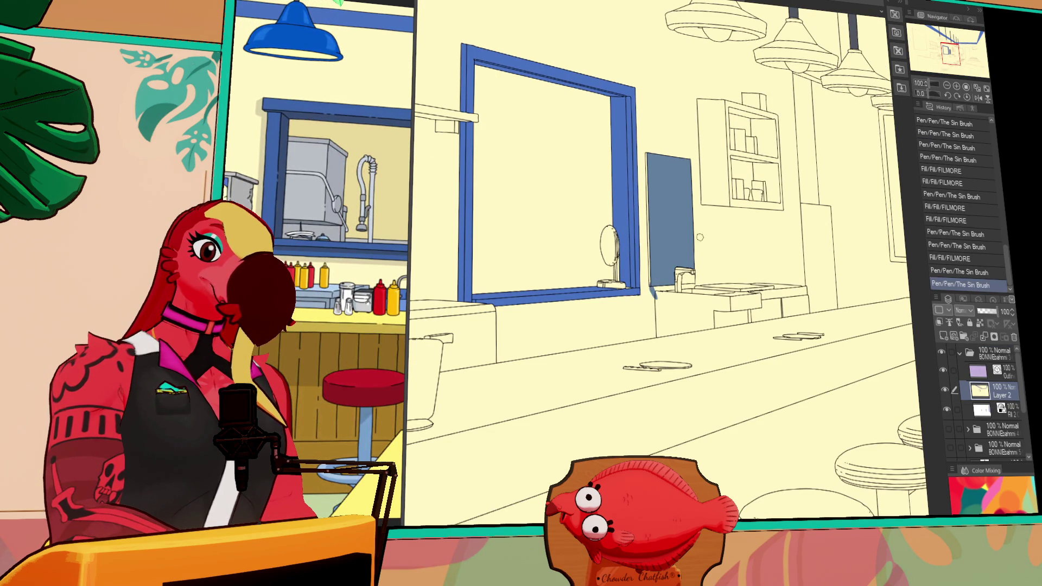
{"action": "left_click", "coordinate": [685, 318]}
{"action": "left_click", "coordinate": [680, 278]}
{"action": "left_click", "coordinate": [659, 286]}
{"action": "left_click", "coordinate": [665, 284]}
{"action": "left_click", "coordinate": [665, 267]}
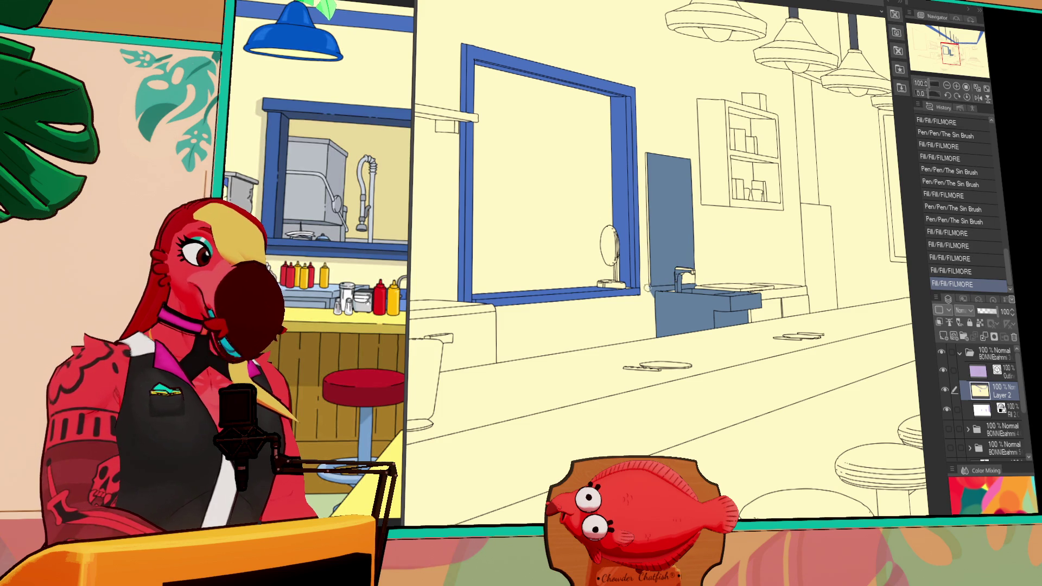
{"action": "key", "text": "ctrl+y"}
{"action": "key", "text": "ctrl+z"}
{"action": "key", "text": "ctrl+y"}
{"action": "left_click", "coordinate": [651, 217]}
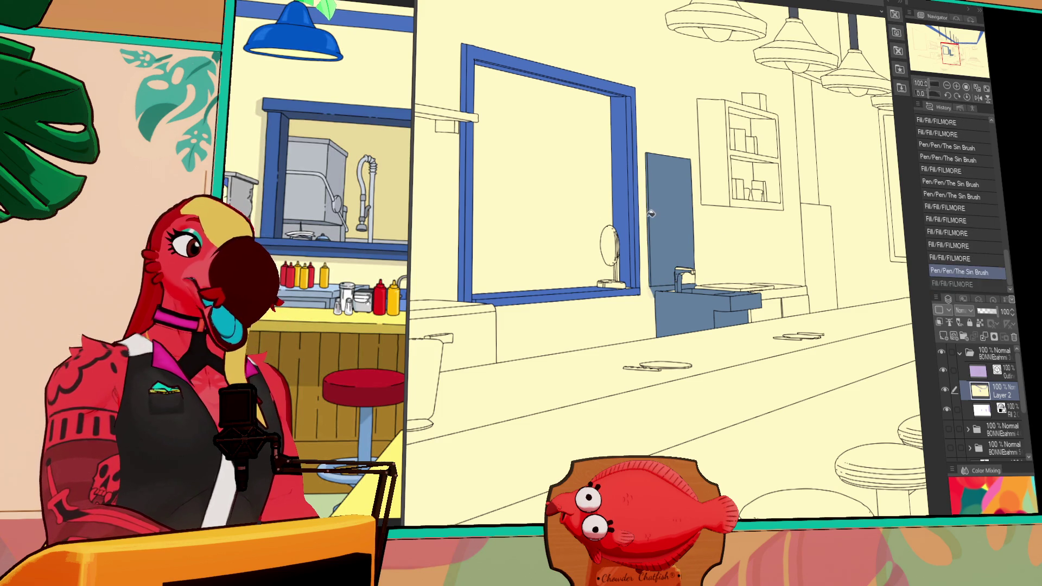
Touch up the line art around the faucet with small pen strokes.
{"action": "mouse_move", "coordinate": [740, 165]}
{"action": "left_mouse_down"}
{"action": "mouse_move", "coordinate": [722, 151]}
{"action": "mouse_move", "coordinate": [727, 132]}
{"action": "left_mouse_up"}
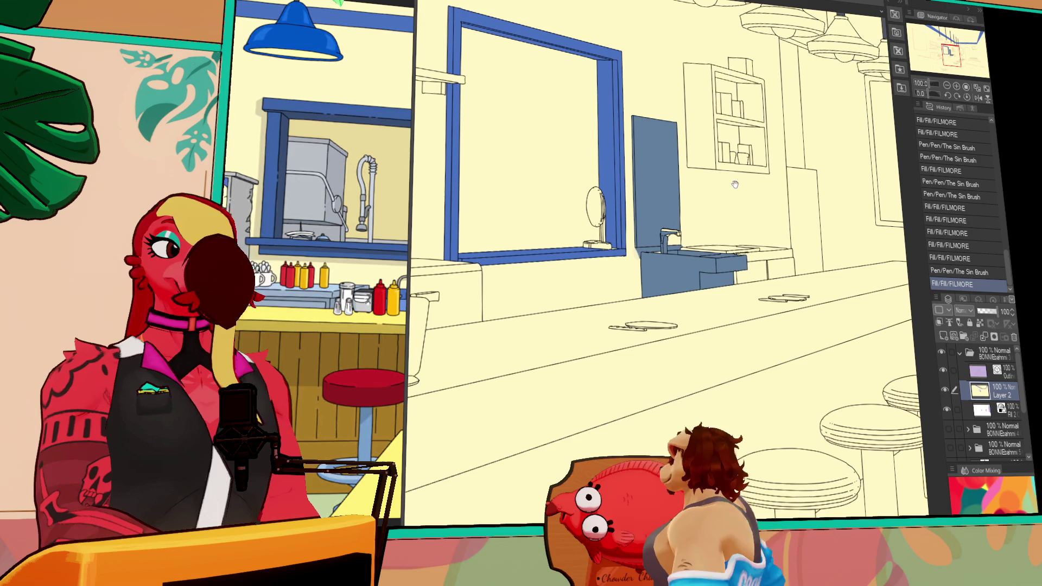
{"action": "mouse_move", "coordinate": [662, 238]}
{"action": "left_mouse_down"}
{"action": "mouse_move", "coordinate": [667, 230]}
{"action": "mouse_move", "coordinate": [669, 245]}
{"action": "left_mouse_up"}
{"action": "mouse_move", "coordinate": [676, 222]}
{"action": "left_mouse_down"}
{"action": "mouse_move", "coordinate": [682, 255]}
{"action": "mouse_move", "coordinate": [663, 231]}
{"action": "mouse_move", "coordinate": [673, 245]}
{"action": "left_mouse_up"}
{"action": "left_click_drag", "start_coordinate": [674, 245], "coordinate": [677, 240]}
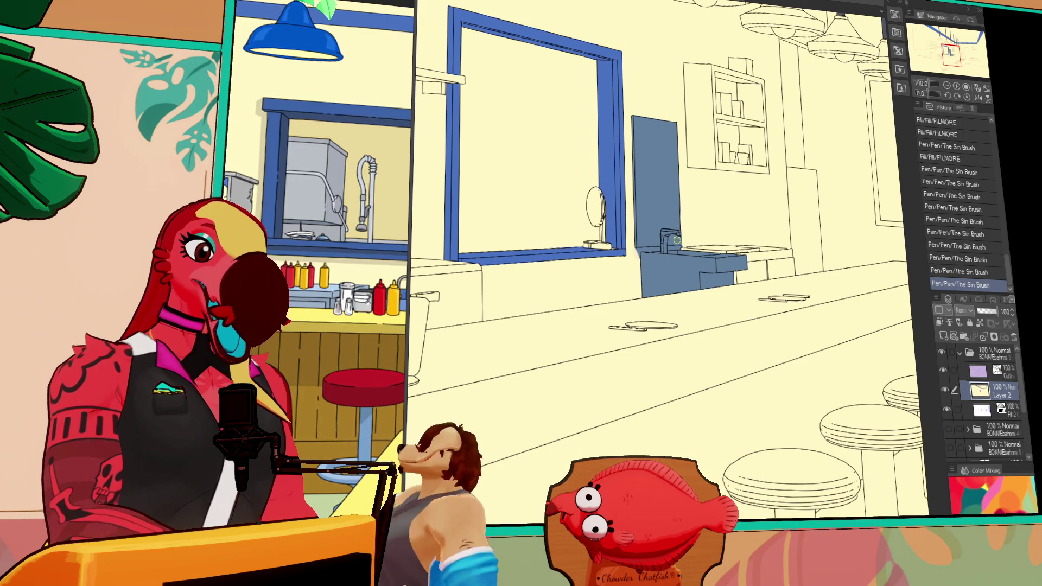
{"action": "left_click_drag", "start_coordinate": [712, 206], "coordinate": [769, 211]}
{"action": "left_click_drag", "start_coordinate": [793, 176], "coordinate": [795, 174]}
{"action": "left_click_drag", "start_coordinate": [751, 207], "coordinate": [660, 213]}
Check the coloured reference and fill one more small region of the diner line art.
{"action": "key", "text": "ctrl+Tab"}
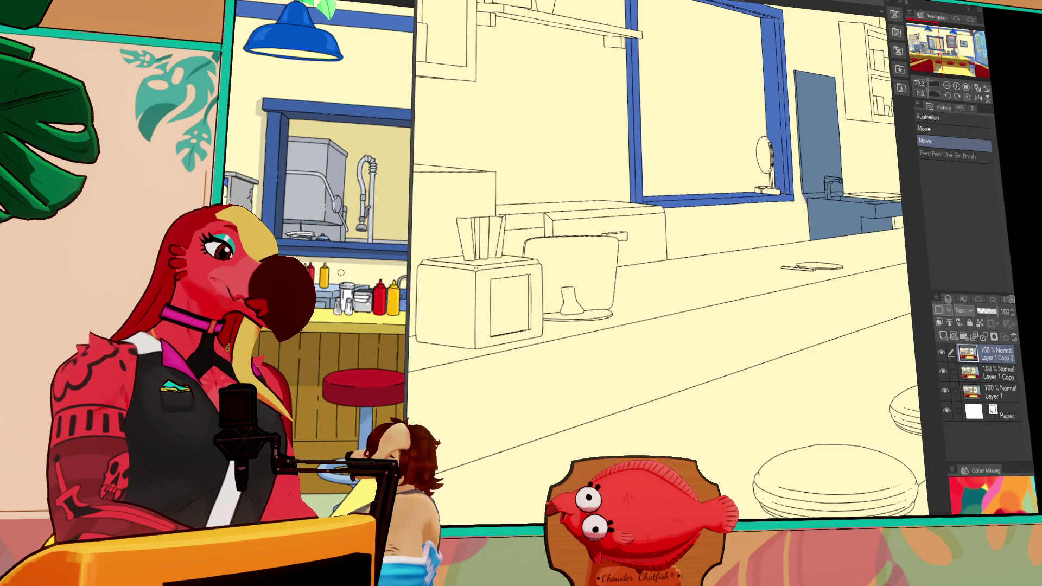
{"action": "key", "text": "ctrl+Tab"}
{"action": "left_click_drag", "start_coordinate": [890, 125], "coordinate": [763, 137]}
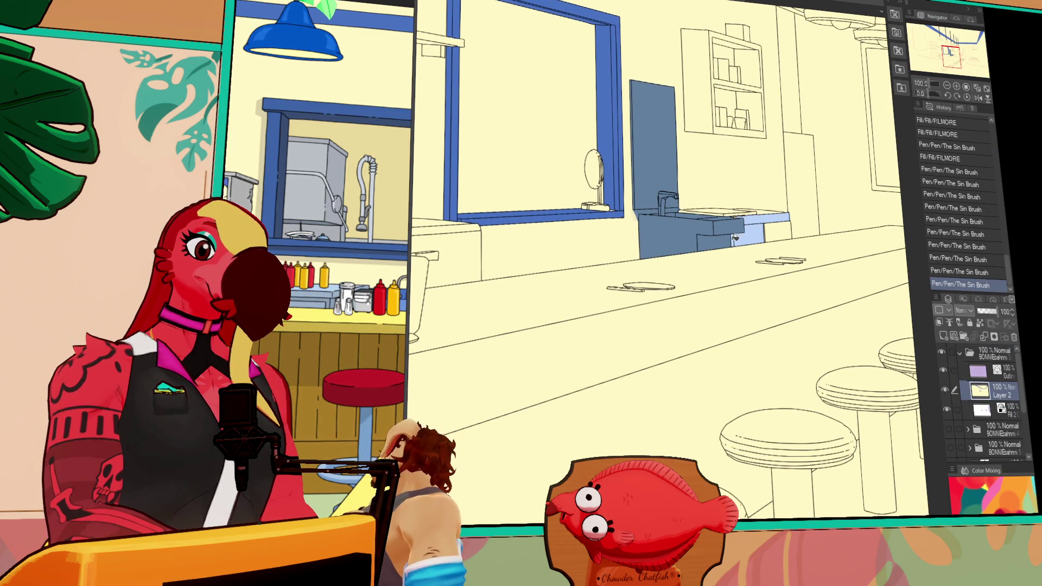
{"action": "left_click", "coordinate": [719, 213]}
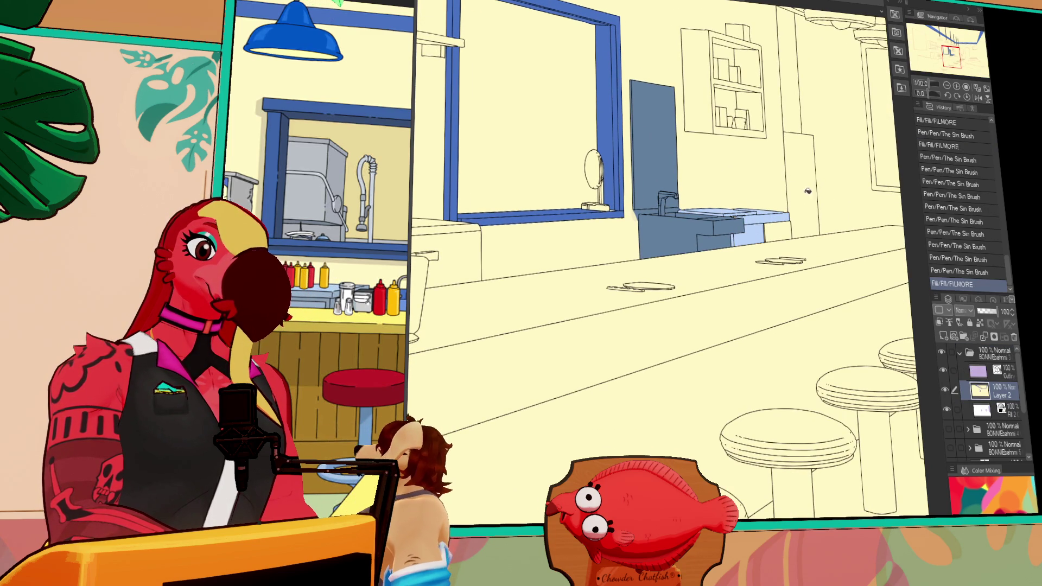
{"action": "left_click_drag", "start_coordinate": [742, 226], "coordinate": [746, 266]}
{"action": "left_click_drag", "start_coordinate": [543, 261], "coordinate": [743, 239]}
{"action": "key", "text": "ctrl+Tab"}
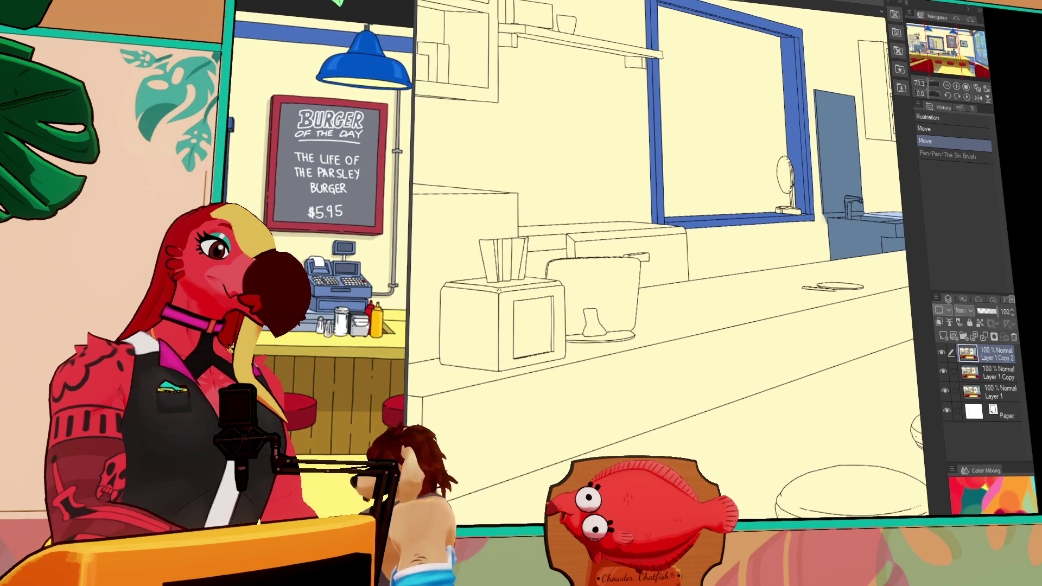
Fill the back counter below the serving window light blue and touch up its lines.
{"action": "key", "text": "ctrl+Tab"}
{"action": "mouse_move", "coordinate": [648, 239]}
{"action": "left_mouse_down"}
{"action": "mouse_move", "coordinate": [608, 261]}
{"action": "mouse_move", "coordinate": [548, 247]}
{"action": "mouse_move", "coordinate": [543, 263]}
{"action": "mouse_move", "coordinate": [598, 228]}
{"action": "left_mouse_up"}
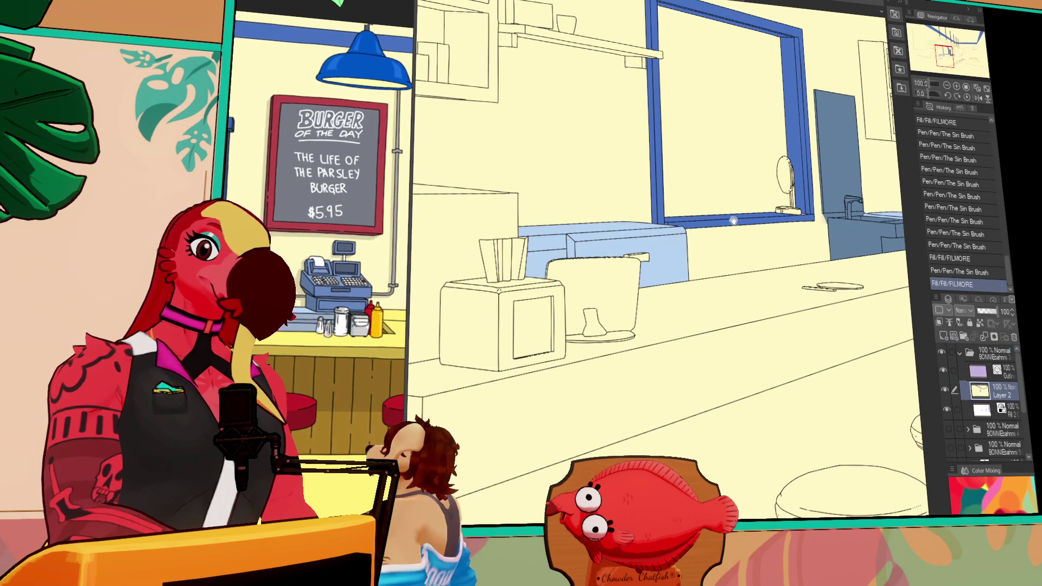
{"action": "left_click_drag", "start_coordinate": [733, 220], "coordinate": [782, 220]}
{"action": "mouse_move", "coordinate": [680, 241]}
{"action": "left_mouse_down"}
{"action": "mouse_move", "coordinate": [688, 247]}
{"action": "mouse_move", "coordinate": [680, 228]}
{"action": "left_mouse_up"}
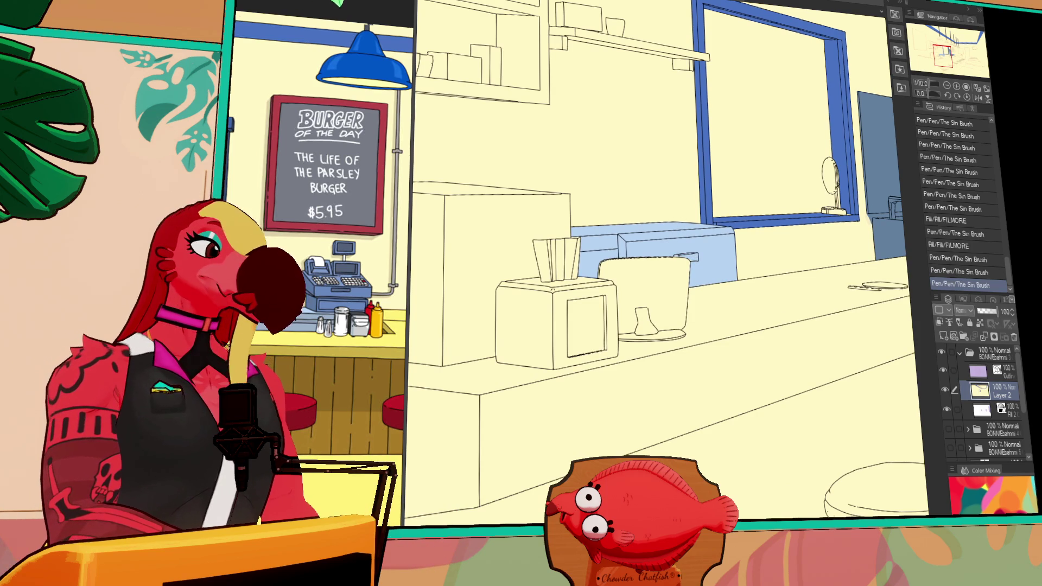
Fill the monitor screen and stand white and touch up its edges.
{"action": "left_click", "coordinate": [644, 285]}
{"action": "left_click", "coordinate": [646, 320]}
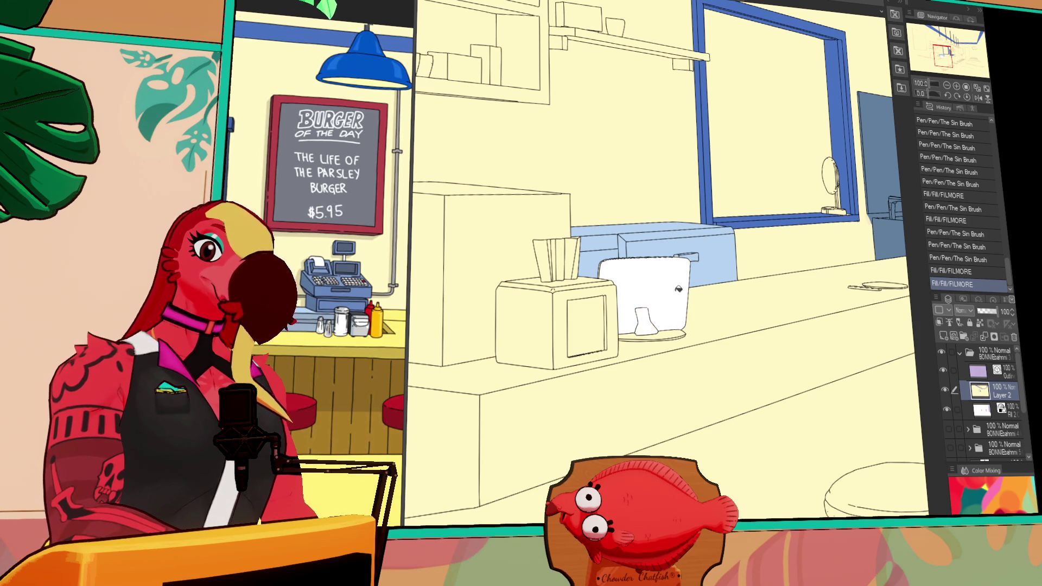
{"action": "left_click_drag", "start_coordinate": [672, 217], "coordinate": [775, 231]}
{"action": "left_click_drag", "start_coordinate": [698, 277], "coordinate": [714, 274]}
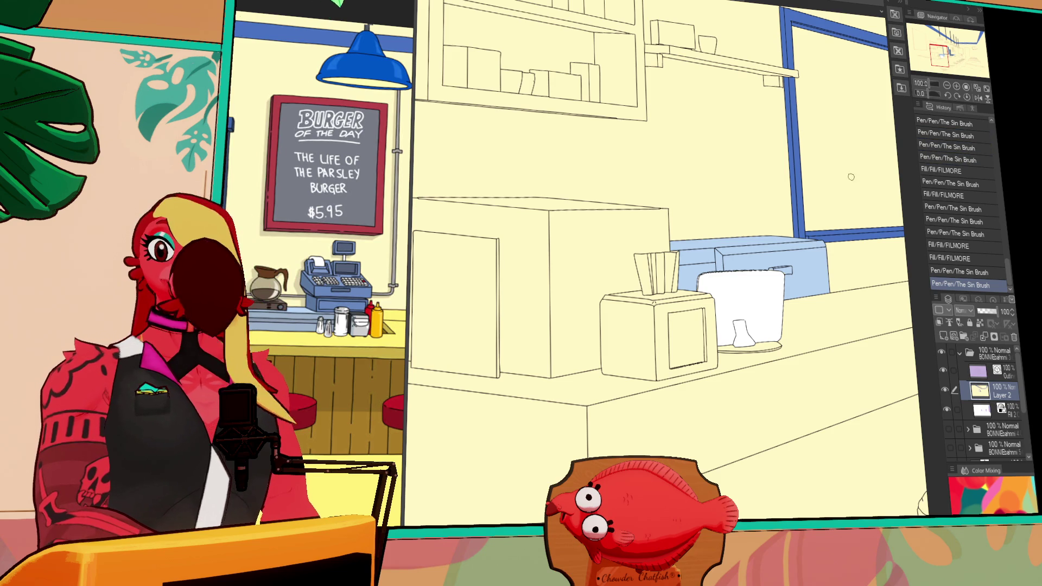
{"action": "scroll", "coordinate": [824, 93], "scroll_direction": "left", "scroll_amount": 5}
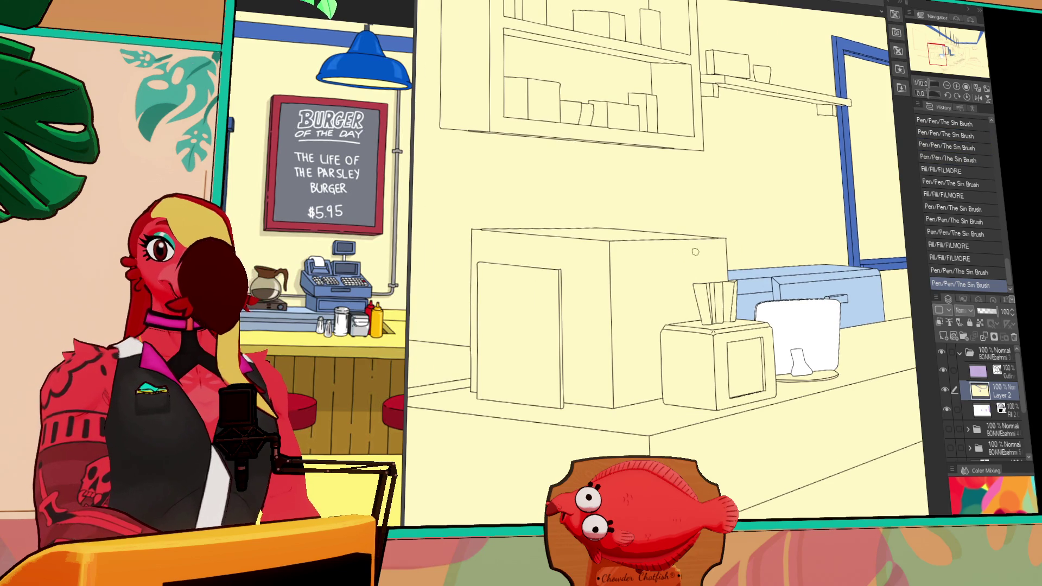
{"action": "left_click_drag", "start_coordinate": [718, 243], "coordinate": [780, 226]}
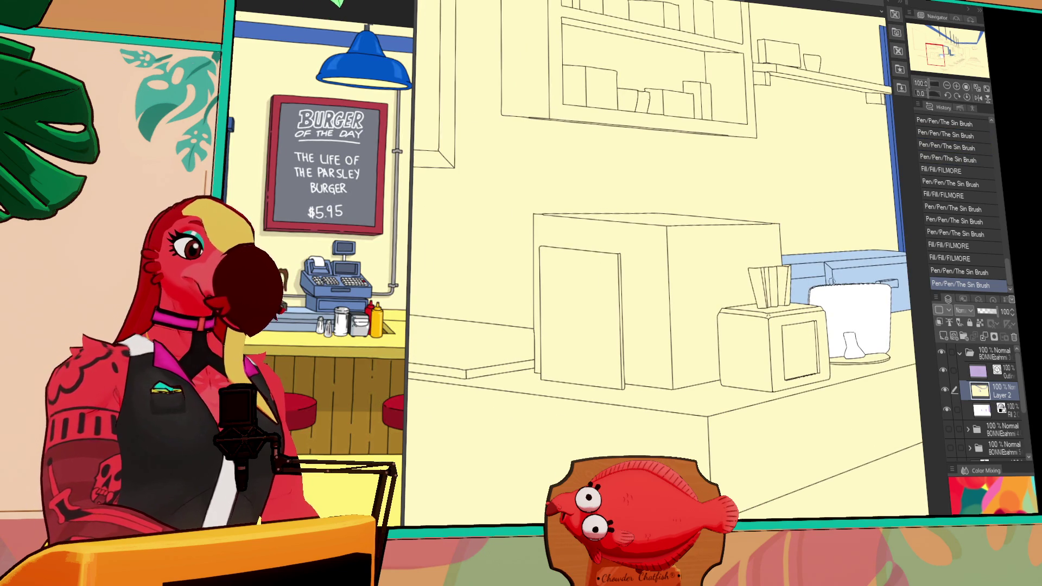
{"action": "left_click_drag", "start_coordinate": [811, 298], "coordinate": [825, 296]}
{"action": "left_click_drag", "start_coordinate": [830, 296], "coordinate": [844, 296]}
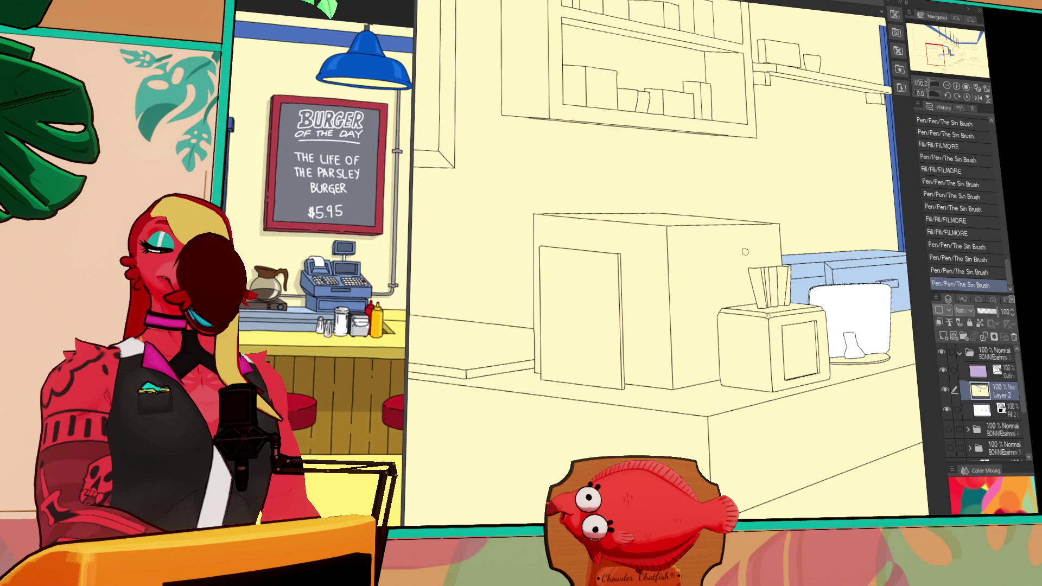
{"action": "left_click_drag", "start_coordinate": [730, 239], "coordinate": [734, 230]}
Try a white fill on the box door, undo it, and check the reference.
{"action": "left_click", "coordinate": [624, 284]}
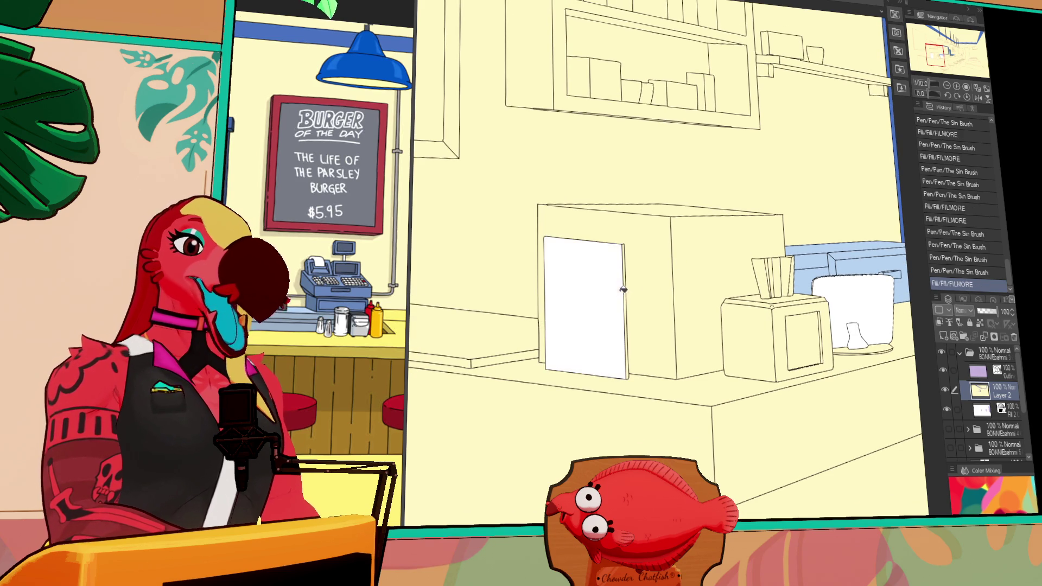
{"action": "key", "text": "ctrl+z"}
{"action": "key", "text": "ctrl+Tab"}
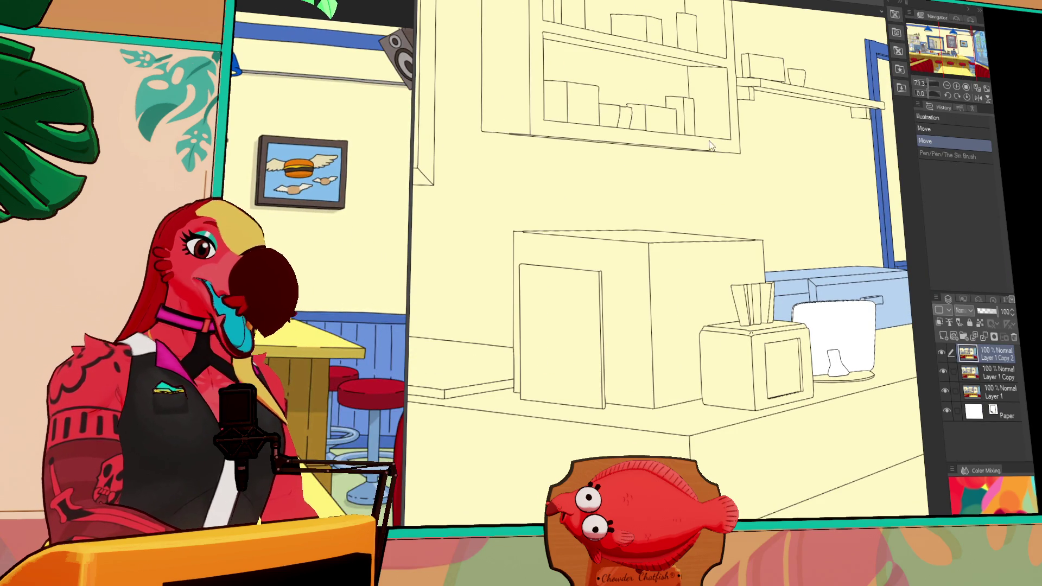
{"action": "left_click", "coordinate": [310, 369]}
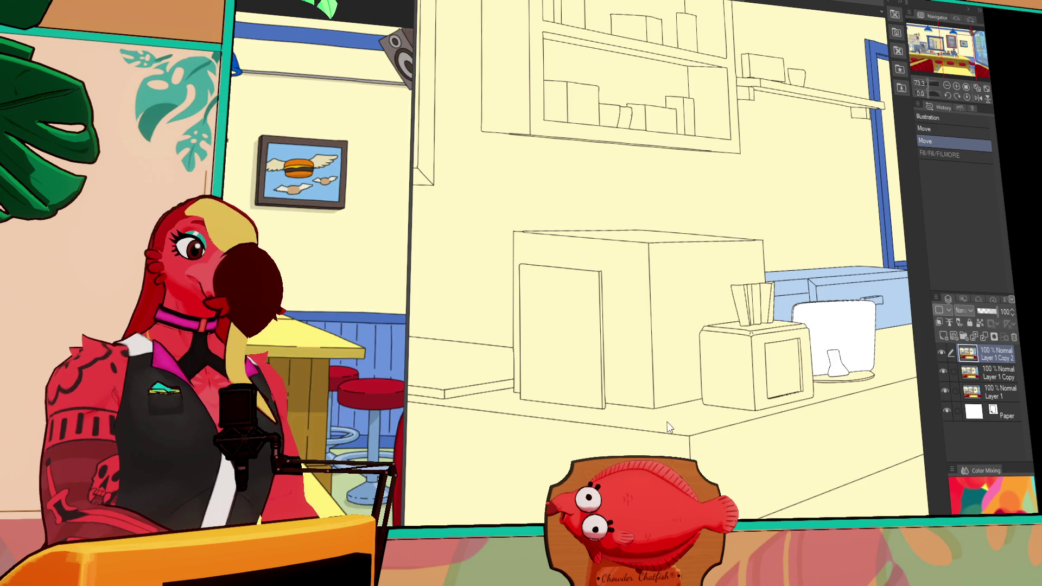
{"action": "key", "text": "ctrl+Tab"}
Fill the counter top and its side face yellow.
{"action": "key", "text": "ctrl+minus"}
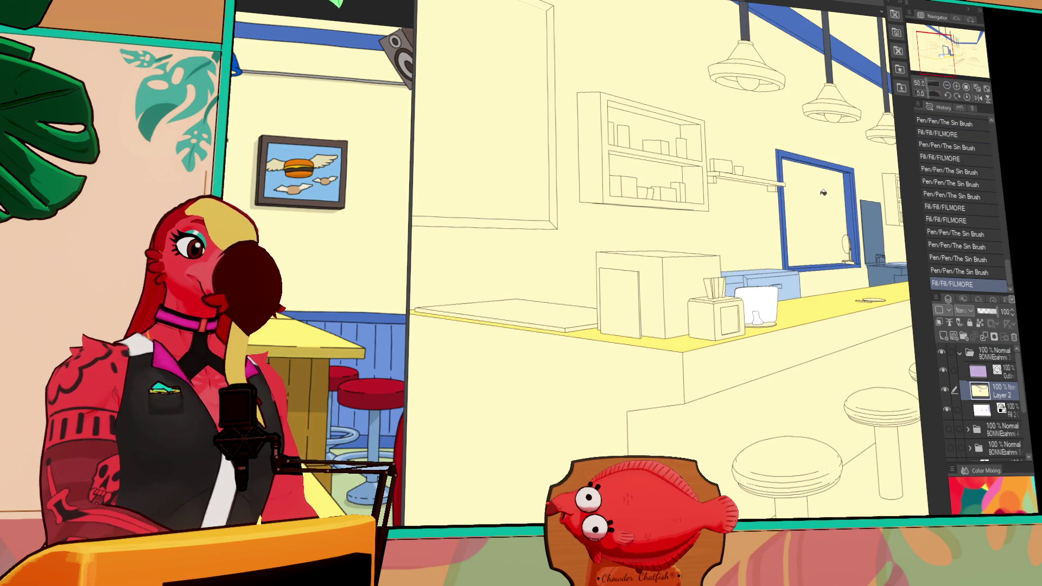
{"action": "left_click", "coordinate": [612, 376]}
{"action": "left_click", "coordinate": [701, 377]}
{"action": "left_click_drag", "start_coordinate": [701, 377], "coordinate": [670, 346]}
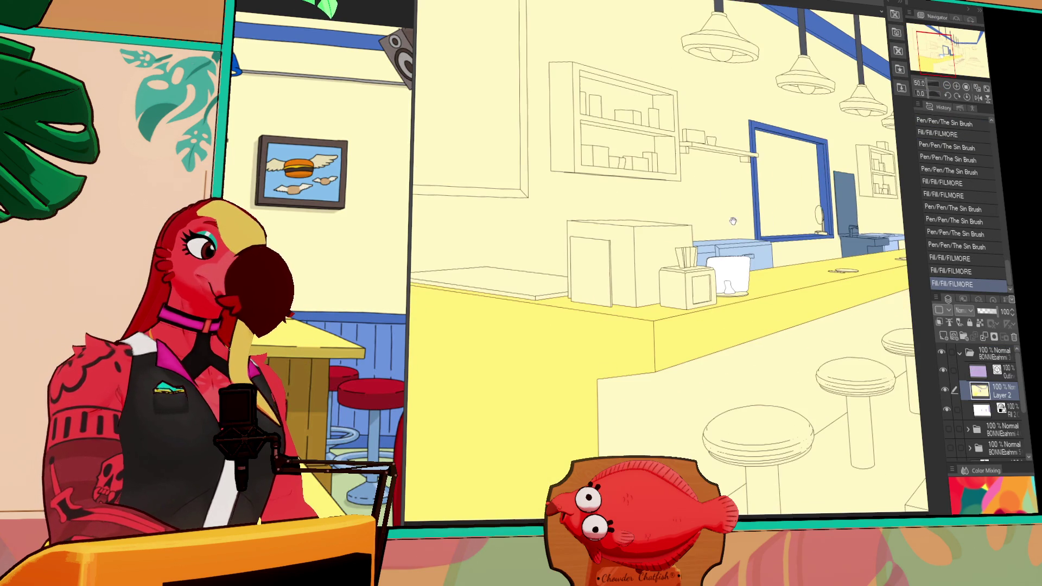
Fill the box's right and front faces and the counter front brown.
{"action": "left_click", "coordinate": [673, 249]}
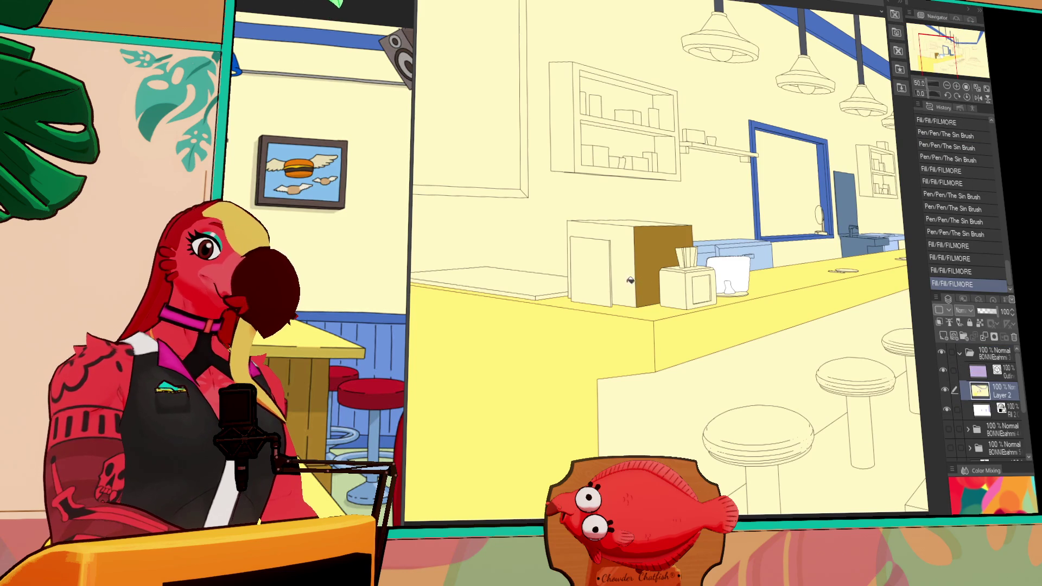
{"action": "left_click", "coordinate": [621, 255]}
{"action": "left_click", "coordinate": [690, 326]}
{"action": "mouse_move", "coordinate": [690, 326]}
{"action": "left_mouse_down"}
{"action": "mouse_move", "coordinate": [606, 326]}
{"action": "mouse_move", "coordinate": [562, 303]}
{"action": "left_mouse_up"}
{"action": "left_click_drag", "start_coordinate": [777, 155], "coordinate": [799, 178]}
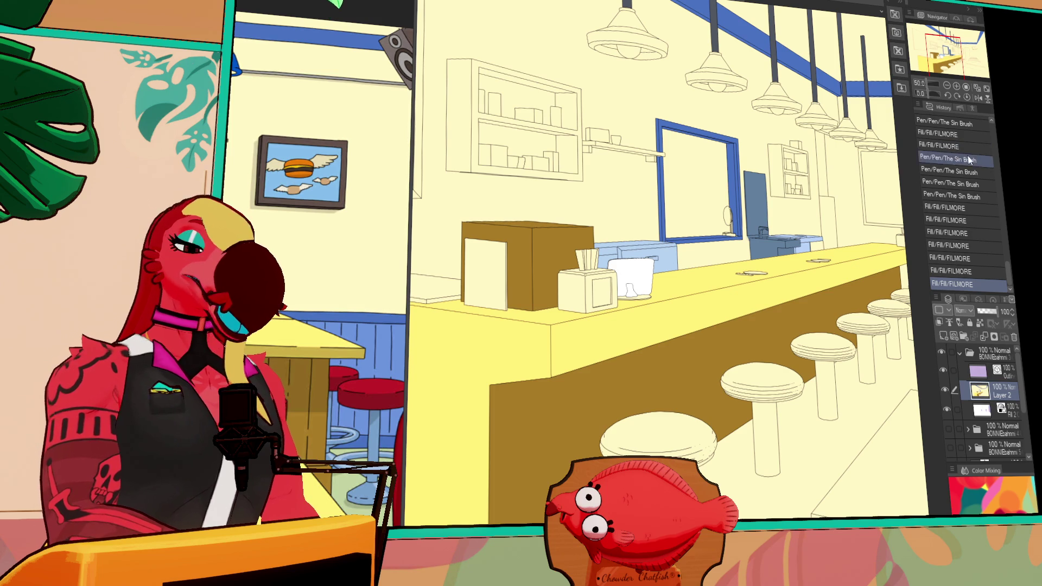
{"action": "mouse_move", "coordinate": [743, 251]}
{"action": "left_mouse_down"}
{"action": "mouse_move", "coordinate": [840, 210]}
{"action": "mouse_move", "coordinate": [892, 211]}
{"action": "mouse_move", "coordinate": [920, 187]}
{"action": "left_mouse_up"}
Draw a pen line along the counter edge, redoing it until it sits right.
{"action": "left_click", "coordinate": [688, 314]}
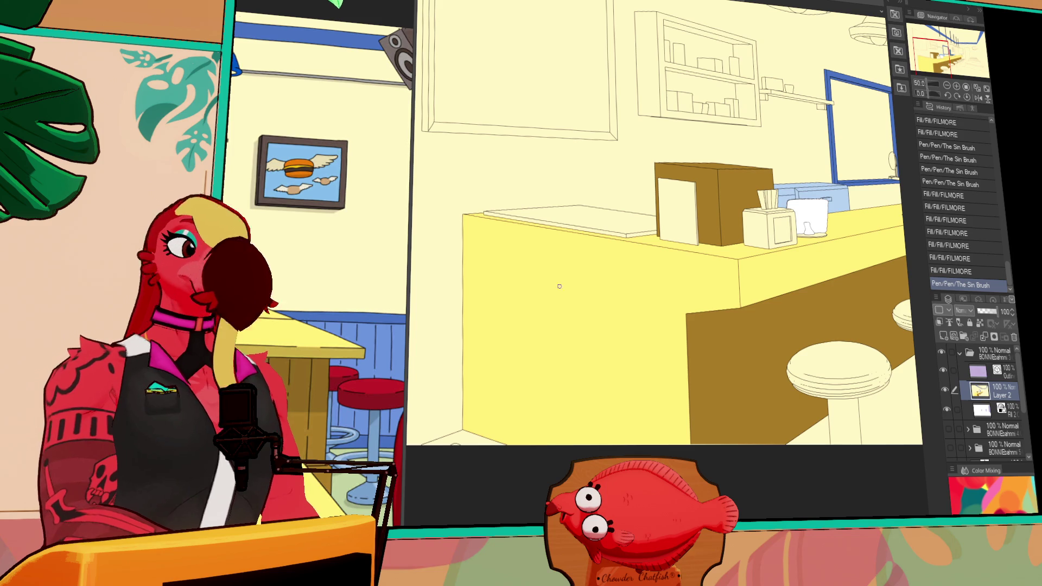
{"action": "left_click", "coordinate": [462, 272], "text": "shift"}
{"action": "key", "text": "ctrl+z"}
{"action": "left_click", "coordinate": [464, 270], "text": "shift"}
{"action": "key", "text": "ctrl+z"}
{"action": "left_click", "coordinate": [464, 268], "text": "shift"}
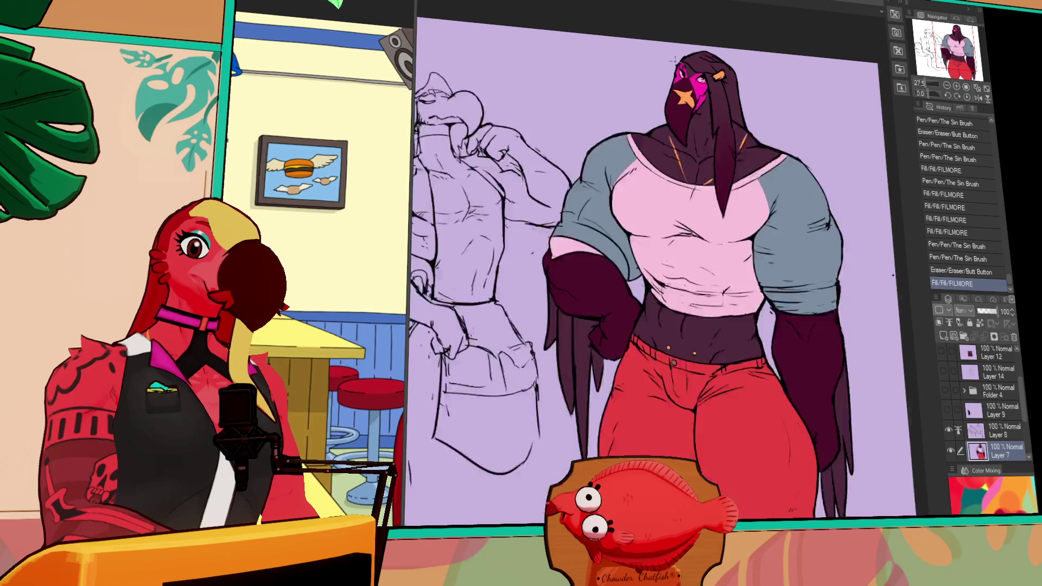
Zoom in on the character illustration before returning to the diner document.
{"action": "scroll", "coordinate": [691, 110], "scroll_direction": "up", "scroll_amount": 3}
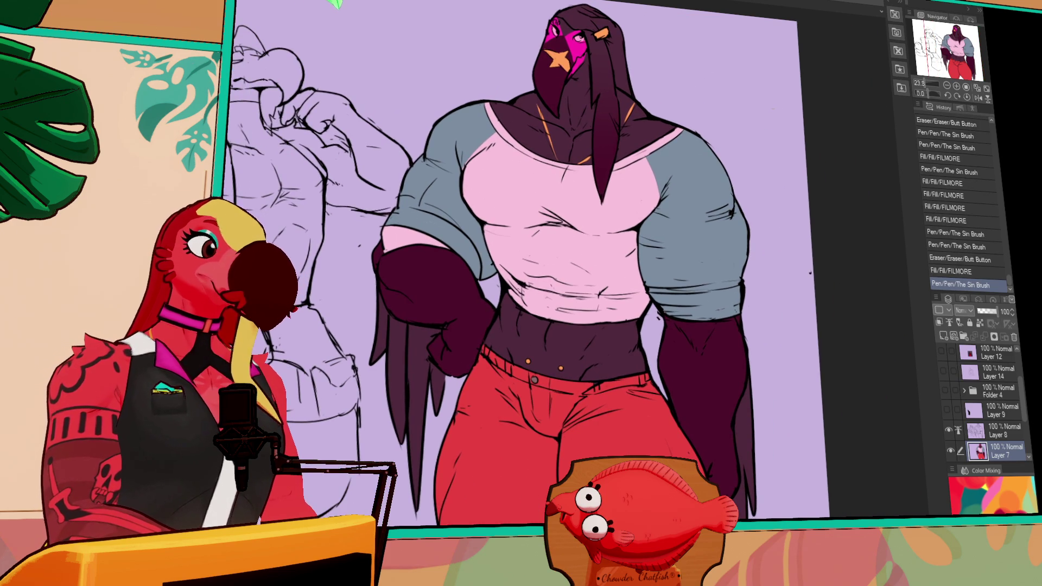
{"action": "scroll", "coordinate": [751, 159], "scroll_direction": "up", "scroll_amount": 2}
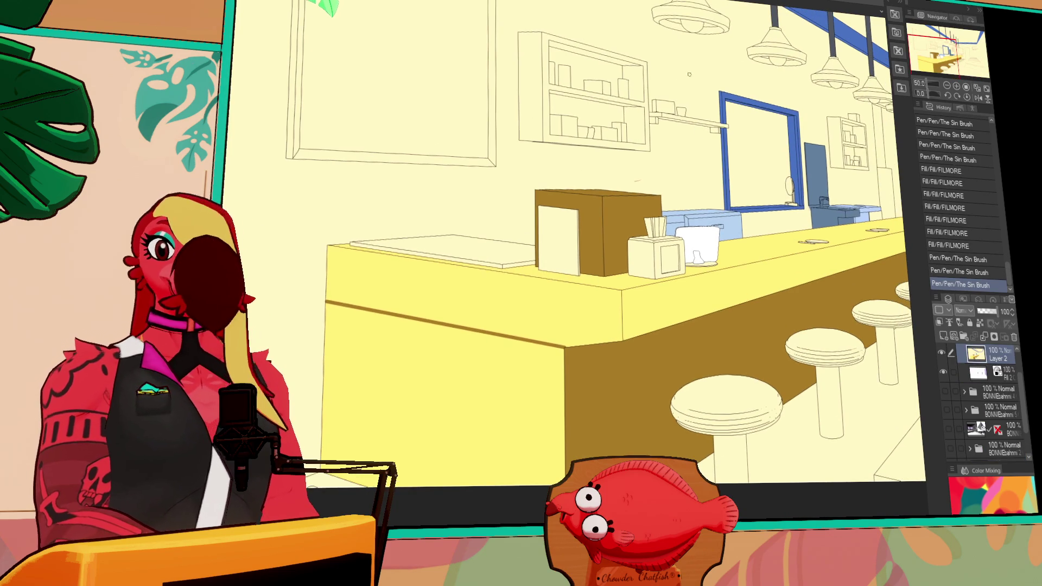
Fill the brown box's left side panel white, undoing a stray stroke, then zoom in close.
{"action": "left_click", "coordinate": [959, 87]}
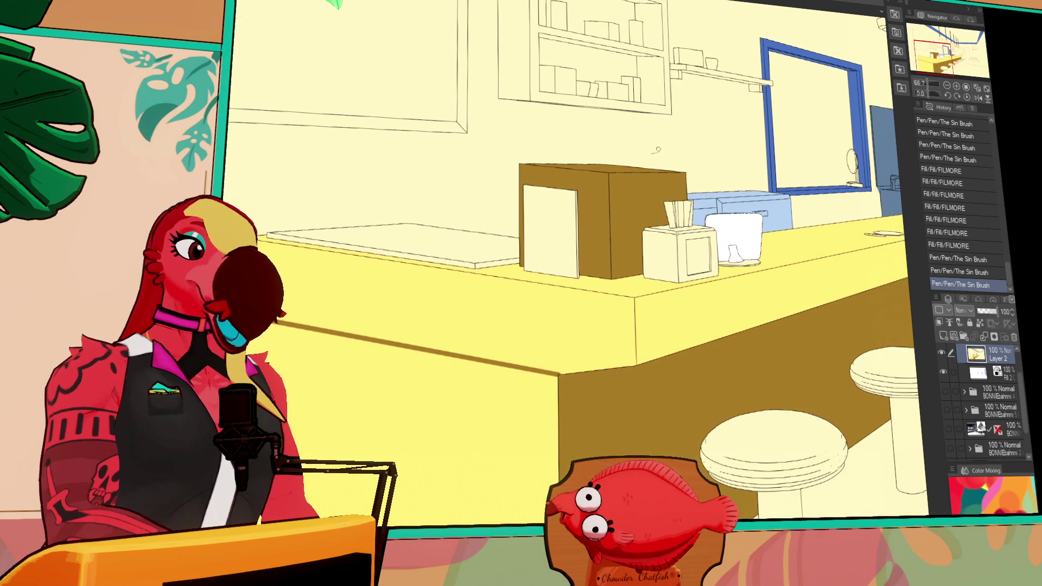
{"action": "left_click", "coordinate": [550, 231]}
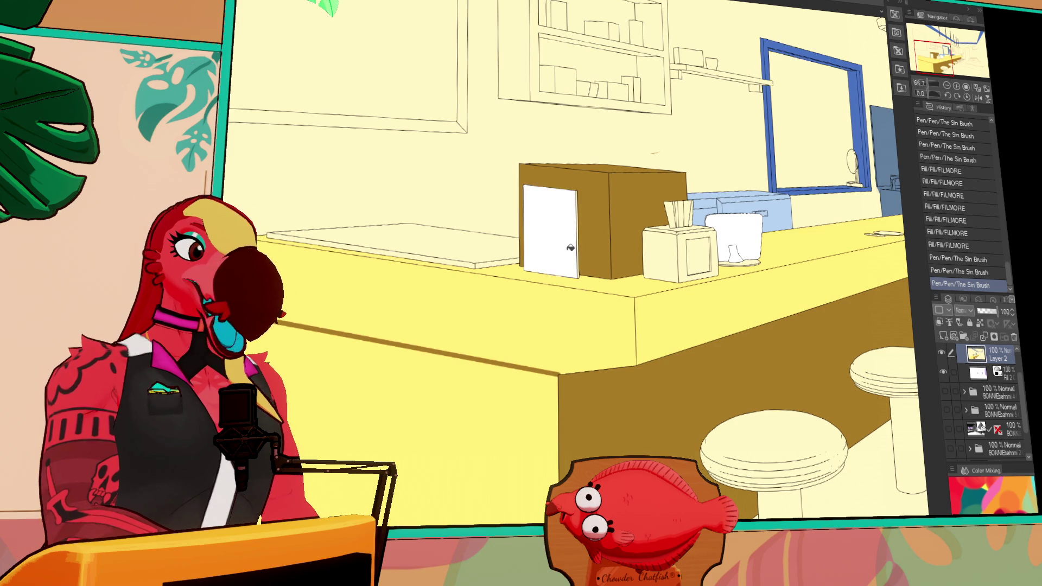
{"action": "left_click", "coordinate": [608, 245]}
{"action": "key", "text": "ctrl+z"}
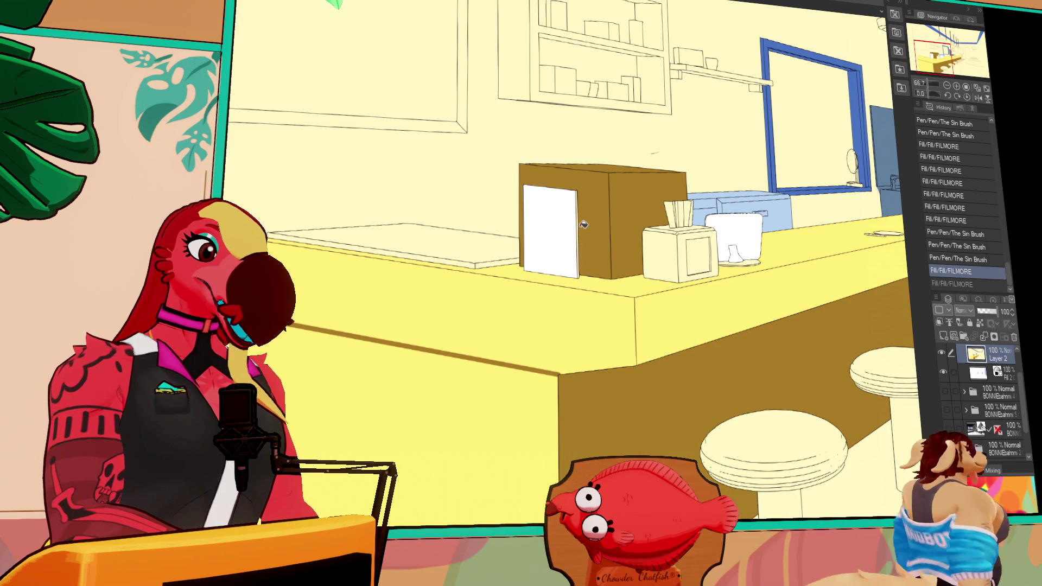
{"action": "left_click", "coordinate": [654, 204]}
{"action": "key", "text": "ctrl+z"}
{"action": "left_click", "coordinate": [956, 86]}
{"action": "left_click", "coordinate": [957, 86]}
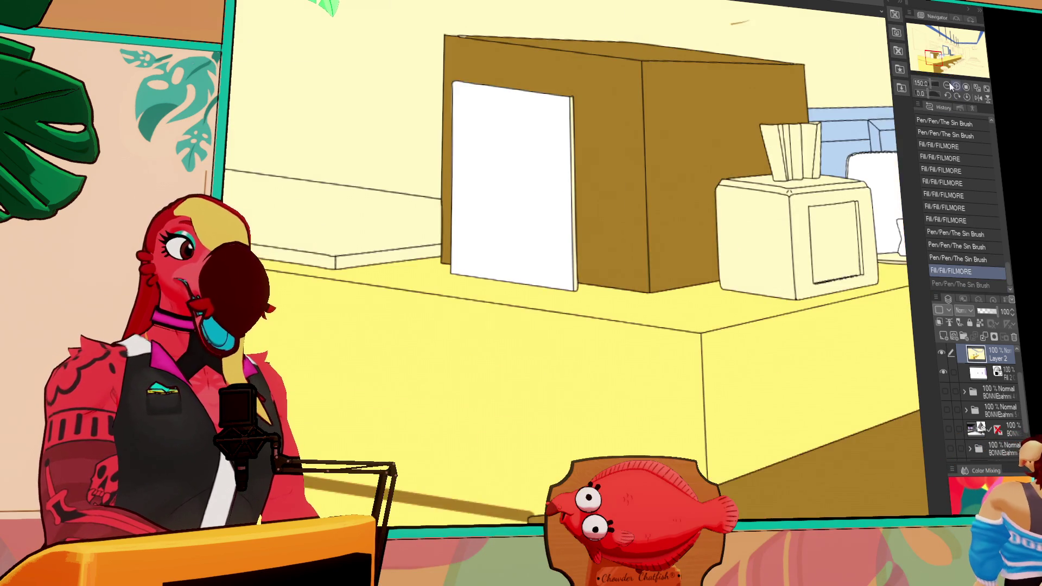
{"action": "key", "text": "ctrl+y"}
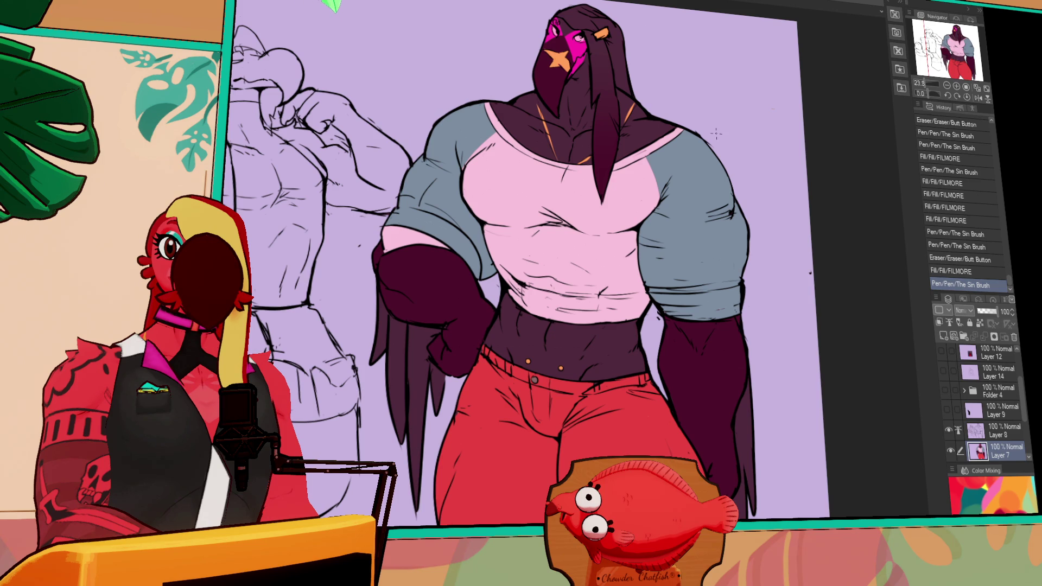
Erase stray line art and colour on Layer 8 along the bird's sleeve edge.
{"action": "left_click_drag", "start_coordinate": [828, 236], "coordinate": [828, 239]}
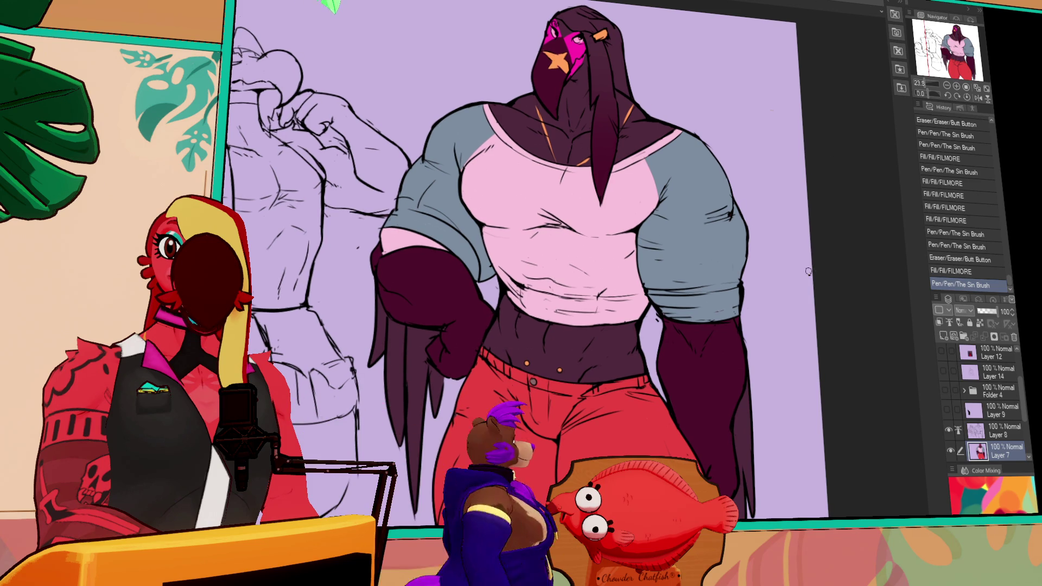
{"action": "left_click", "coordinate": [1004, 432]}
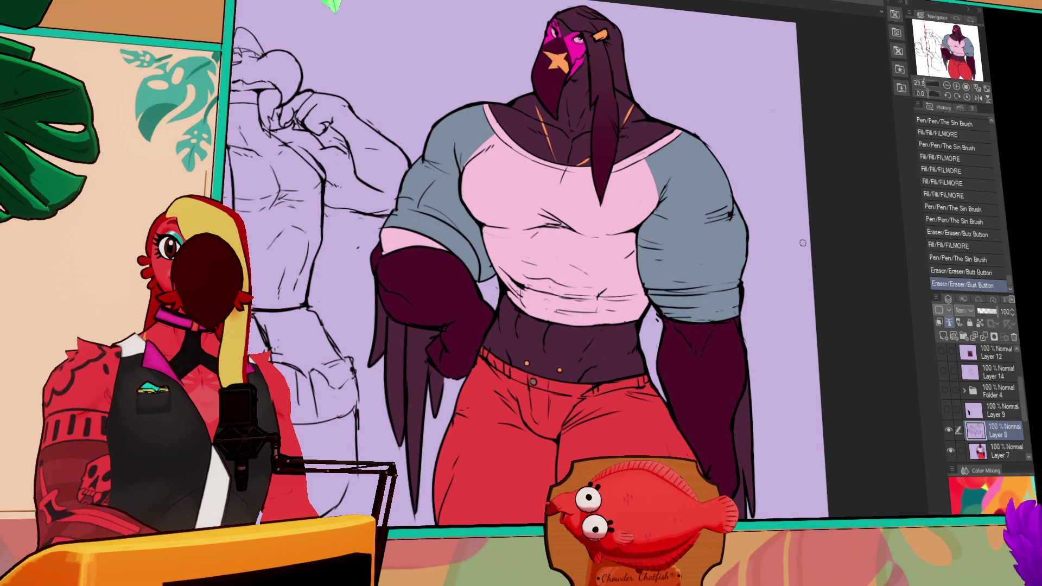
{"action": "left_click_drag", "start_coordinate": [795, 125], "coordinate": [824, 106]}
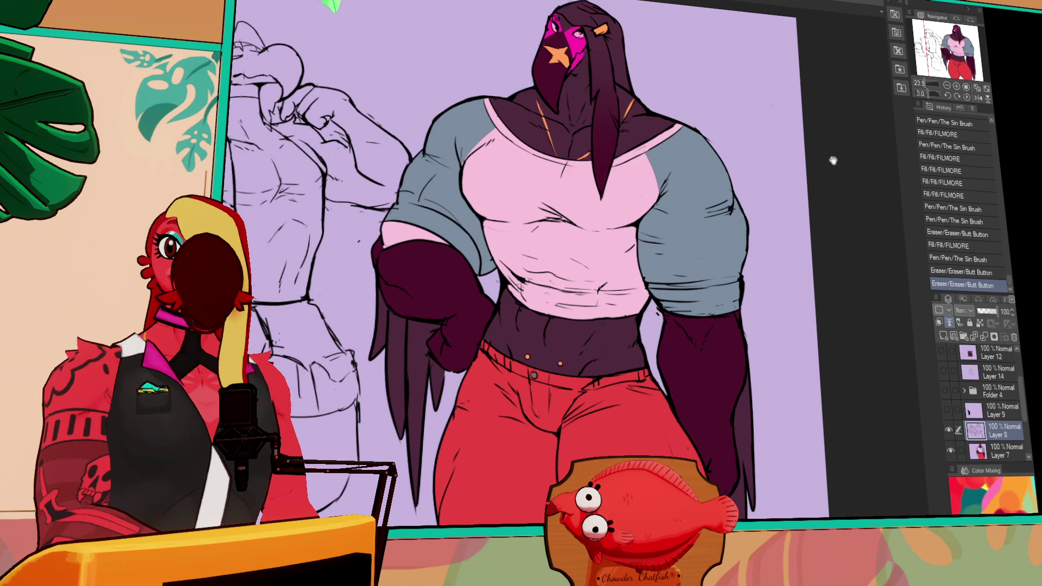
{"action": "left_click_drag", "start_coordinate": [833, 161], "coordinate": [837, 148]}
{"action": "left_click_drag", "start_coordinate": [780, 186], "coordinate": [785, 167]}
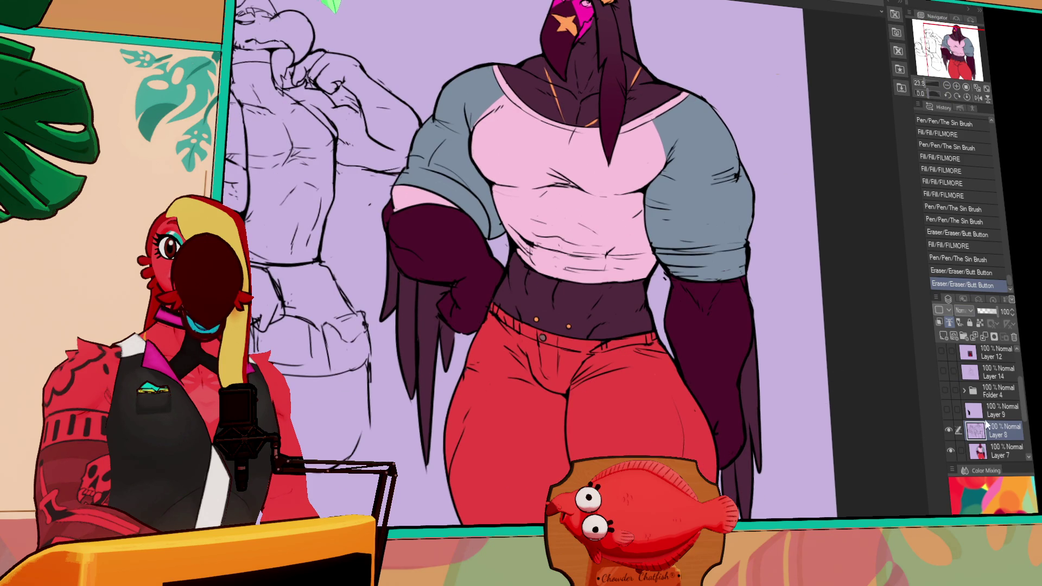
{"action": "left_click_drag", "start_coordinate": [662, 280], "coordinate": [664, 277]}
{"action": "left_click_drag", "start_coordinate": [664, 276], "coordinate": [665, 274]}
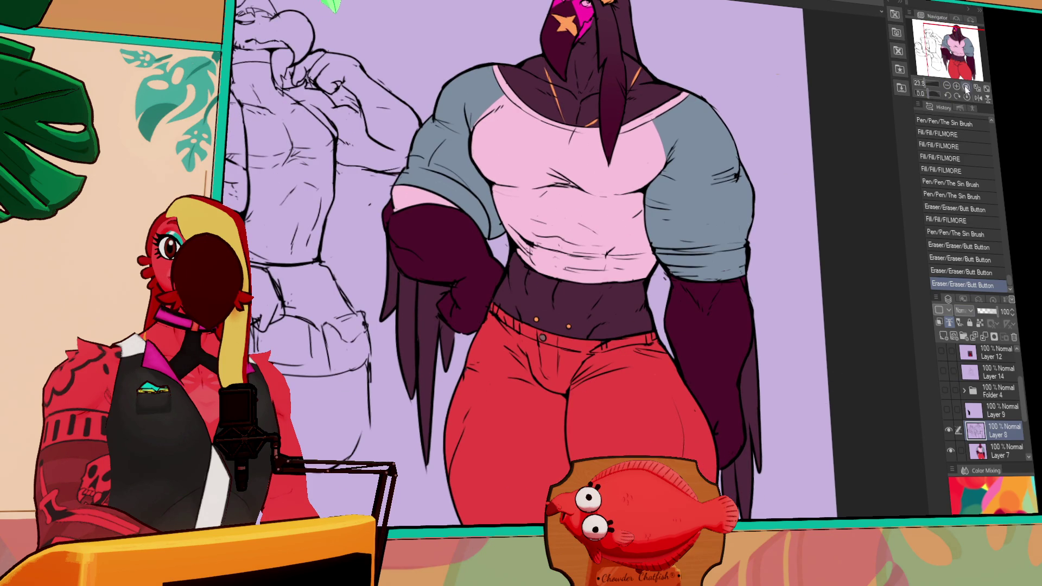
Fill the bird's pink upper-arm patch grey.
{"action": "left_click", "coordinate": [967, 88]}
{"action": "left_click", "coordinate": [957, 88]}
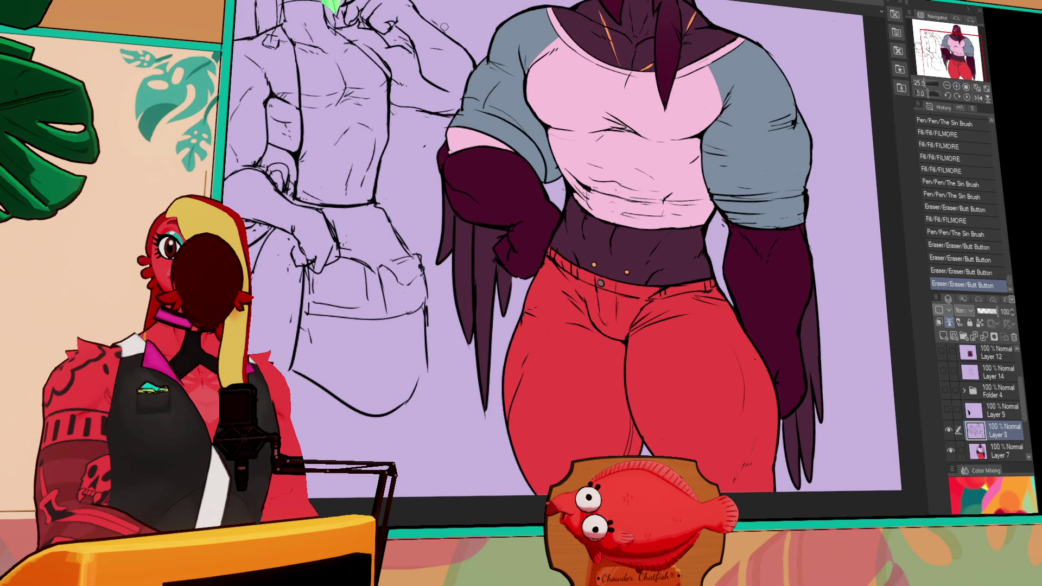
{"action": "left_click_drag", "start_coordinate": [631, 185], "coordinate": [645, 246]}
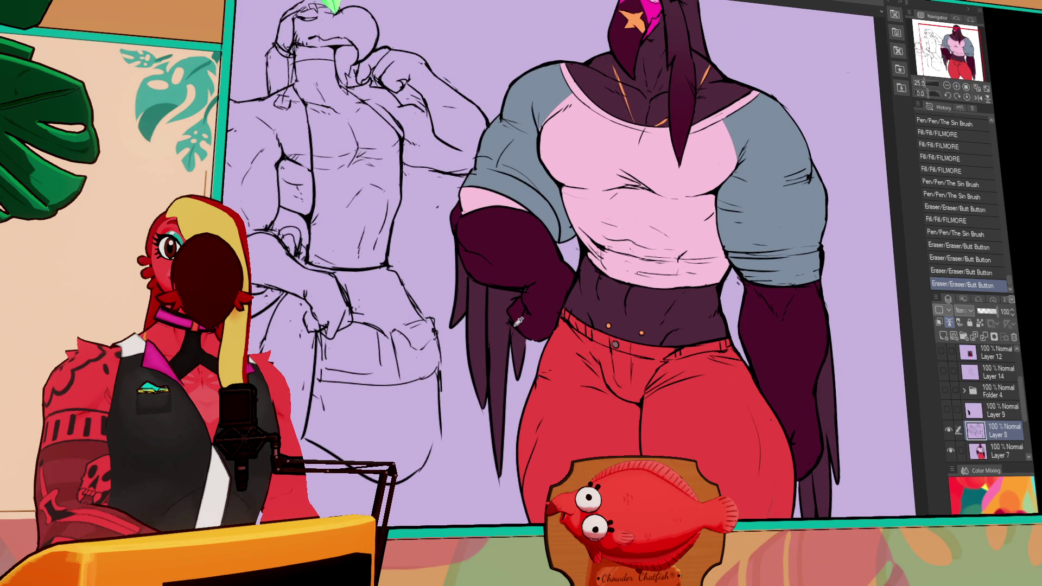
{"action": "left_click", "coordinate": [476, 202]}
{"action": "left_click_drag", "start_coordinate": [477, 202], "coordinate": [433, 270]}
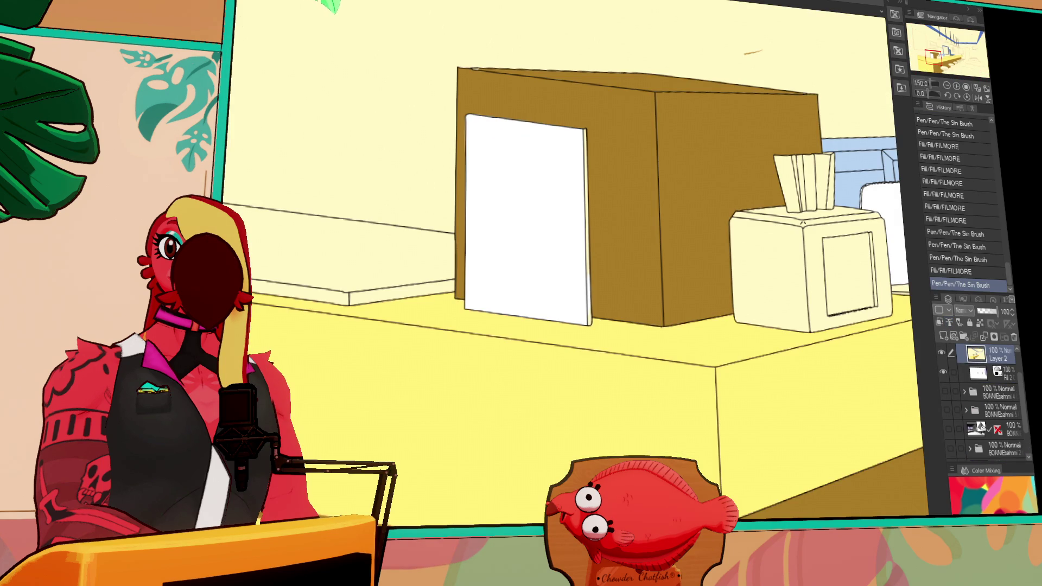
Zoom out to 66.7% and fill the counter's front panel dark brown.
{"action": "left_click", "coordinate": [947, 86]}
{"action": "left_click", "coordinate": [947, 86]}
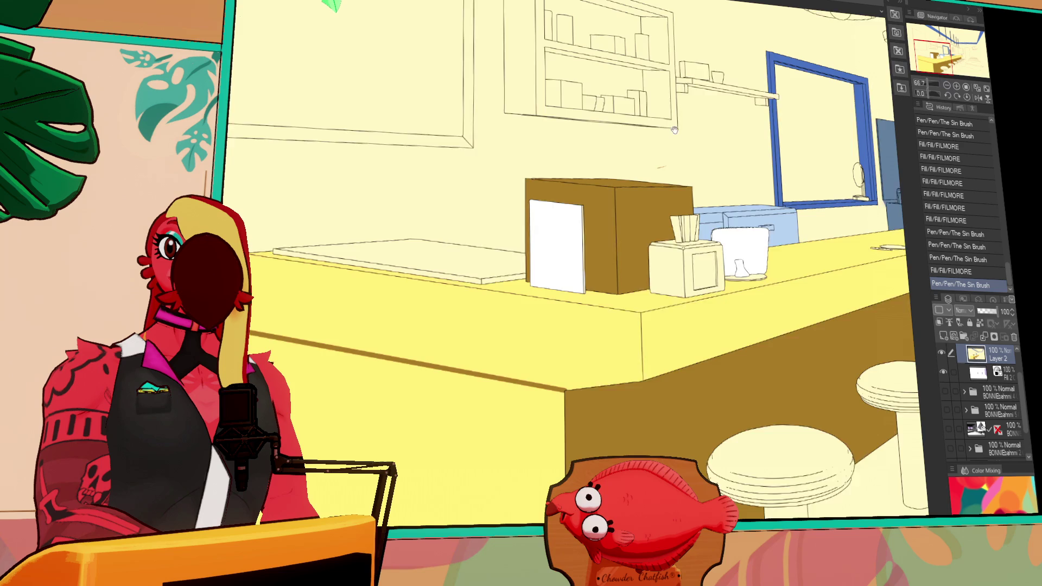
{"action": "left_click", "coordinate": [578, 431]}
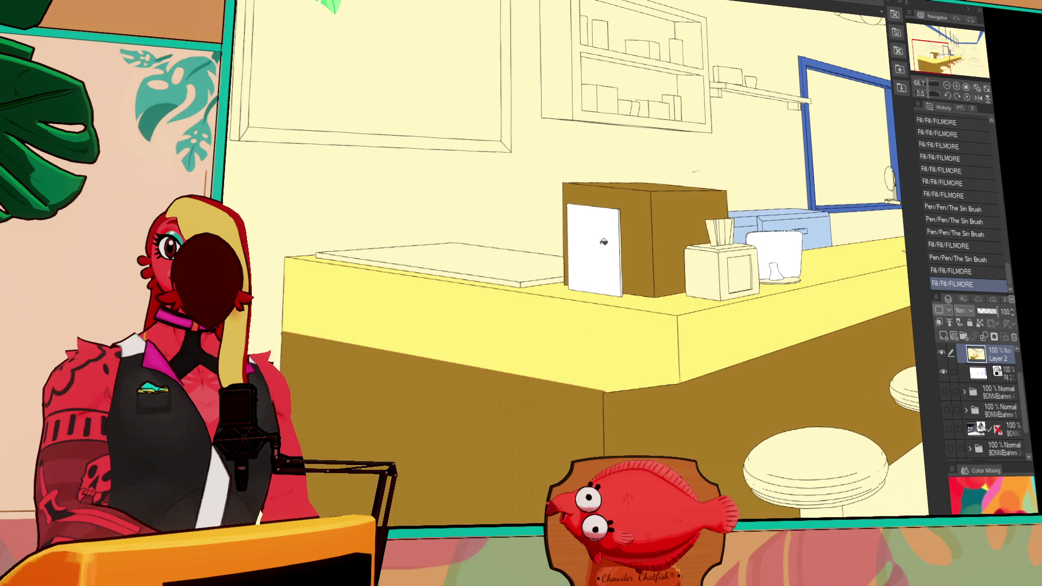
{"action": "left_click_drag", "start_coordinate": [734, 157], "coordinate": [693, 173]}
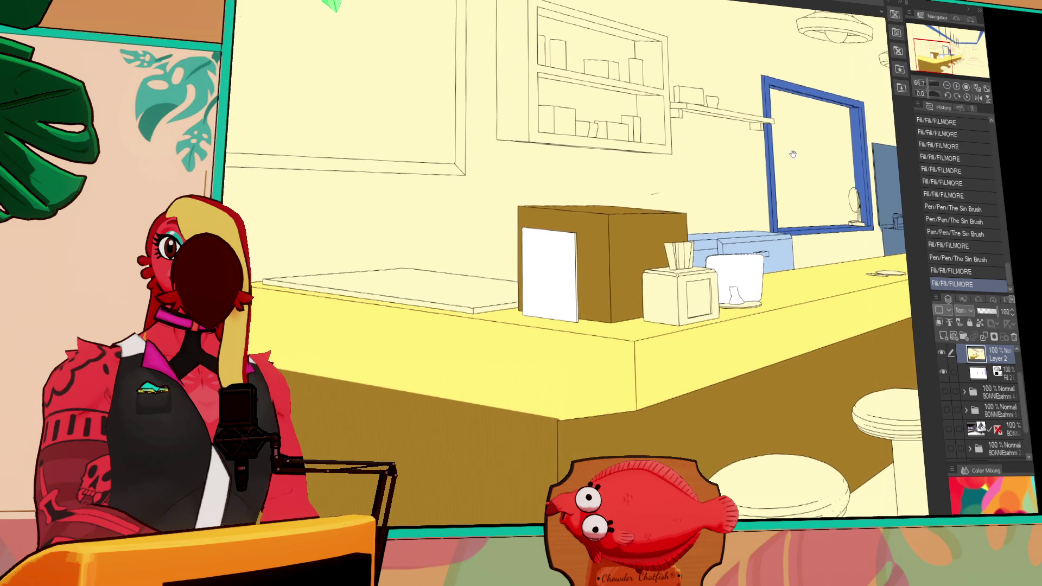
{"action": "left_click_drag", "start_coordinate": [789, 70], "coordinate": [759, 117]}
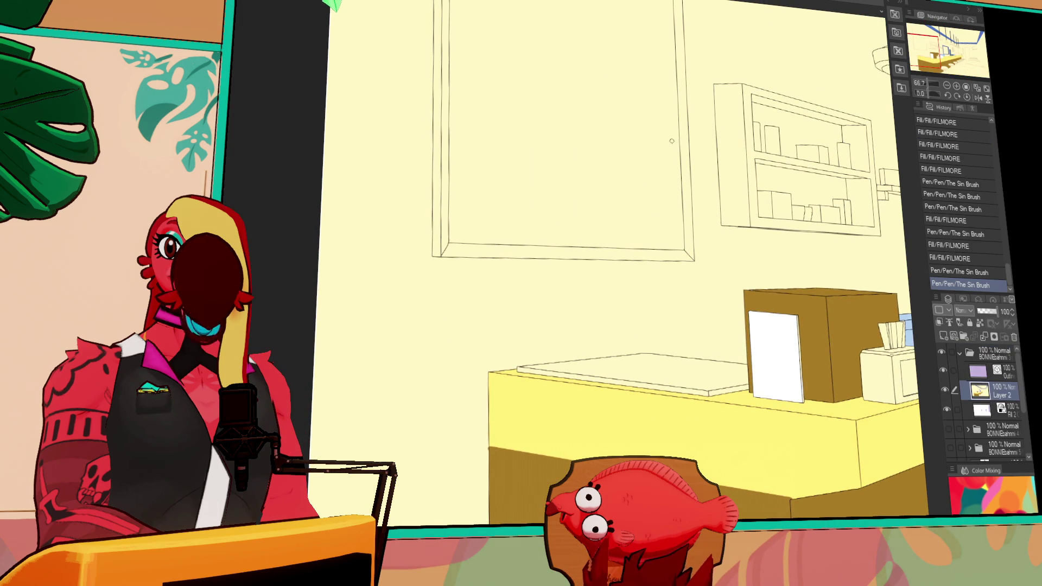
{"action": "left_click", "coordinate": [948, 87]}
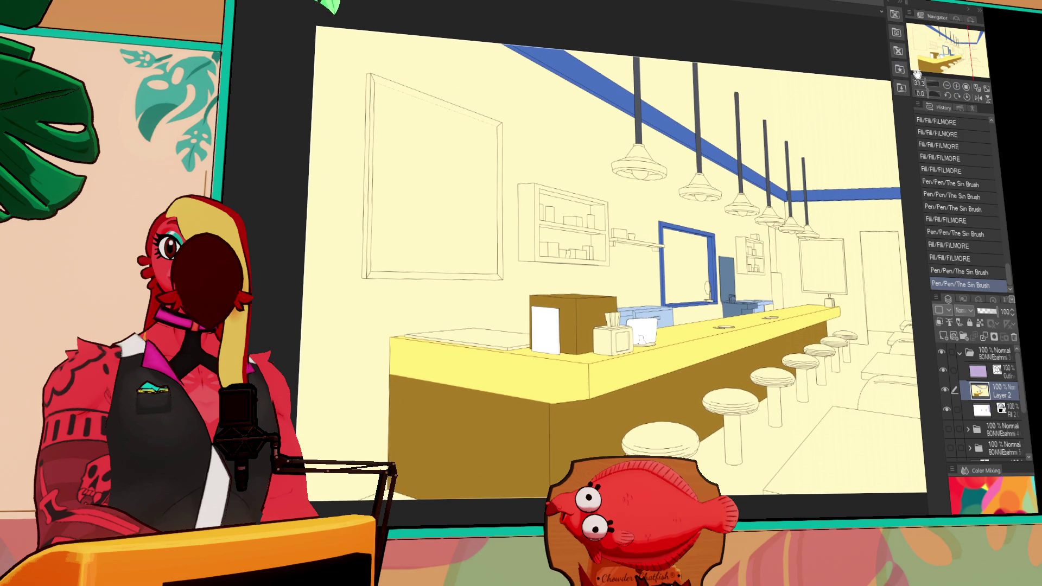
Fill the picture frame's right, bottom and left edges dark brown.
{"action": "left_click", "coordinate": [957, 86]}
{"action": "left_click_drag", "start_coordinate": [432, 266], "coordinate": [665, 260]}
{"action": "left_click", "coordinate": [659, 264]}
{"action": "left_click", "coordinate": [543, 309]}
{"action": "left_click", "coordinate": [406, 287]}
{"action": "left_click", "coordinate": [397, 283]}
{"action": "left_click_drag", "start_coordinate": [563, 182], "coordinate": [576, 365]}
Close the frame's top edge with a pen line and fill the top strip dark brown.
{"action": "left_click", "coordinate": [635, 179]}
{"action": "key", "text": "ctrl+z"}
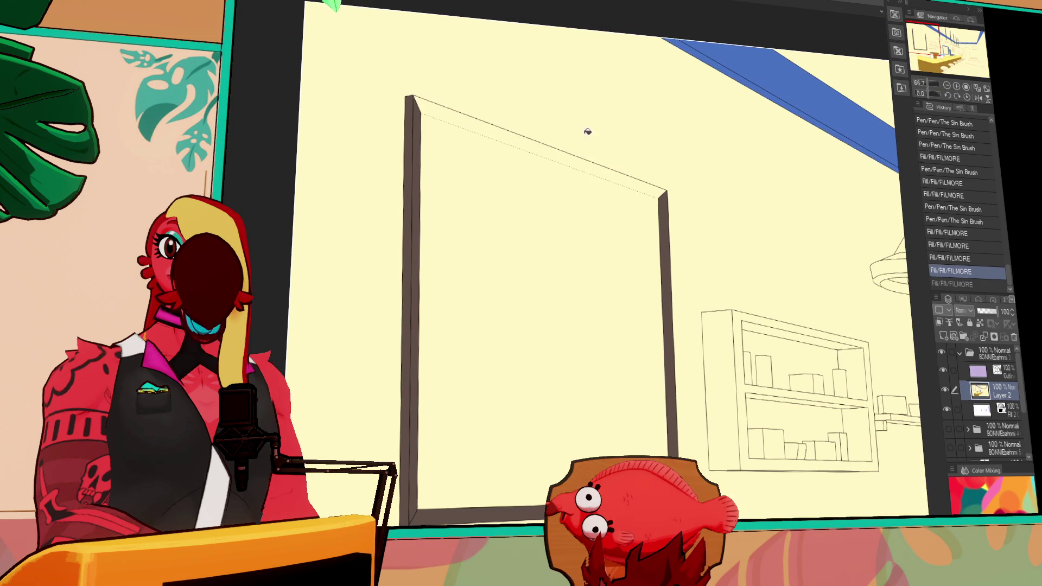
{"action": "left_click", "coordinate": [423, 111], "text": "shift"}
{"action": "left_click", "coordinate": [661, 191], "text": "shift"}
{"action": "left_click", "coordinate": [538, 142]}
{"action": "left_click", "coordinate": [655, 187]}
{"action": "left_click_drag", "start_coordinate": [661, 191], "coordinate": [420, 112]}
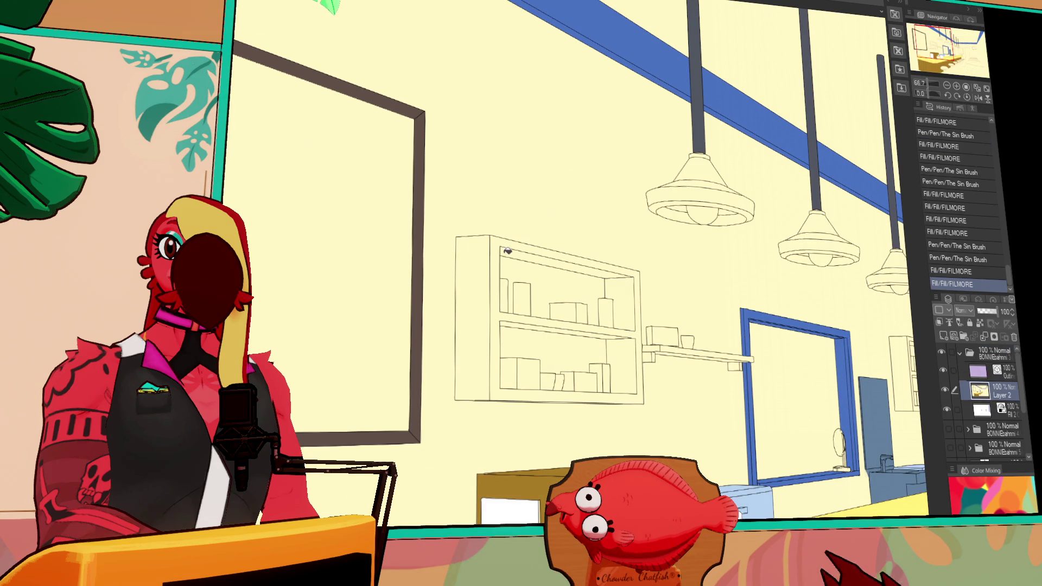
Fill the small leftover gaps on the frame dark brown.
{"action": "left_click", "coordinate": [533, 232]}
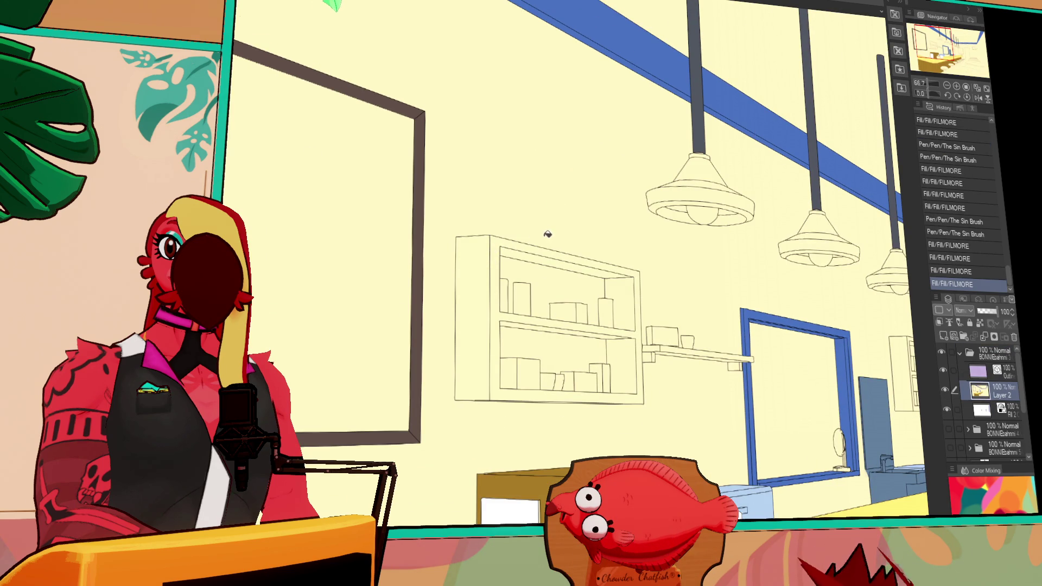
{"action": "left_click_drag", "start_coordinate": [554, 176], "coordinate": [541, 135]}
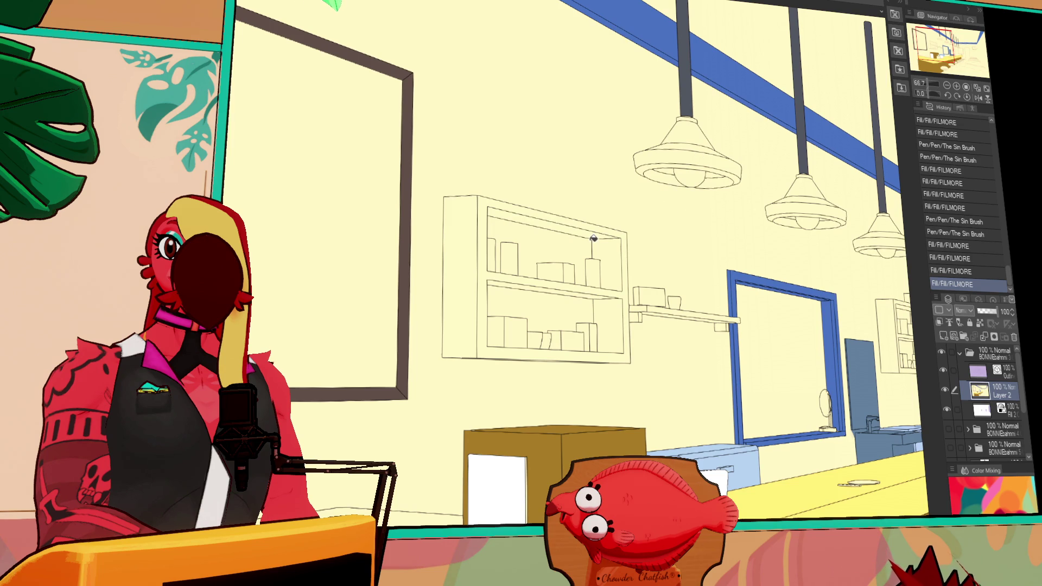
{"action": "left_click", "coordinate": [629, 246]}
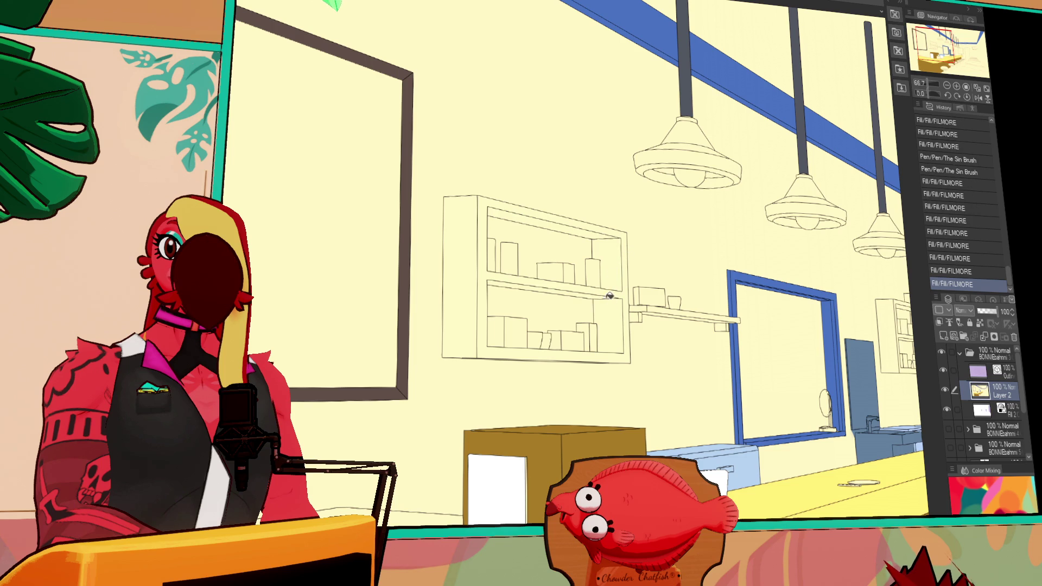
{"action": "left_click", "coordinate": [958, 87]}
{"action": "left_click", "coordinate": [958, 86]}
Fill the left lamp's cone, rim bands and rim gap blue.
{"action": "left_click_drag", "start_coordinate": [734, 114], "coordinate": [725, 127]}
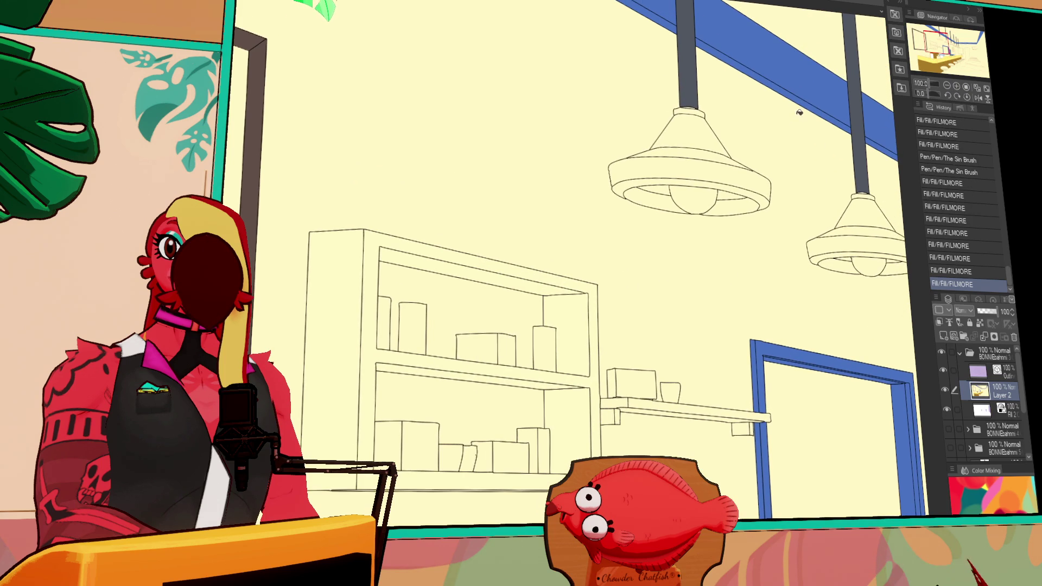
{"action": "left_click", "coordinate": [727, 142]}
{"action": "left_click", "coordinate": [733, 157]}
{"action": "left_click", "coordinate": [740, 173]}
{"action": "left_click", "coordinate": [747, 187]}
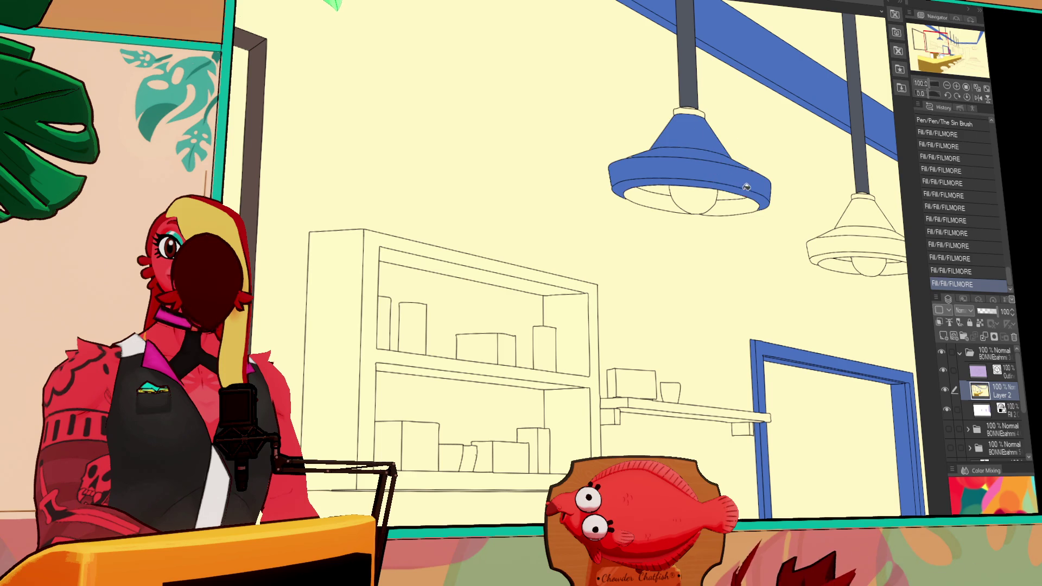
{"action": "left_click_drag", "start_coordinate": [747, 186], "coordinate": [711, 210]}
{"action": "left_click_drag", "start_coordinate": [760, 201], "coordinate": [722, 212]}
{"action": "left_click", "coordinate": [654, 200]}
Fill the middle lamp and the third lamp blue, including rims, cones and cap.
{"action": "mouse_move", "coordinate": [654, 200]}
{"action": "left_mouse_down"}
{"action": "mouse_move", "coordinate": [747, 168]}
{"action": "mouse_move", "coordinate": [761, 216]}
{"action": "mouse_move", "coordinate": [750, 210]}
{"action": "left_mouse_up"}
{"action": "left_click", "coordinate": [757, 209]}
{"action": "left_click", "coordinate": [752, 200]}
{"action": "left_click", "coordinate": [782, 189]}
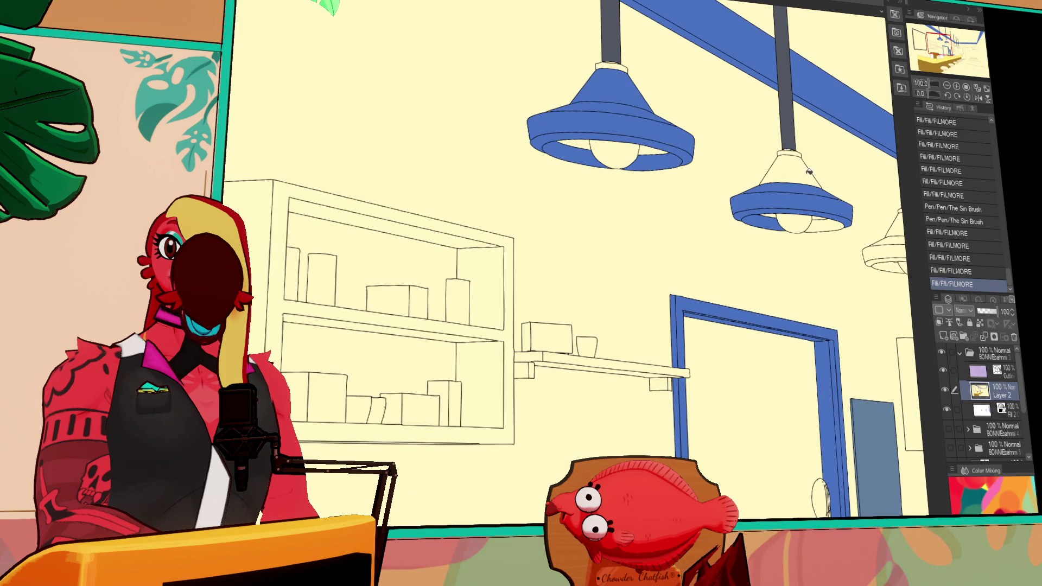
{"action": "left_click", "coordinate": [793, 168]}
{"action": "left_click", "coordinate": [831, 222]}
{"action": "left_click_drag", "start_coordinate": [864, 203], "coordinate": [798, 197]}
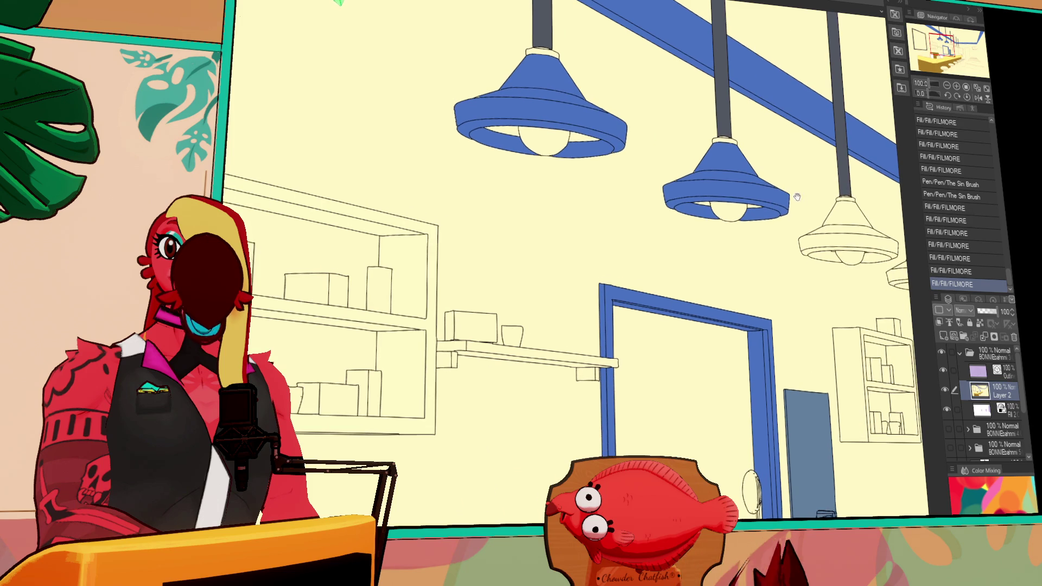
{"action": "left_click", "coordinate": [824, 249]}
{"action": "left_click", "coordinate": [847, 241]}
{"action": "left_click", "coordinate": [825, 231]}
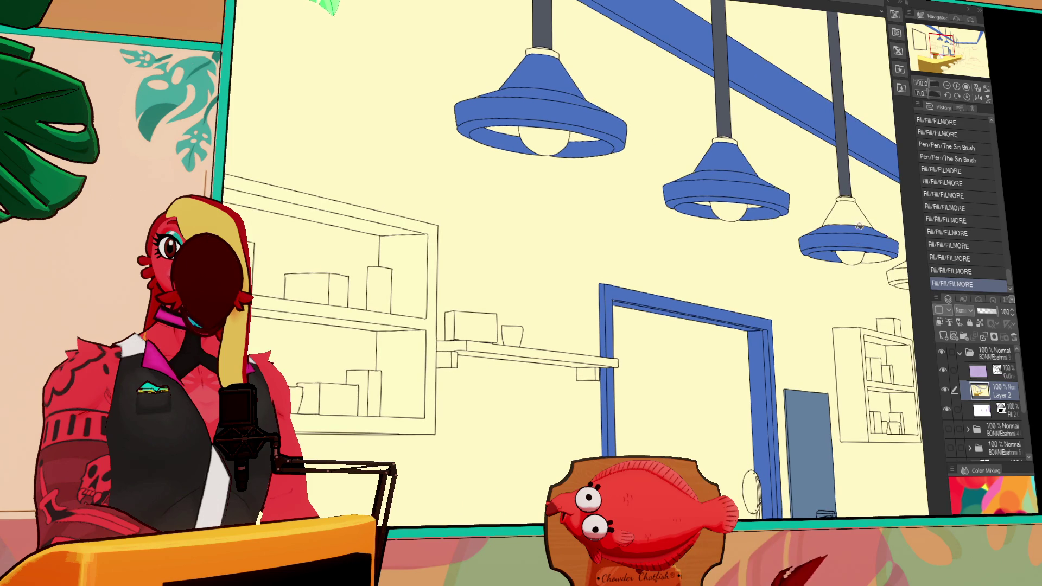
{"action": "left_click", "coordinate": [881, 245]}
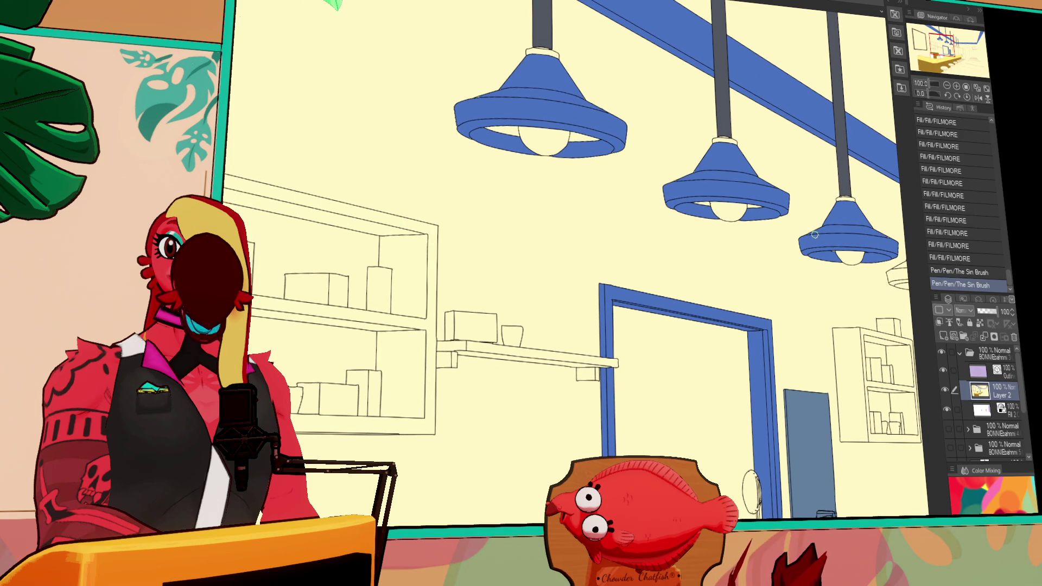
Fill the fourth and fifth lamps' rims, cones and tops blue.
{"action": "left_click_drag", "start_coordinate": [815, 234], "coordinate": [670, 227]}
{"action": "left_click", "coordinate": [784, 266]}
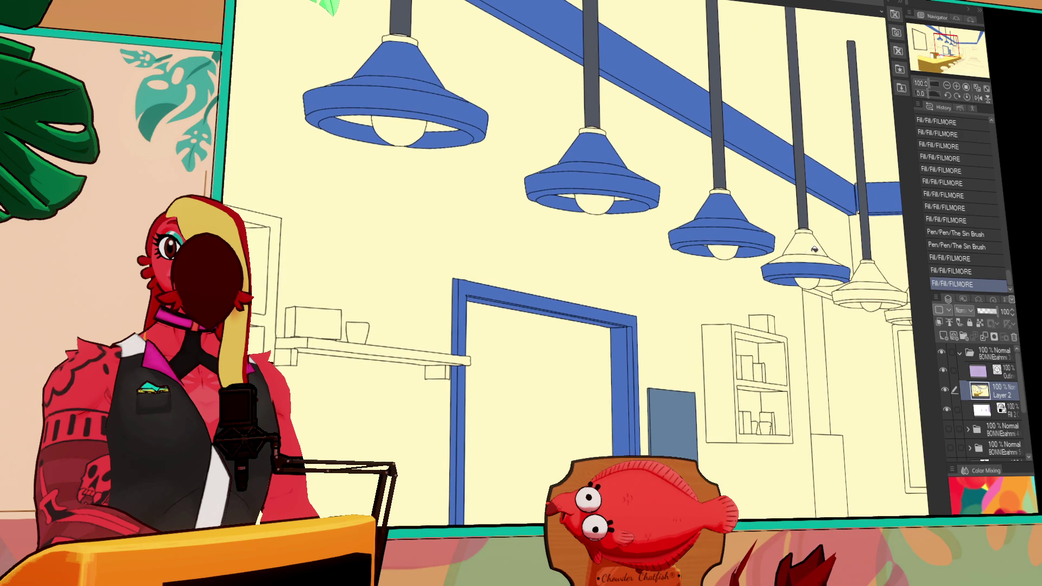
{"action": "left_click", "coordinate": [814, 249]}
{"action": "left_click", "coordinate": [814, 259]}
{"action": "left_click_drag", "start_coordinate": [847, 284], "coordinate": [815, 257]}
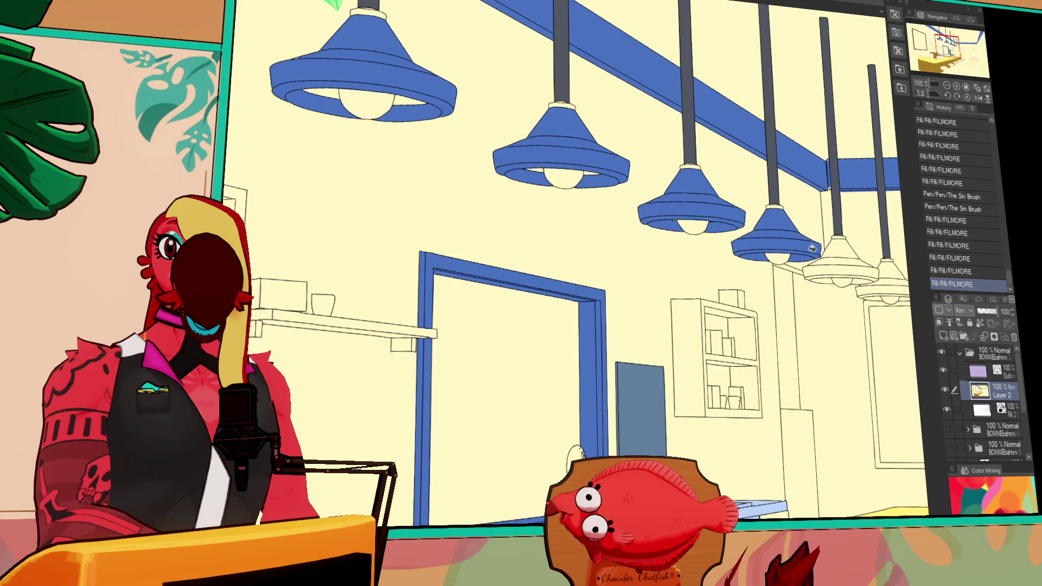
{"action": "left_click", "coordinate": [822, 263]}
{"action": "left_click", "coordinate": [826, 278]}
{"action": "left_click", "coordinate": [844, 258]}
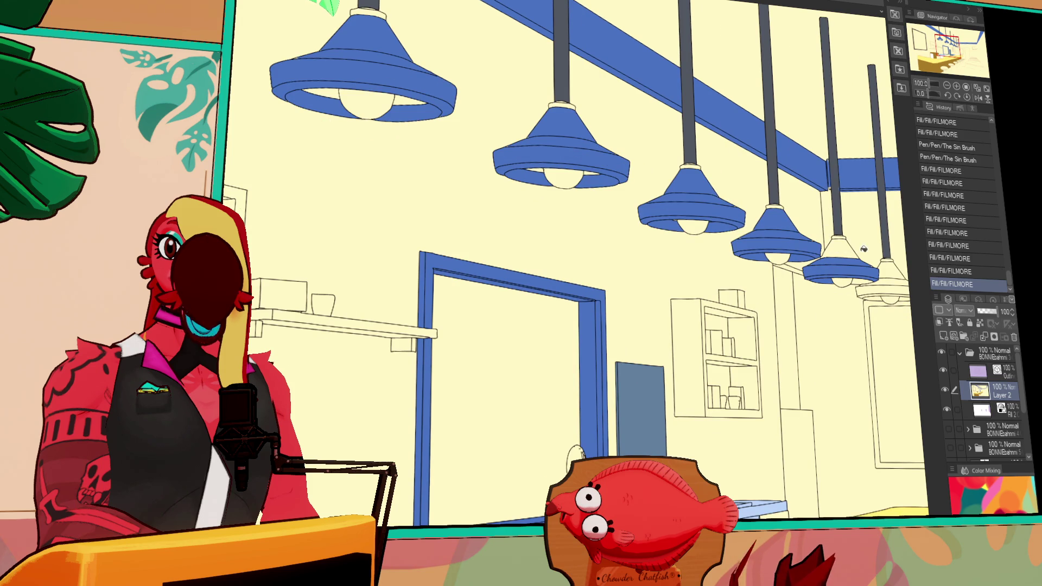
{"action": "left_click", "coordinate": [847, 248]}
{"action": "left_click", "coordinate": [841, 254]}
Fill the sixth lamp's cone and rim bands blue.
{"action": "left_click_drag", "start_coordinate": [889, 260], "coordinate": [829, 251]}
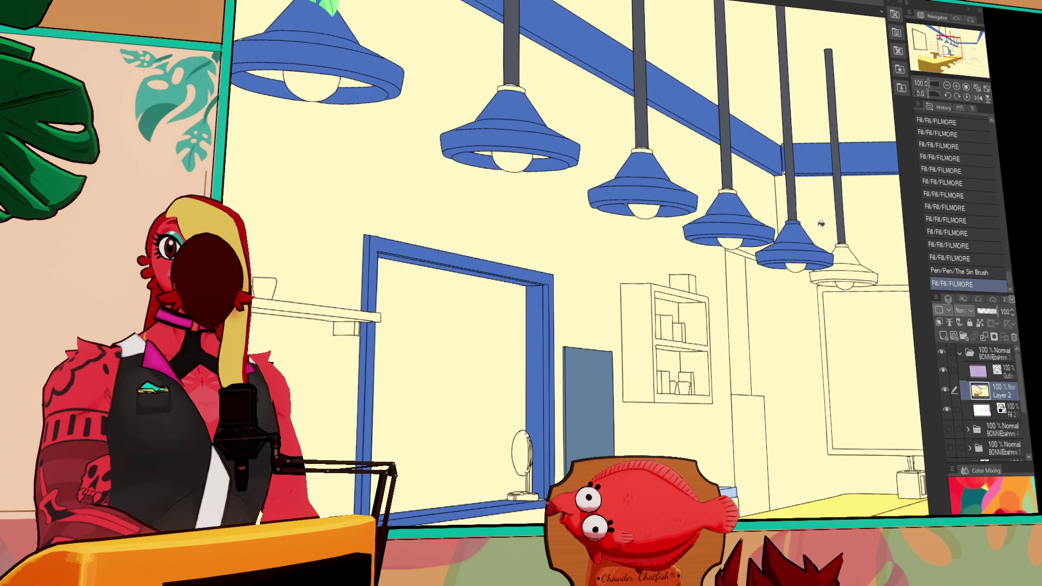
{"action": "left_click", "coordinate": [842, 254]}
{"action": "left_click", "coordinate": [847, 273]}
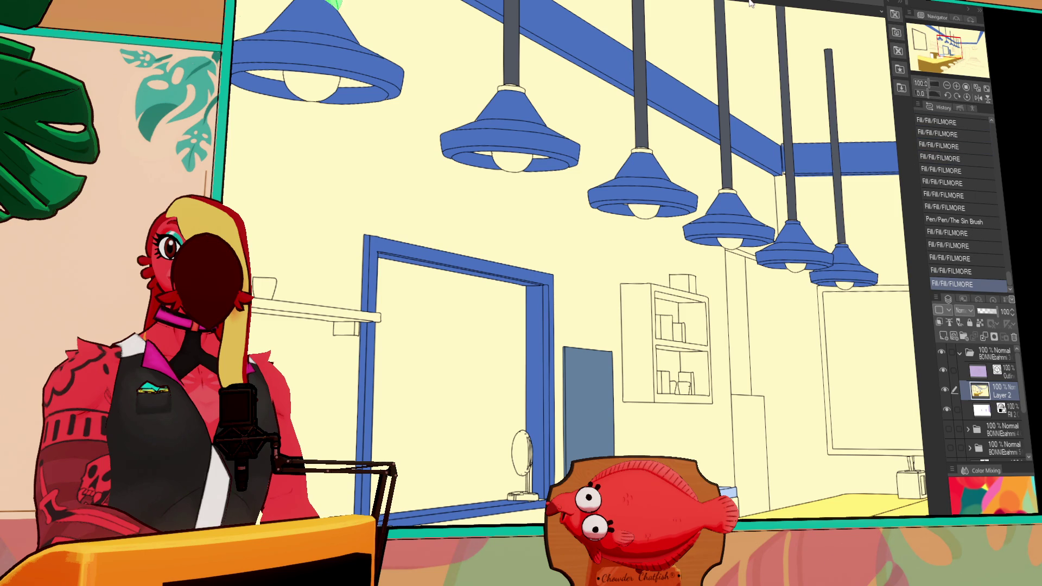
{"action": "scroll", "coordinate": [751, 2], "scroll_direction": "up", "scroll_amount": 2}
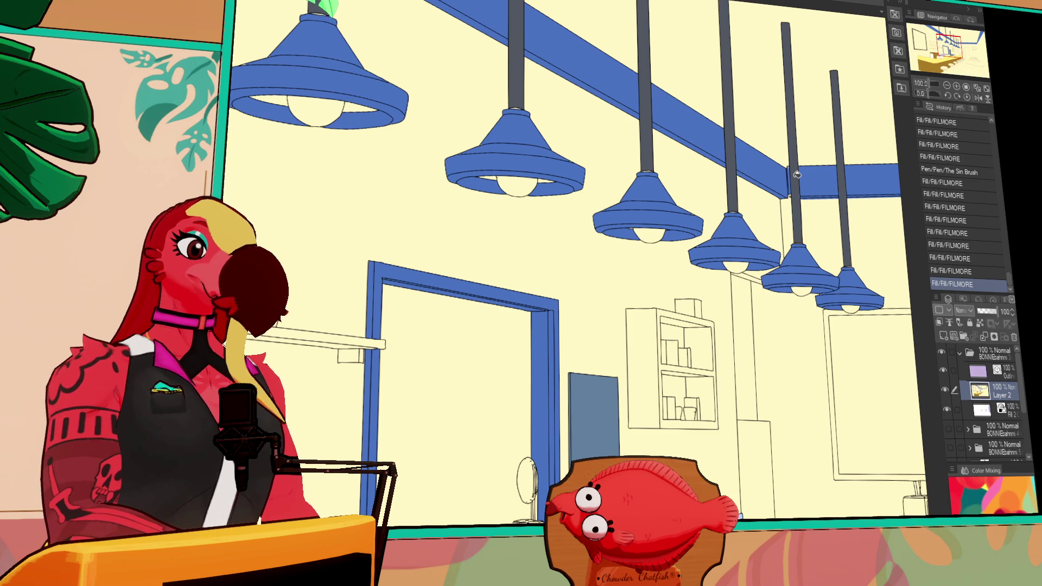
{"action": "scroll", "coordinate": [704, 212], "scroll_direction": "down", "scroll_amount": 2}
{"action": "scroll", "coordinate": [704, 211], "scroll_direction": "down", "scroll_amount": 2}
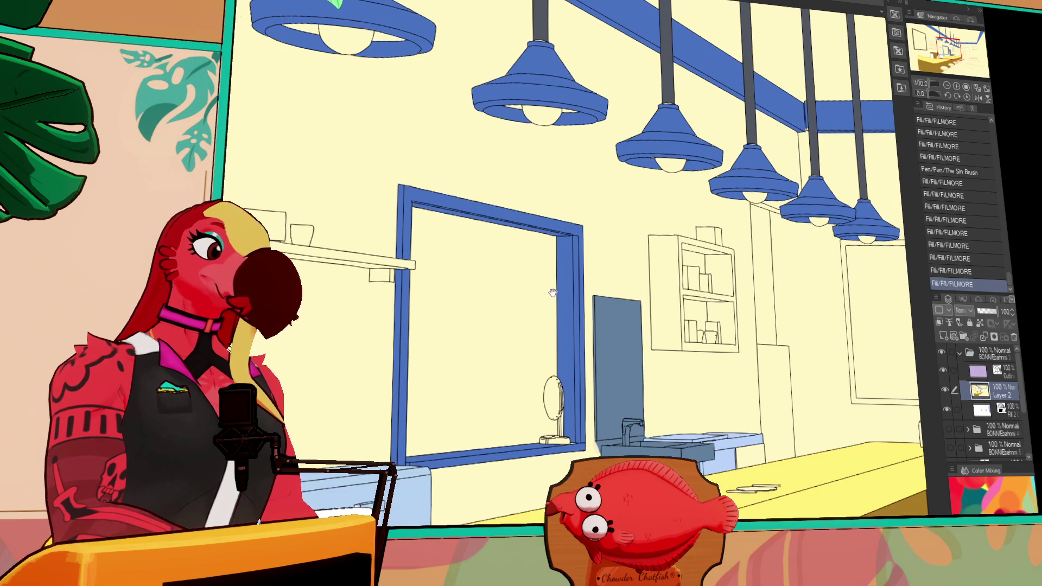
Fill a small remaining area, compare with the reference, and turn the picture frame's right edge red.
{"action": "key", "text": "ctrl+Tab"}
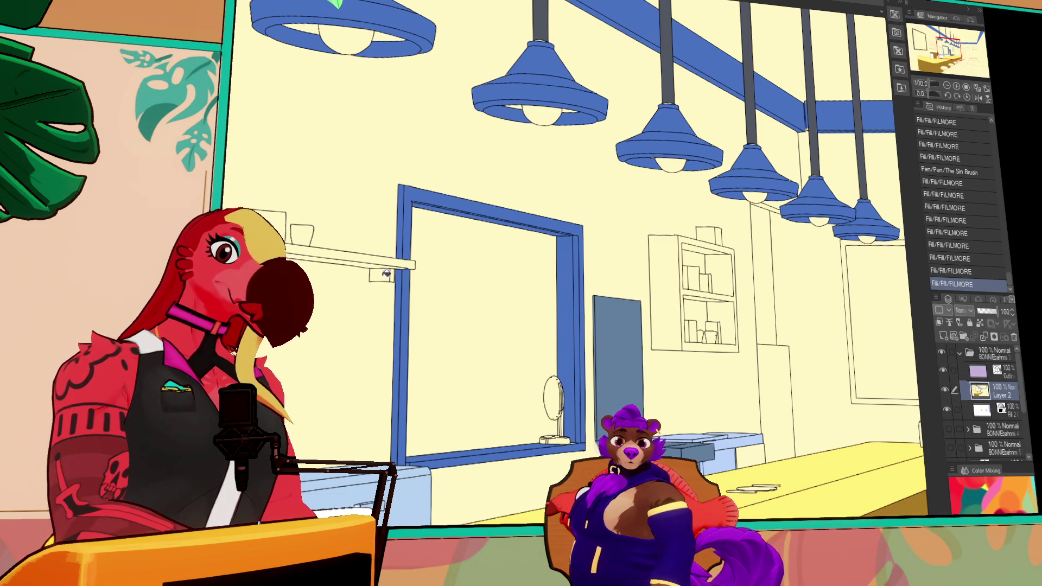
{"action": "scroll", "coordinate": [679, 293], "scroll_direction": "down", "scroll_amount": 1}
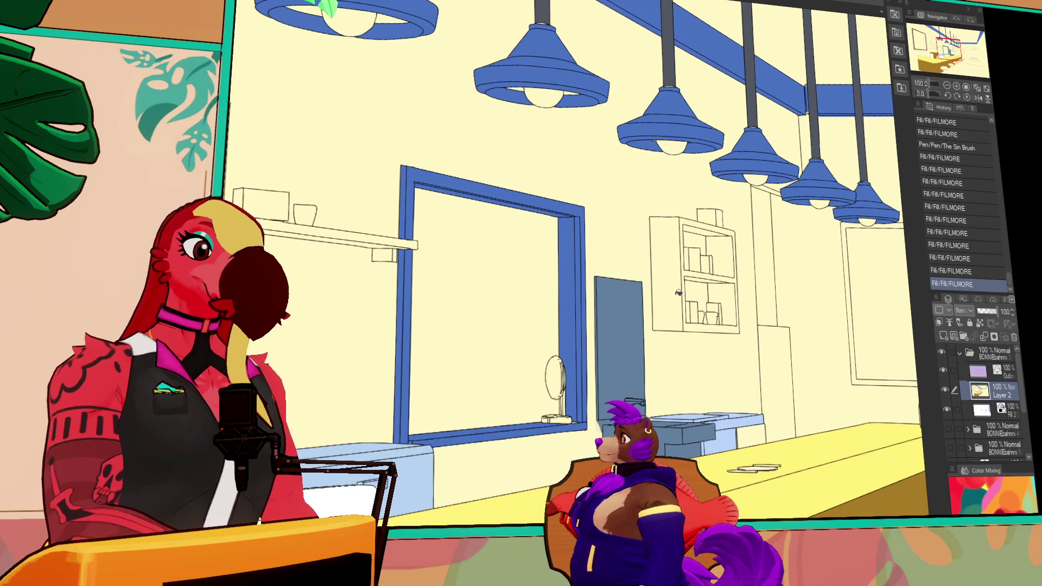
{"action": "left_click", "coordinate": [679, 293]}
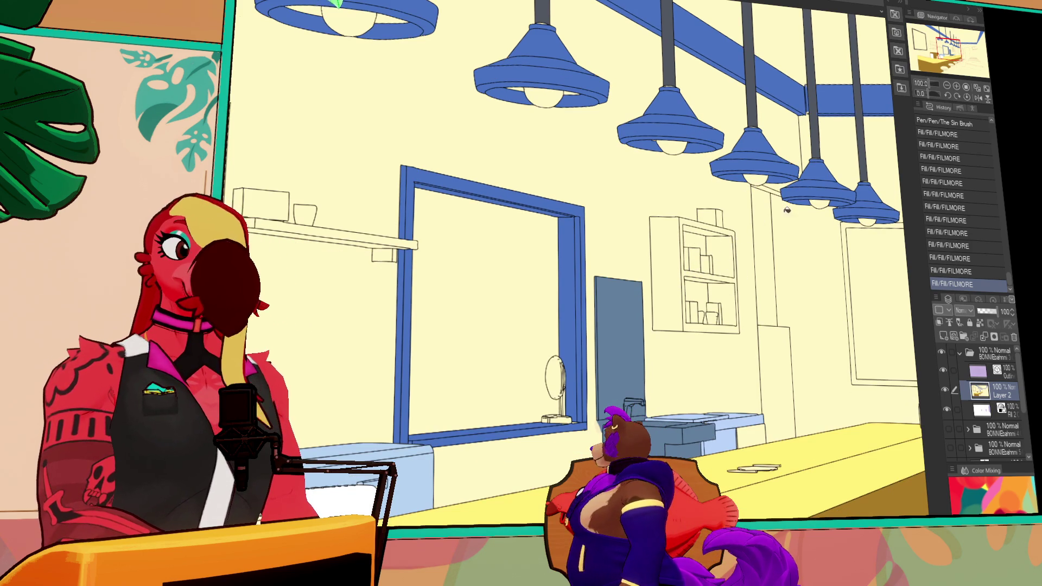
{"action": "scroll", "coordinate": [787, 210], "scroll_direction": "down", "scroll_amount": 2}
{"action": "left_click_drag", "start_coordinate": [228, 261], "coordinate": [452, 281]}
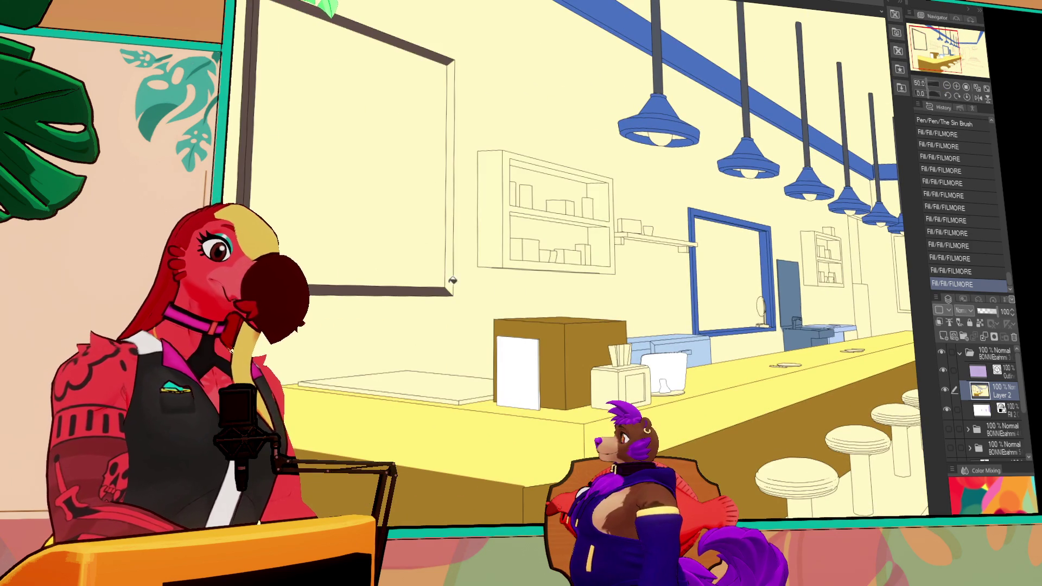
{"action": "key", "text": "ctrl+Tab"}
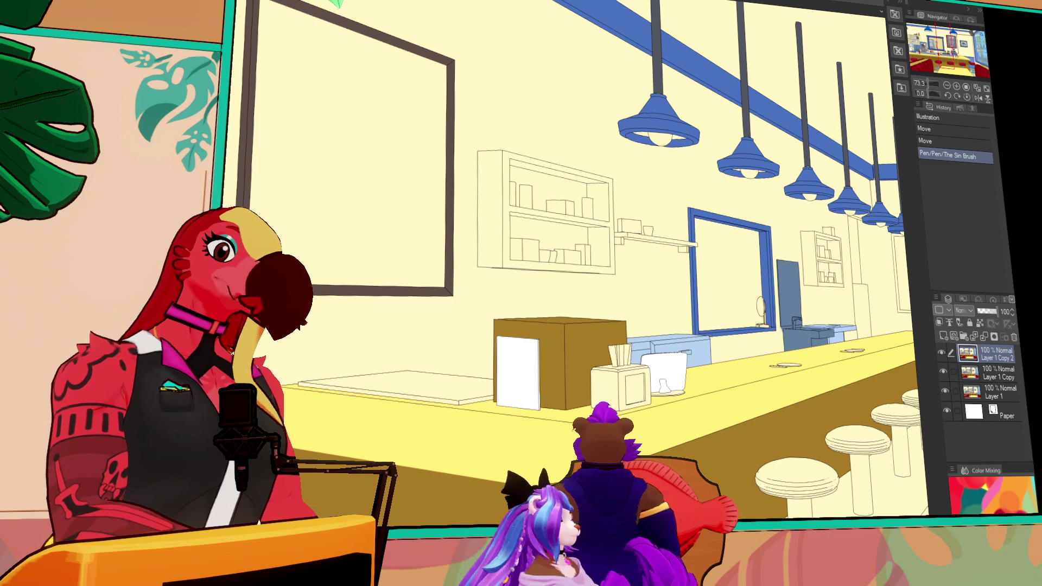
{"action": "key", "text": "ctrl+Tab"}
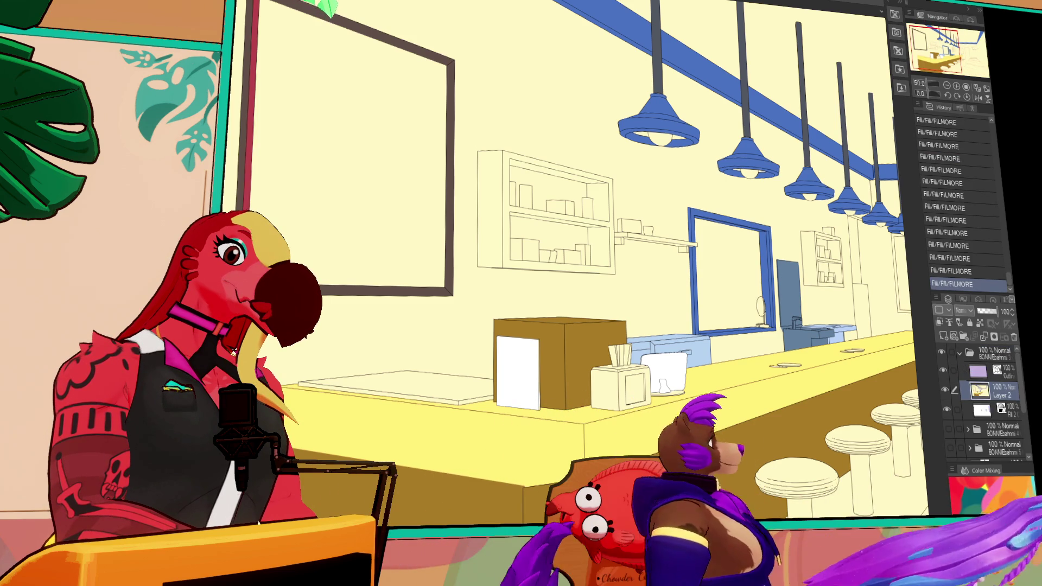
{"action": "left_click", "coordinate": [453, 159]}
Turn the frame's top edge red and fill the board's interior slate grey.
{"action": "left_click", "coordinate": [447, 53]}
{"action": "key", "text": "ctrl+Tab"}
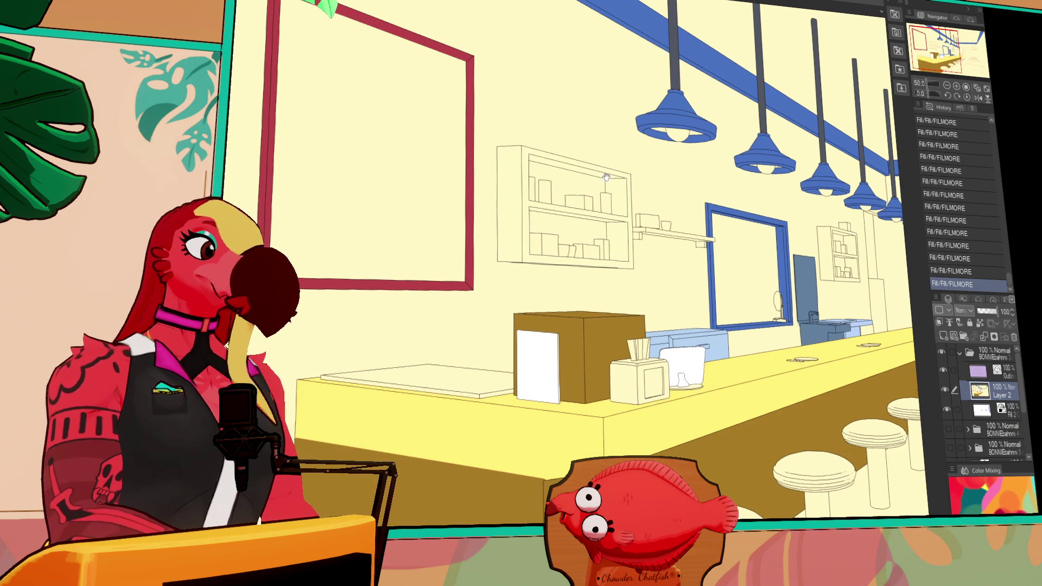
{"action": "key", "text": "ctrl+Tab"}
{"action": "left_click", "coordinate": [446, 213]}
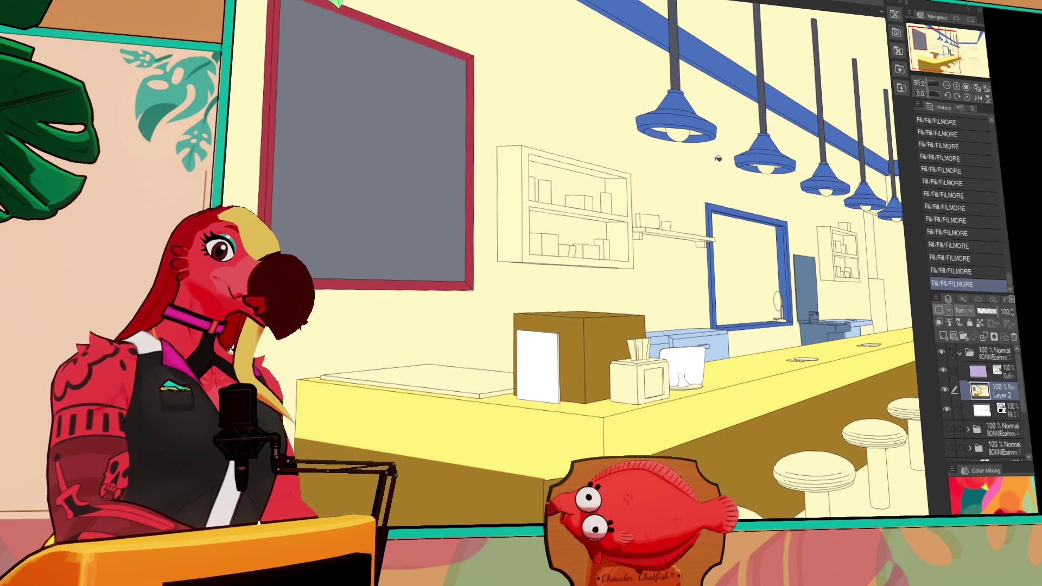
Shift the view toward the stools while comparing against the reference illustration.
{"action": "left_click_drag", "start_coordinate": [824, 206], "coordinate": [815, 213]}
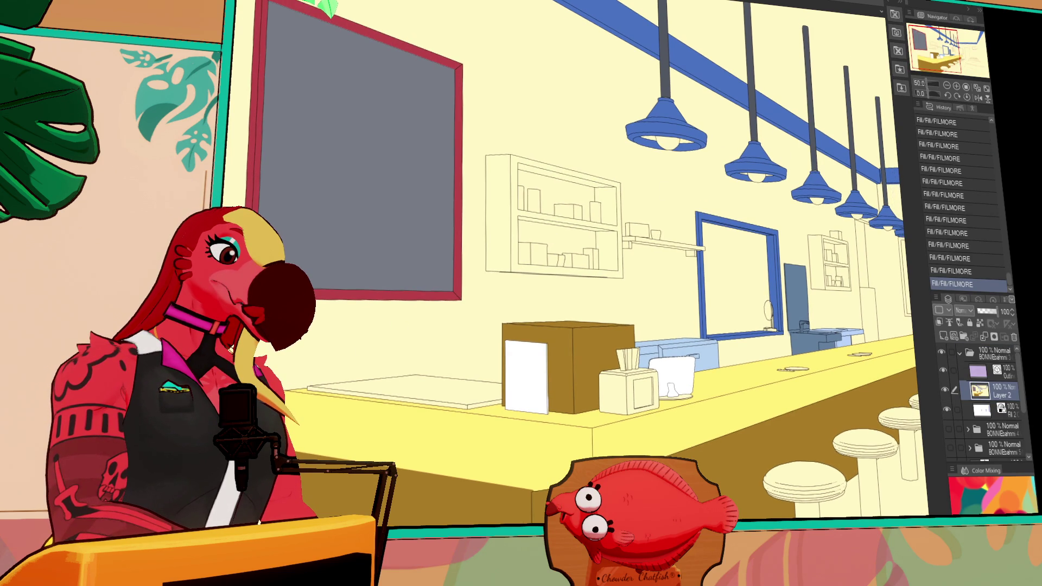
{"action": "key", "text": "ctrl+Tab"}
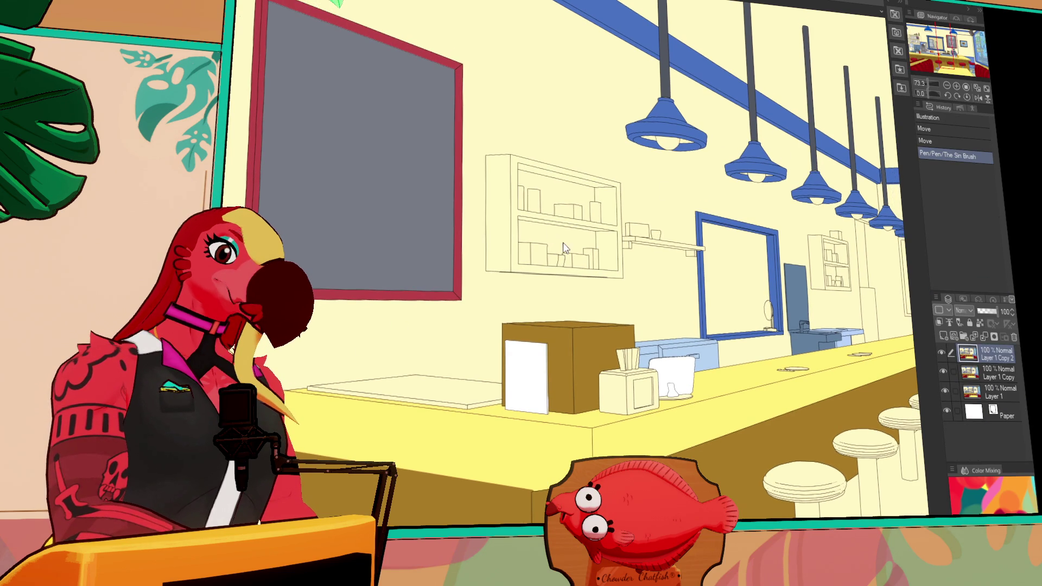
{"action": "key", "text": "ctrl+Tab"}
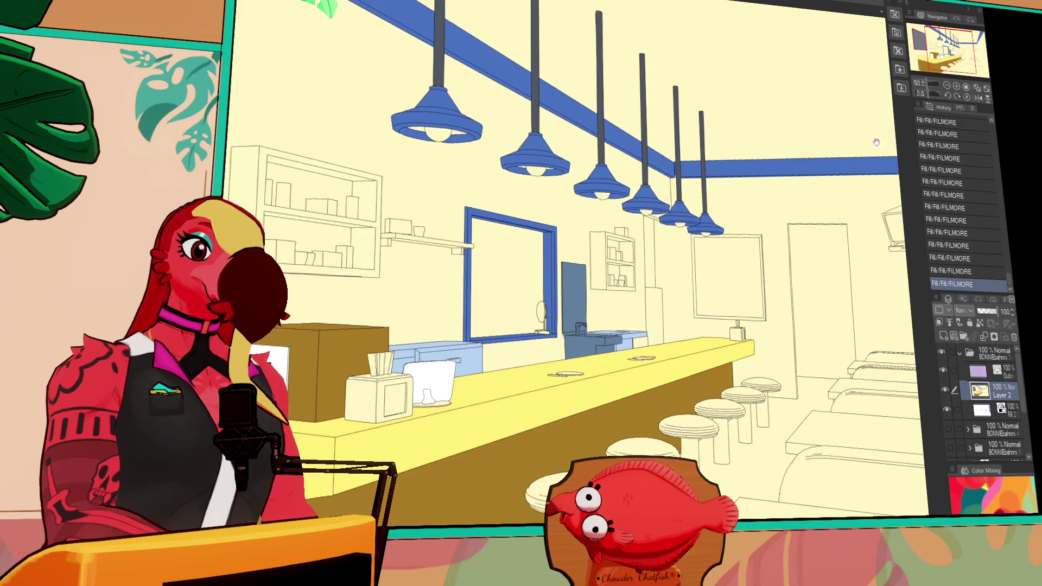
{"action": "mouse_move", "coordinate": [756, 249]}
{"action": "left_mouse_down"}
{"action": "mouse_move", "coordinate": [630, 163]}
{"action": "mouse_move", "coordinate": [787, 249]}
{"action": "mouse_move", "coordinate": [641, 216]}
{"action": "left_mouse_up"}
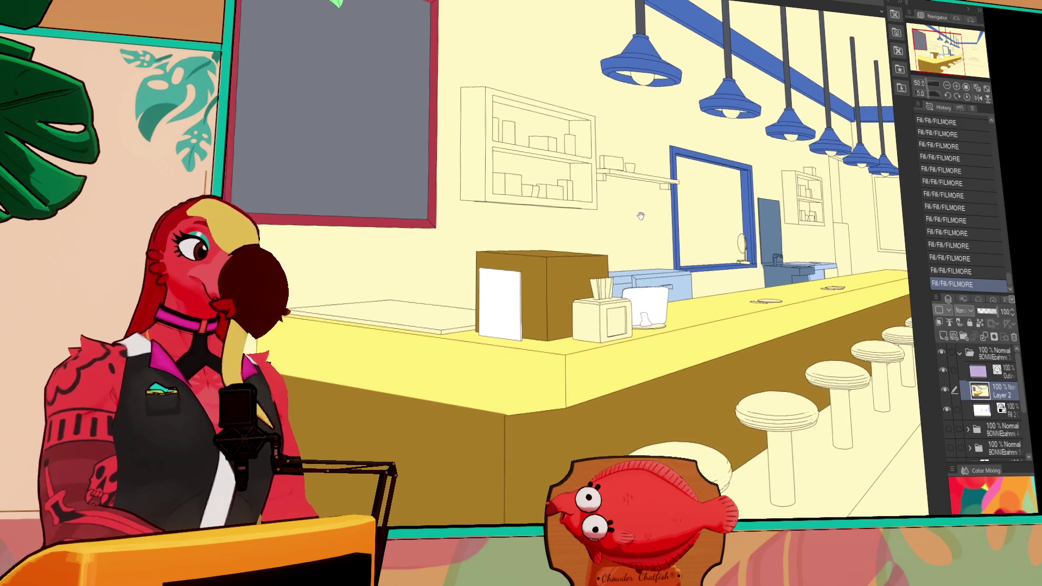
{"action": "key", "text": "ctrl+Tab"}
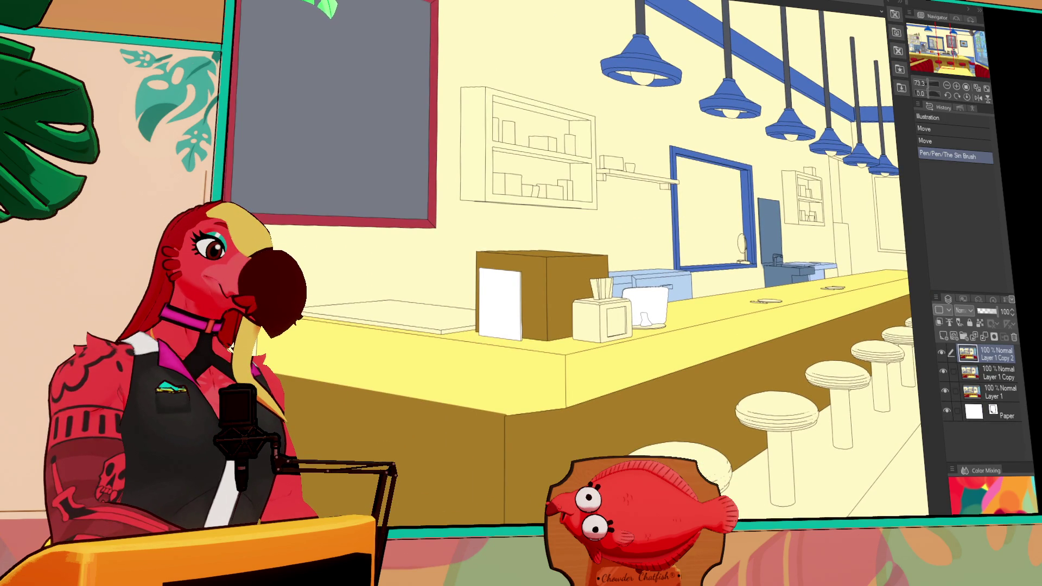
{"action": "key", "text": "ctrl+Tab"}
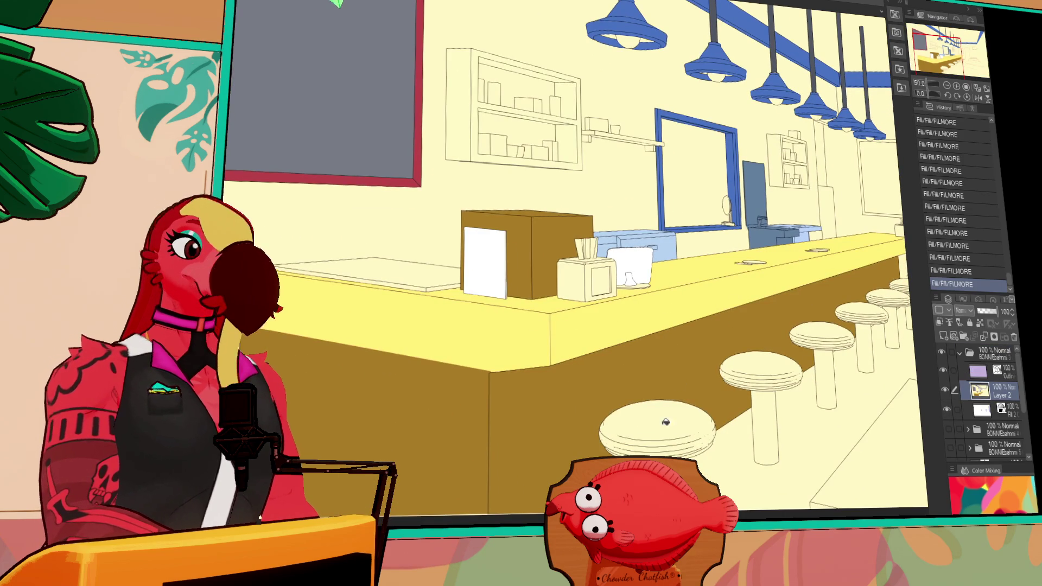
Fill the front three stool seats red, undoing the stray fills on the post.
{"action": "left_click", "coordinate": [666, 421]}
{"action": "left_click", "coordinate": [777, 383]}
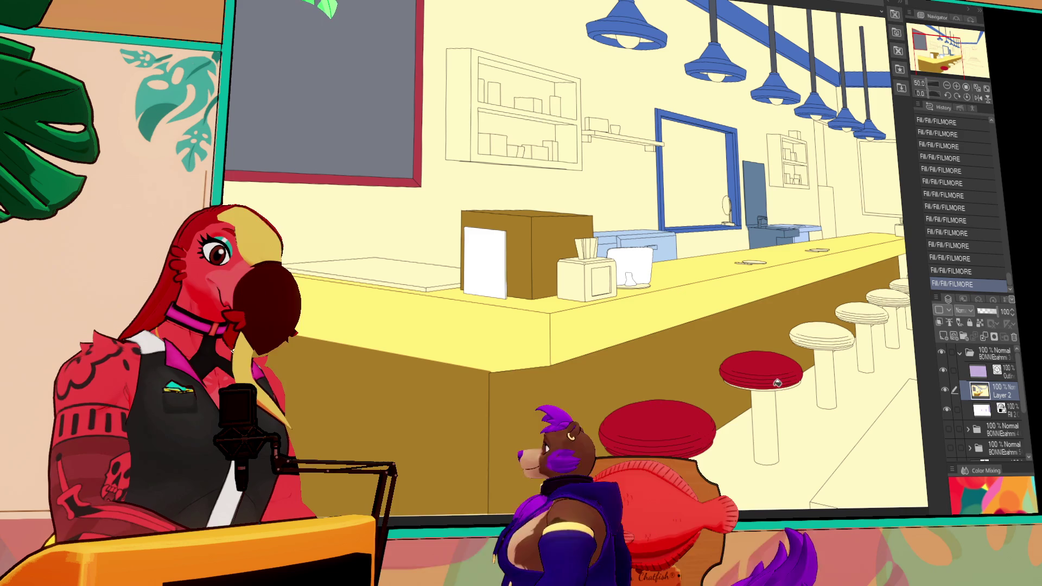
{"action": "left_click", "coordinate": [829, 332]}
{"action": "left_click", "coordinate": [828, 345]}
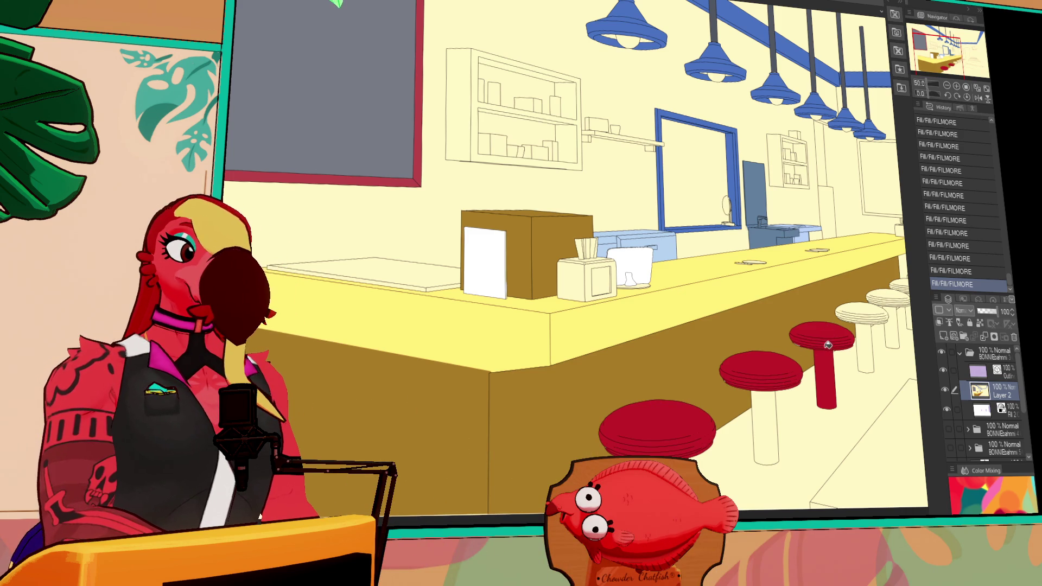
{"action": "key", "text": "ctrl+z"}
{"action": "left_click", "coordinate": [824, 347]}
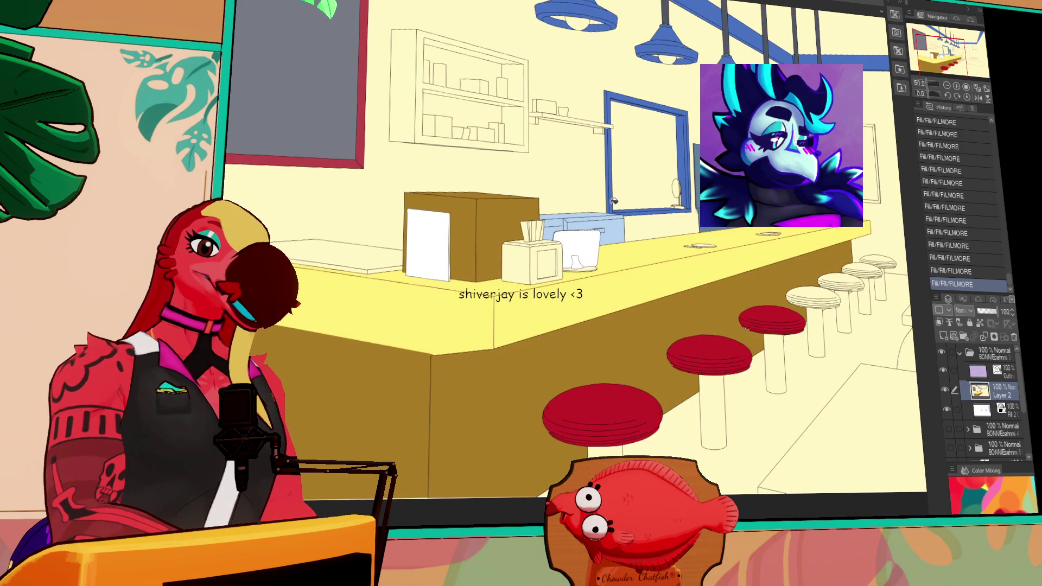
{"action": "key", "text": "ctrl+z"}
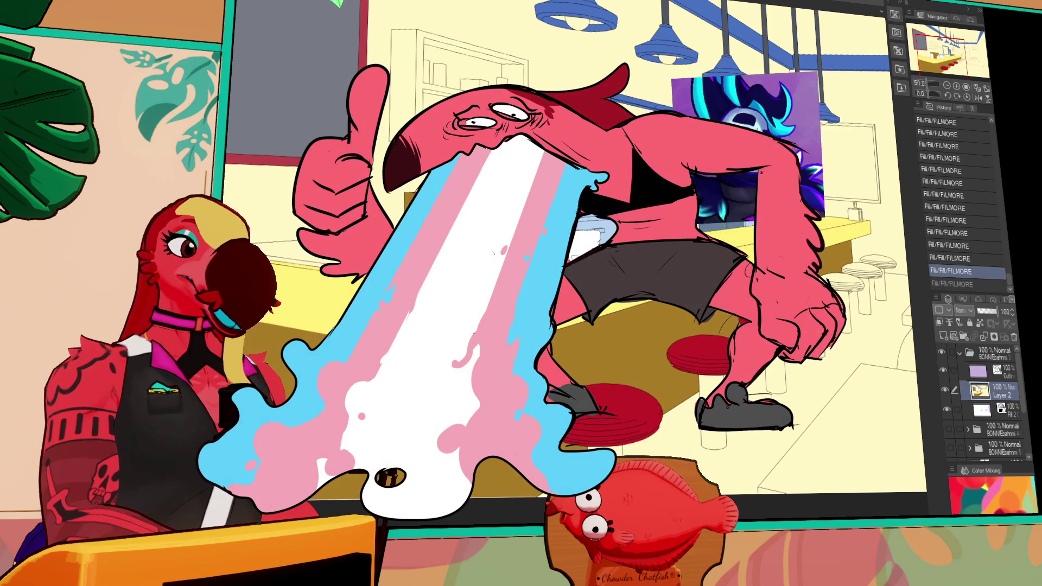
Touch up the seats with brush strokes and fill the far stool tops red.
{"action": "left_click_drag", "start_coordinate": [793, 163], "coordinate": [803, 168]}
{"action": "left_click_drag", "start_coordinate": [795, 166], "coordinate": [807, 171]}
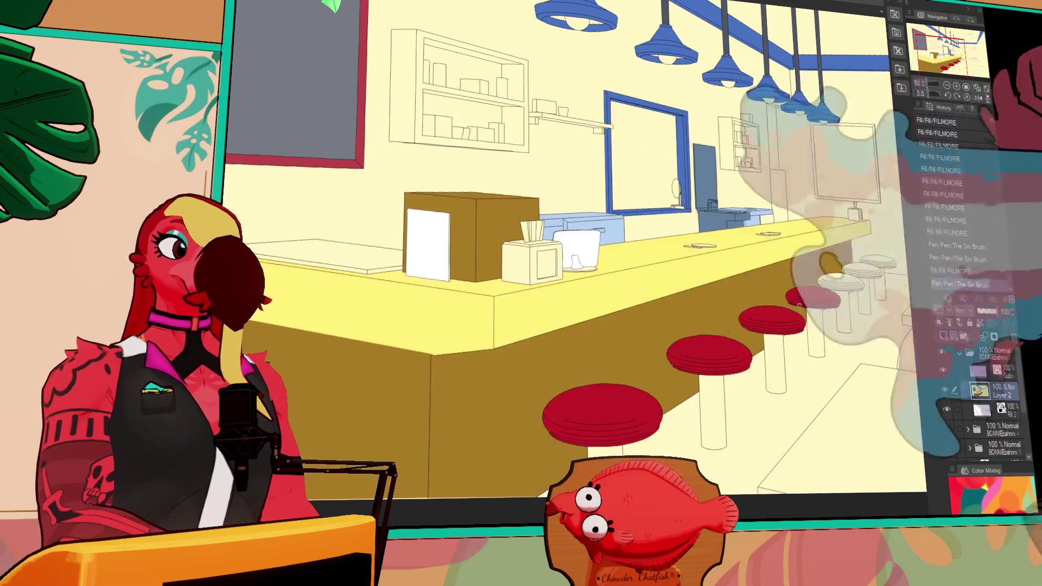
{"action": "left_click_drag", "start_coordinate": [796, 296], "coordinate": [800, 314]}
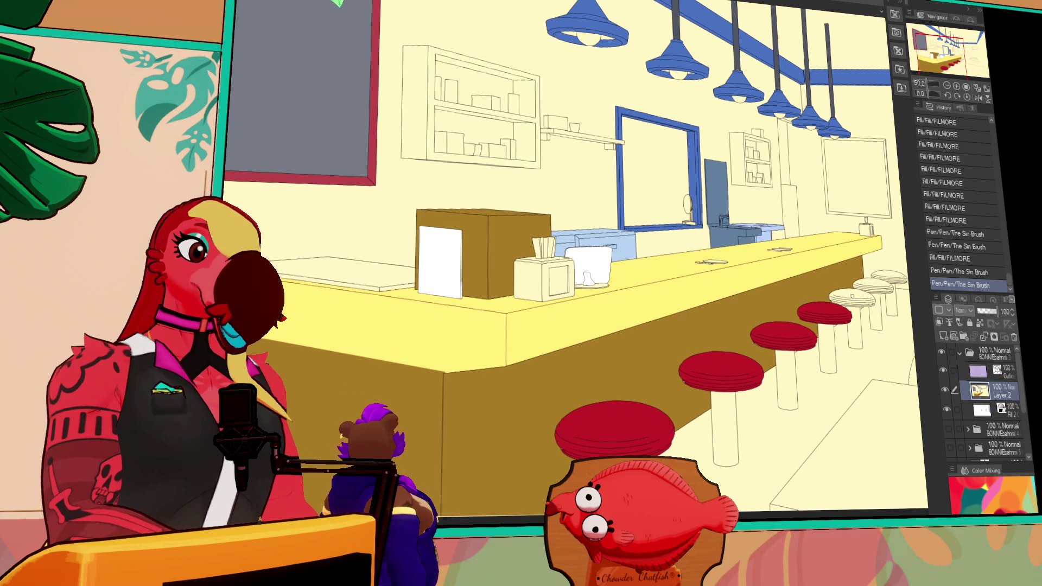
{"action": "left_click", "coordinate": [843, 302]}
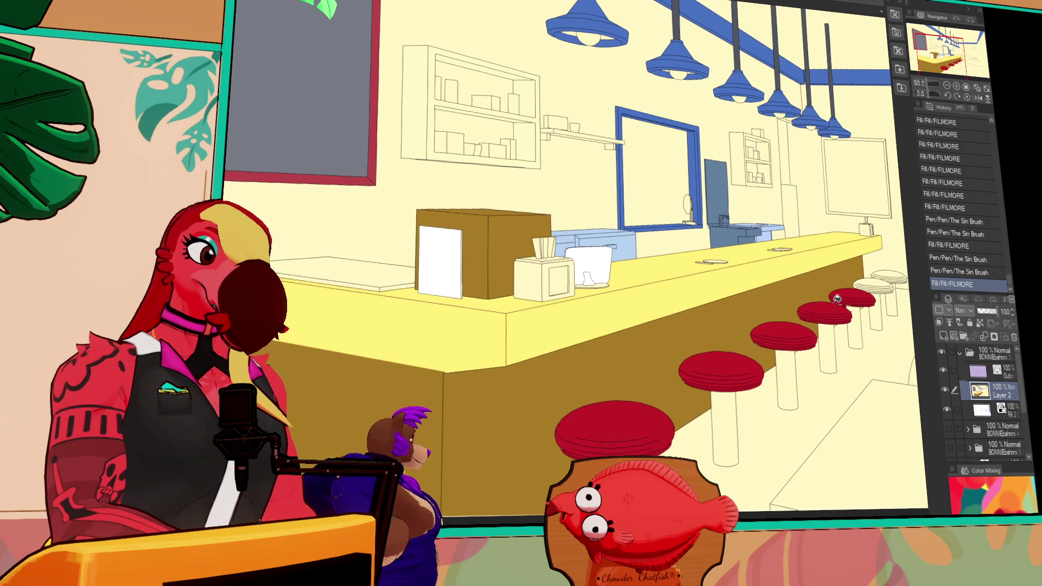
{"action": "left_click_drag", "start_coordinate": [844, 302], "coordinate": [847, 301]}
{"action": "left_click", "coordinate": [873, 280]}
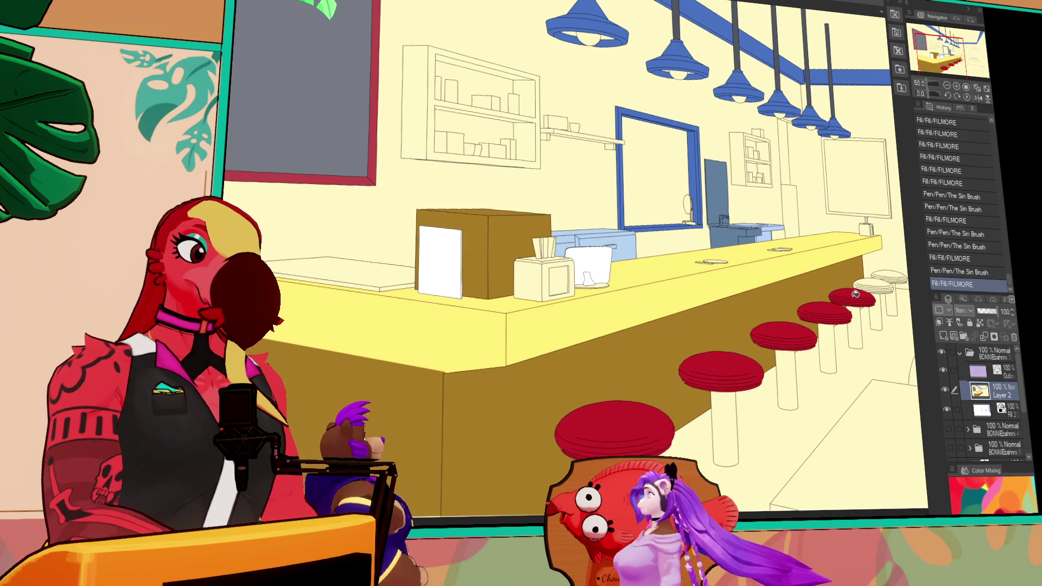
{"action": "left_click", "coordinate": [872, 284]}
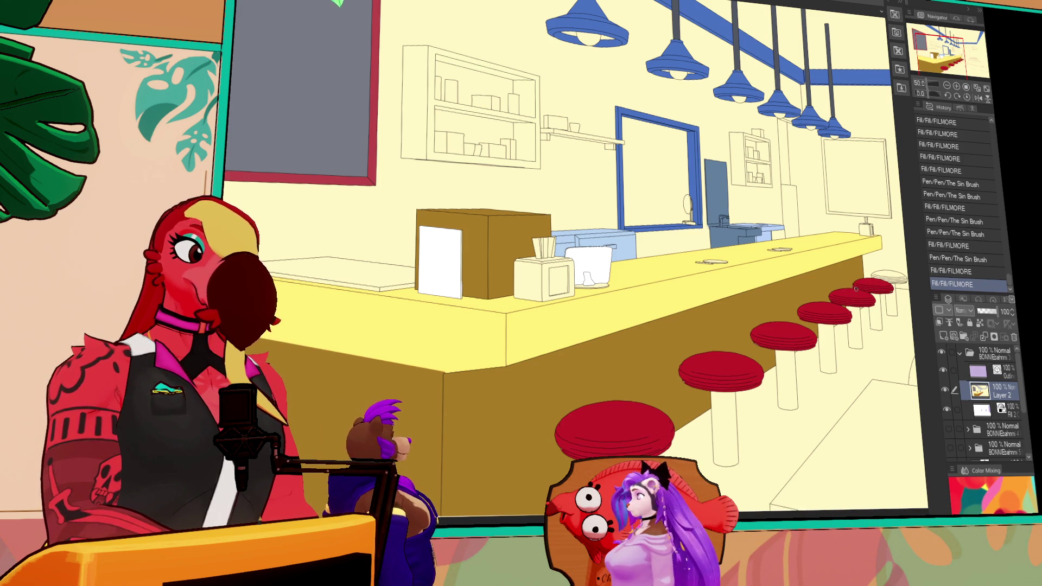
{"action": "left_click", "coordinate": [883, 277]}
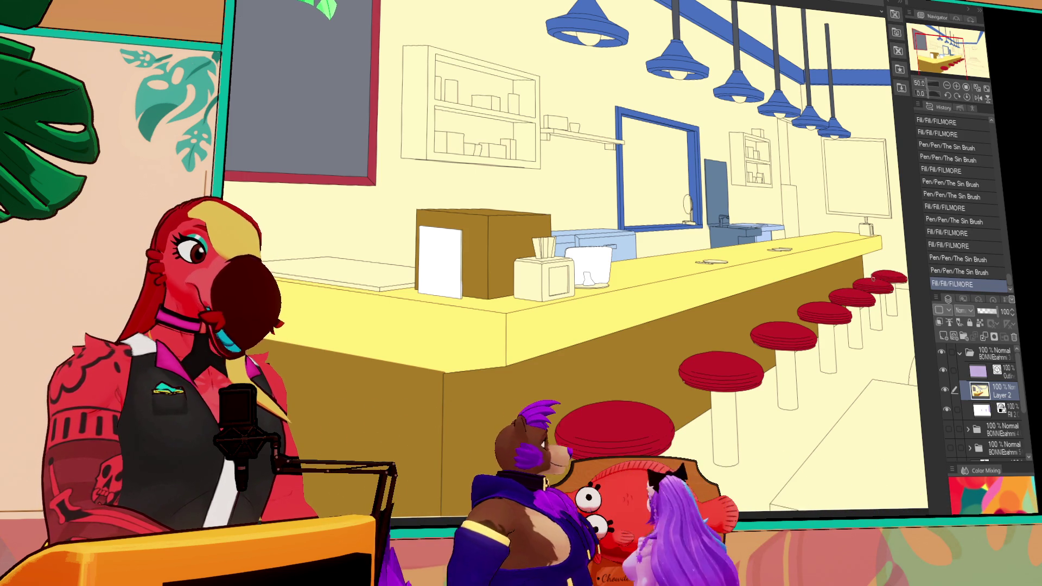
{"action": "left_click_drag", "start_coordinate": [884, 277], "coordinate": [868, 289]}
{"action": "key", "text": "ctrl+z"}
{"action": "key", "text": "ctrl+z"}
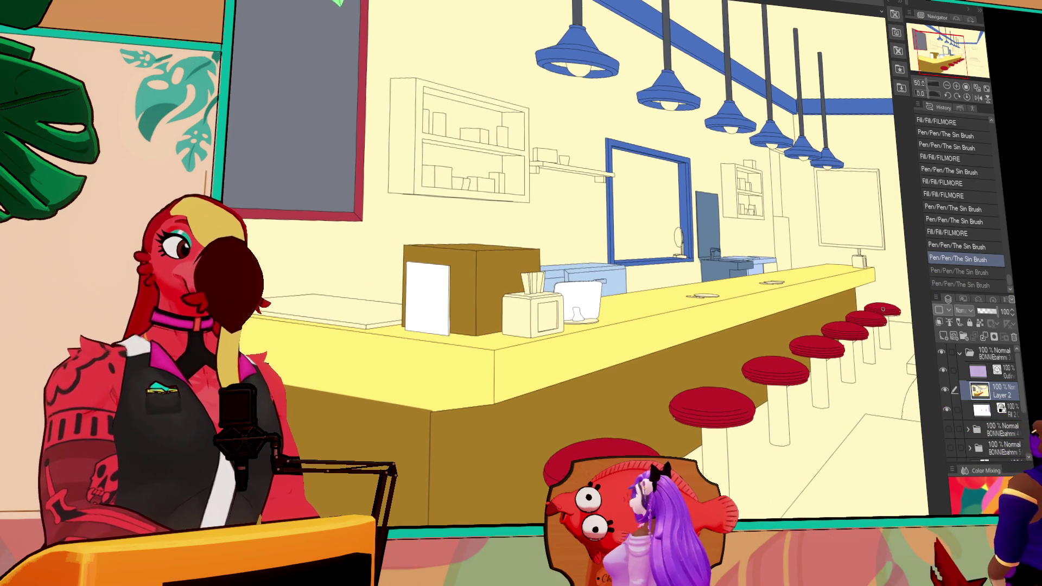
Restore the undone strokes and fill the stool legs blue, undoing a stray floor fill.
{"action": "key", "text": "ctrl+y"}
{"action": "key", "text": "ctrl+y"}
{"action": "left_click_drag", "start_coordinate": [890, 317], "coordinate": [884, 323]}
{"action": "left_click_drag", "start_coordinate": [807, 287], "coordinate": [811, 279]}
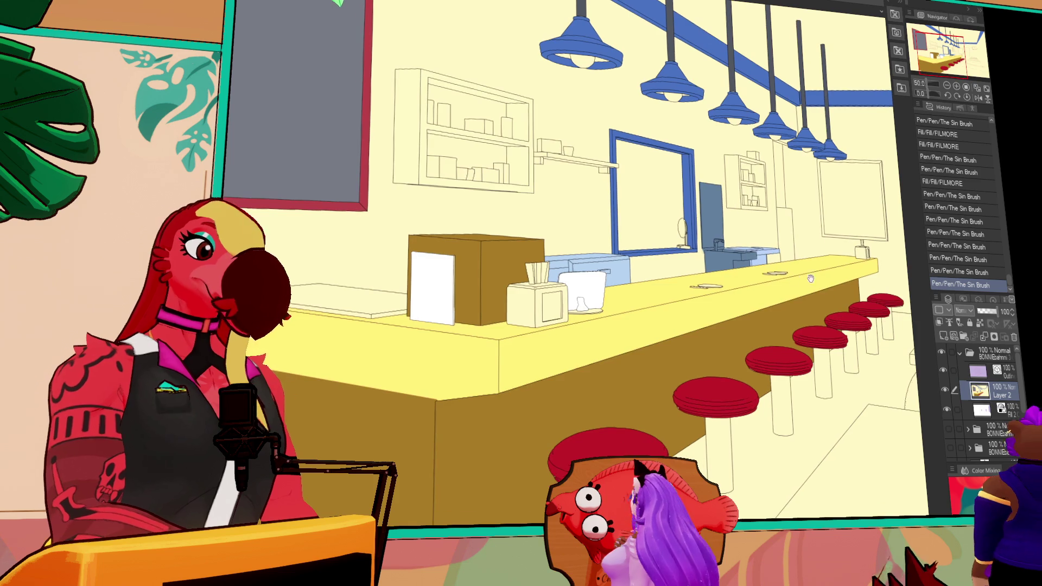
{"action": "mouse_move", "coordinate": [616, 421]}
{"action": "left_mouse_down"}
{"action": "mouse_move", "coordinate": [647, 379]}
{"action": "mouse_move", "coordinate": [649, 346]}
{"action": "left_mouse_up"}
{"action": "left_click", "coordinate": [720, 380]}
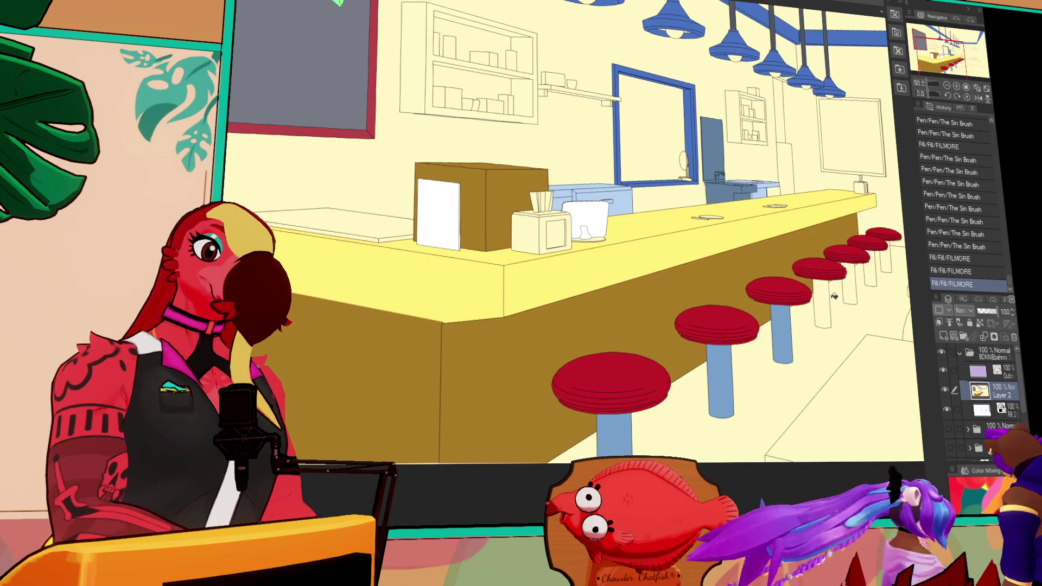
{"action": "left_click", "coordinate": [827, 304]}
{"action": "left_click", "coordinate": [867, 271]}
{"action": "key", "text": "ctrl+z"}
{"action": "left_click", "coordinate": [872, 272]}
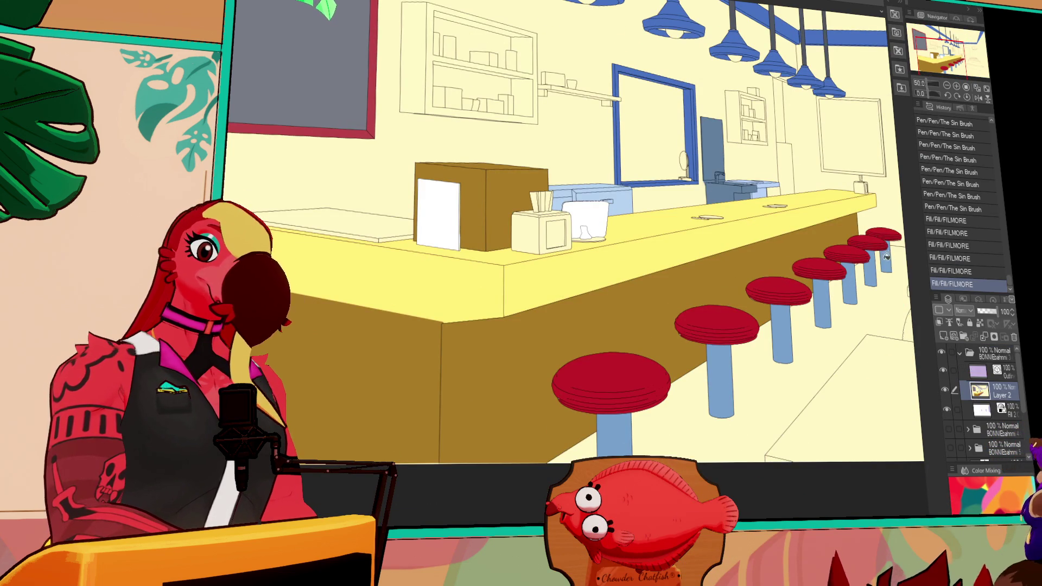
{"action": "left_click", "coordinate": [884, 258]}
Draw a straight floor line from the far stool and fill the strip under the stools blue.
{"action": "mouse_move", "coordinate": [884, 323]}
{"action": "left_mouse_down"}
{"action": "mouse_move", "coordinate": [866, 258]}
{"action": "mouse_move", "coordinate": [818, 225]}
{"action": "mouse_move", "coordinate": [832, 226]}
{"action": "left_mouse_up"}
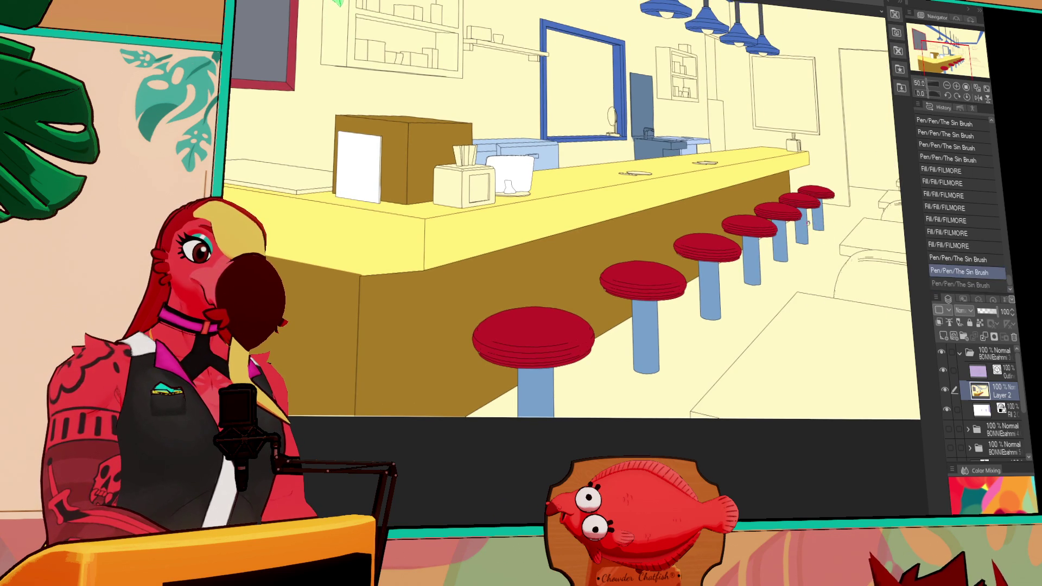
{"action": "left_click_drag", "start_coordinate": [678, 390], "coordinate": [589, 441]}
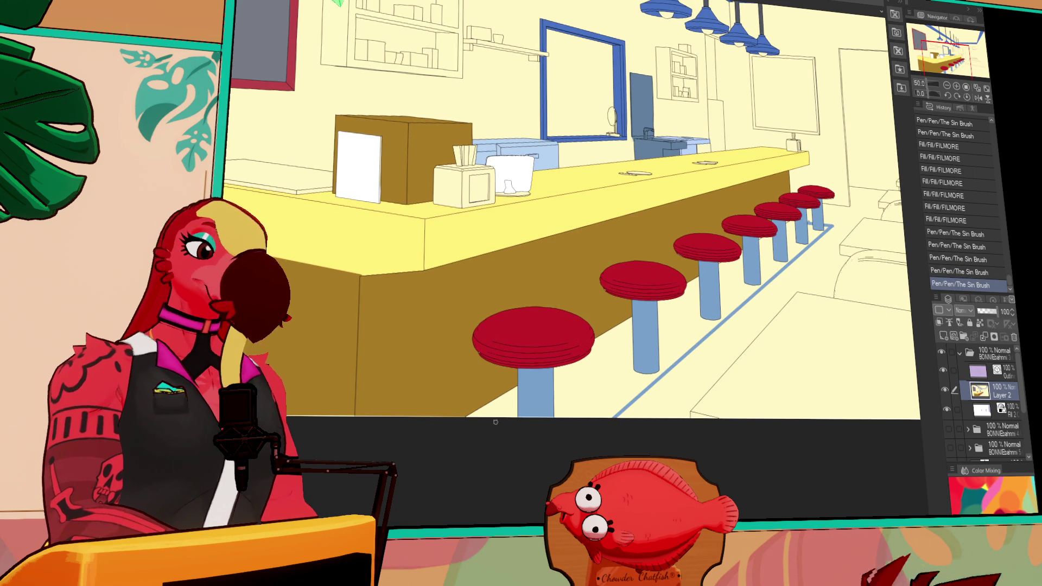
{"action": "left_click_drag", "start_coordinate": [830, 225], "coordinate": [480, 423]}
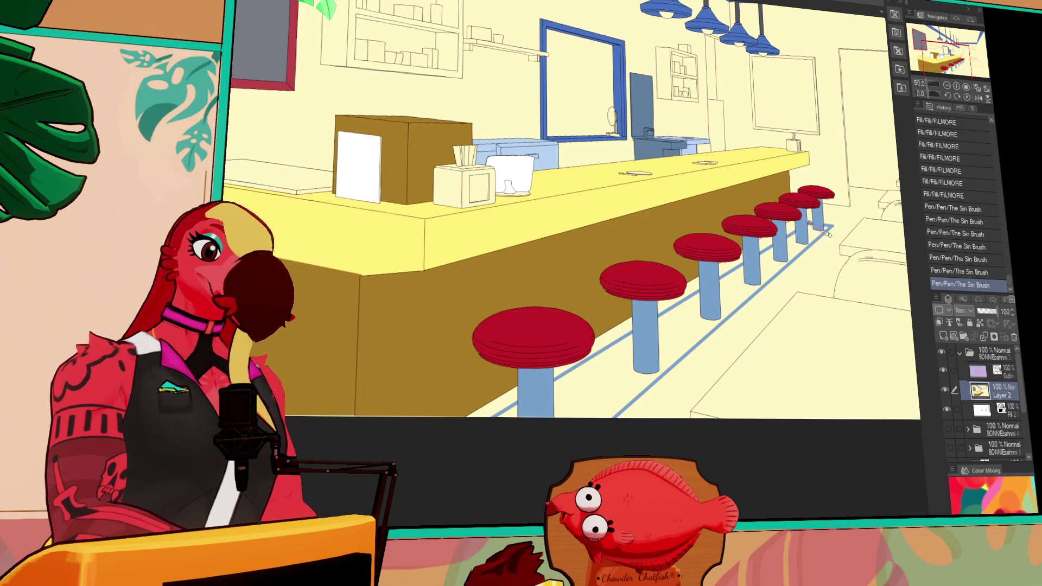
{"action": "left_click", "coordinate": [711, 308]}
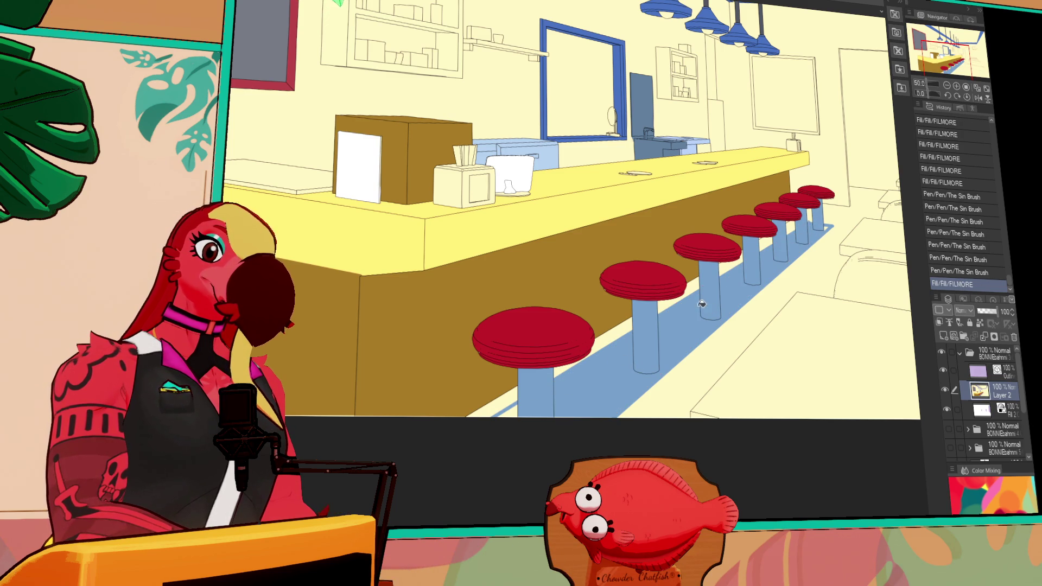
{"action": "mouse_move", "coordinate": [823, 238]}
{"action": "left_mouse_down"}
{"action": "mouse_move", "coordinate": [838, 272]}
{"action": "mouse_move", "coordinate": [812, 232]}
{"action": "left_mouse_up"}
Check the reference and fill the whiteboard's top edge.
{"action": "key", "text": "ctrl+Tab"}
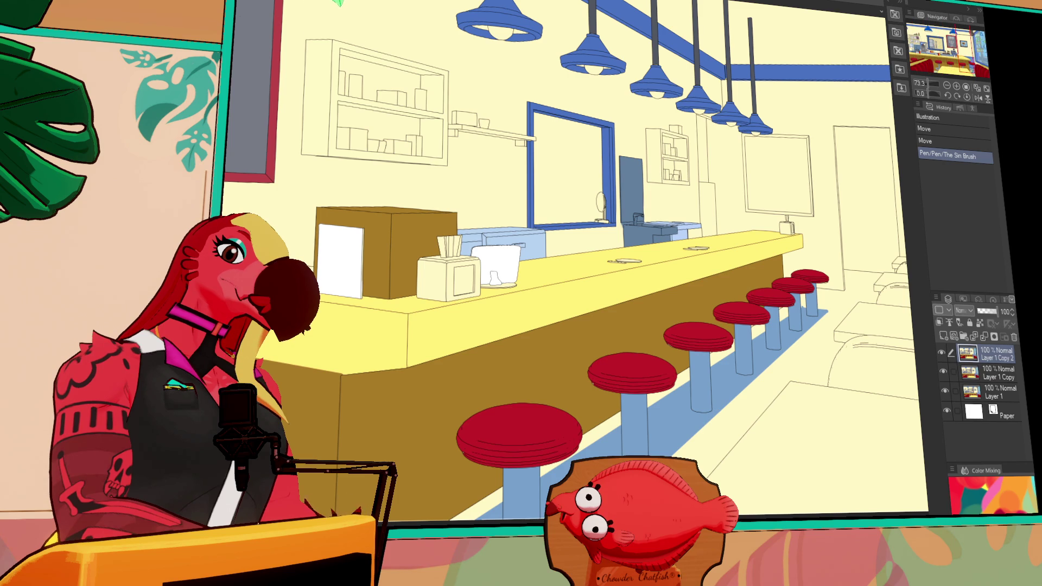
{"action": "key", "text": "ctrl+Tab"}
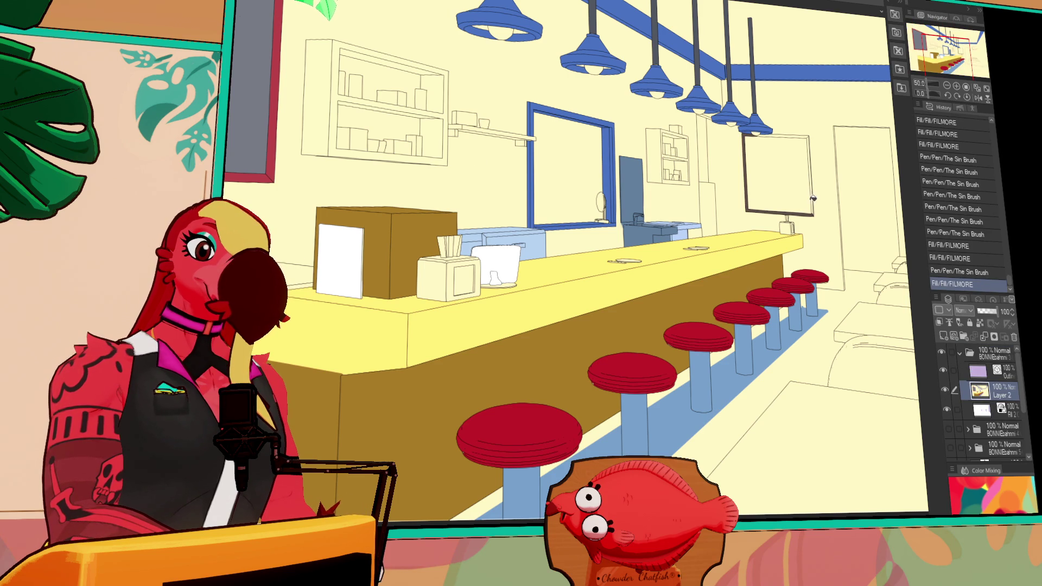
{"action": "left_click", "coordinate": [802, 134]}
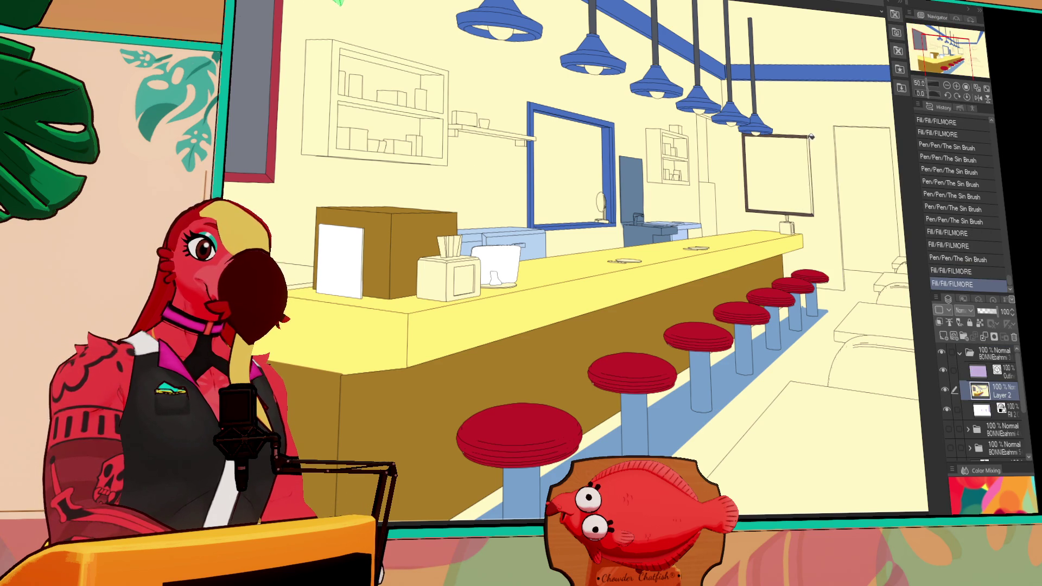
{"action": "left_click_drag", "start_coordinate": [806, 138], "coordinate": [777, 185]}
{"action": "left_click_drag", "start_coordinate": [767, 141], "coordinate": [768, 165]}
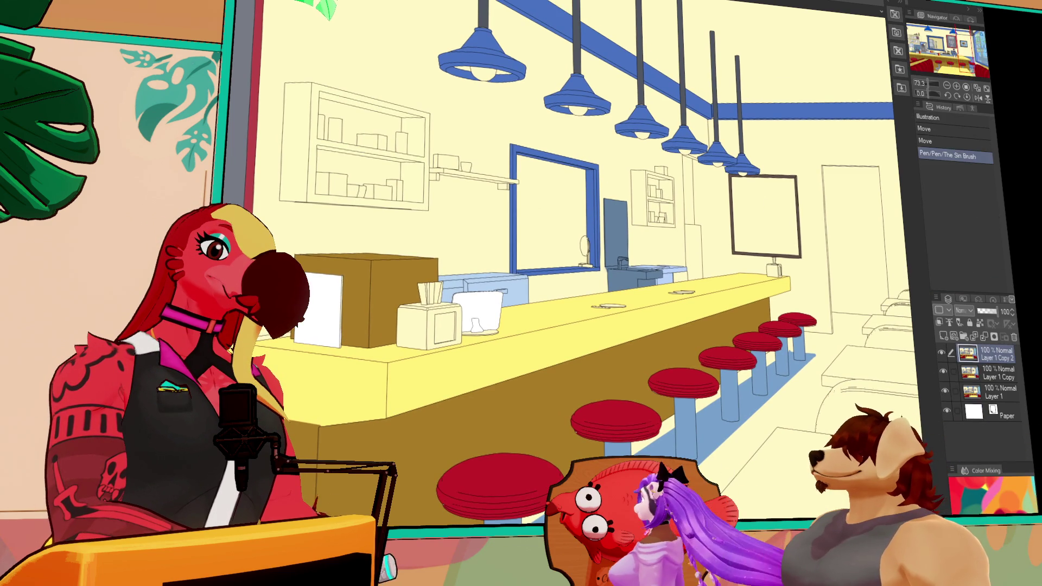
Auto-select the back counter areas, fill the strip behind the counter blue, and deselect.
{"action": "left_click", "coordinate": [749, 266]}
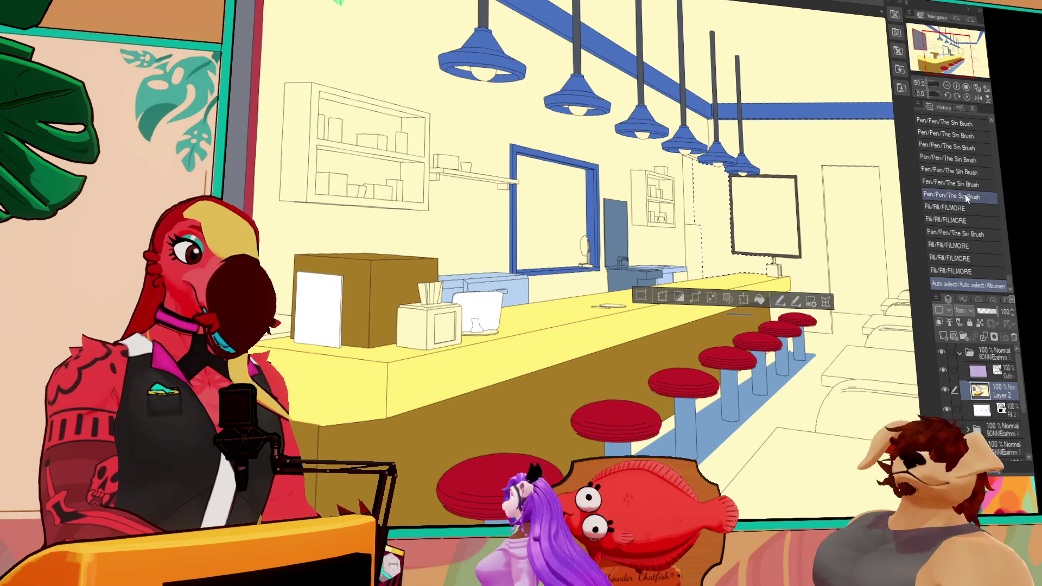
{"action": "left_click", "coordinate": [849, 244], "text": "shift"}
{"action": "left_click", "coordinate": [761, 253], "text": "shift"}
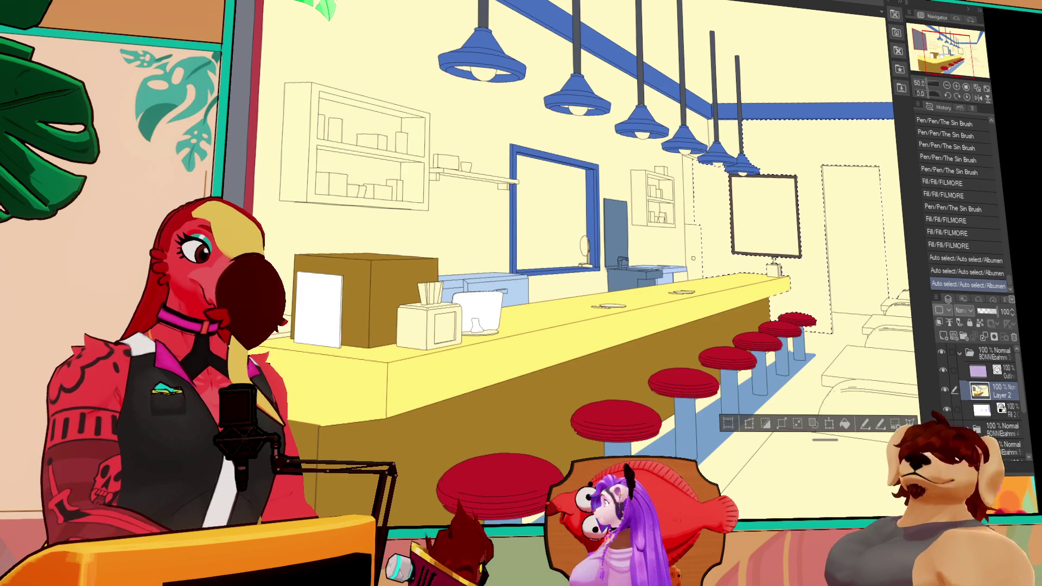
{"action": "left_click", "coordinate": [633, 219]}
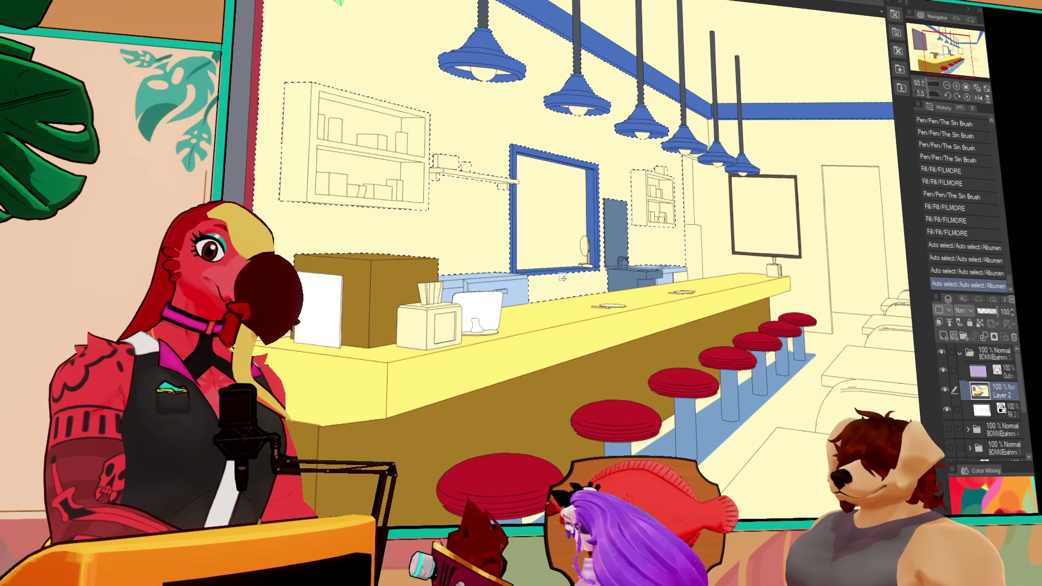
{"action": "key", "text": "ctrl+Tab"}
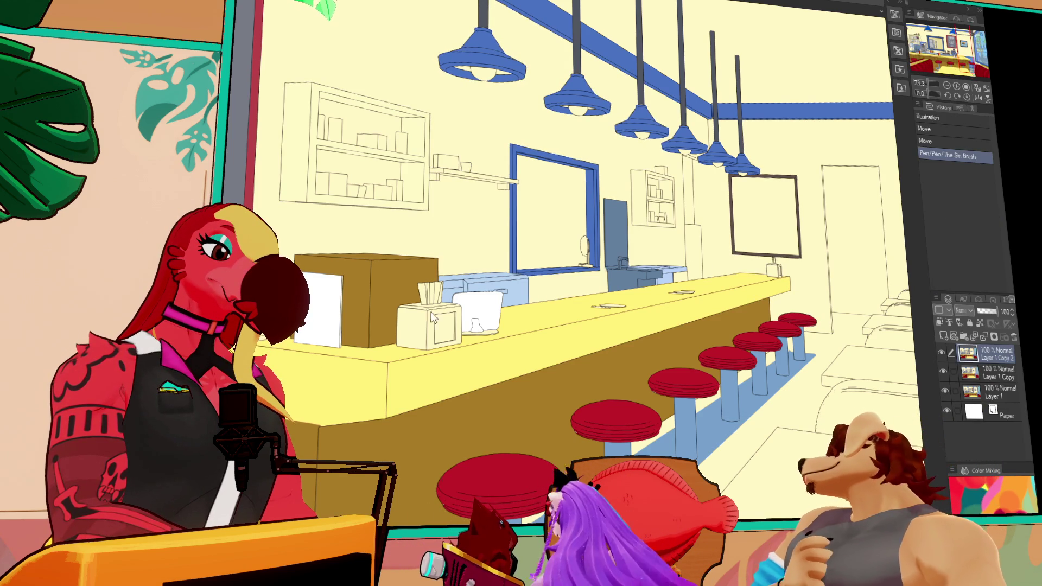
{"action": "key", "text": "ctrl+Tab"}
{"action": "key", "text": "ctrl+z"}
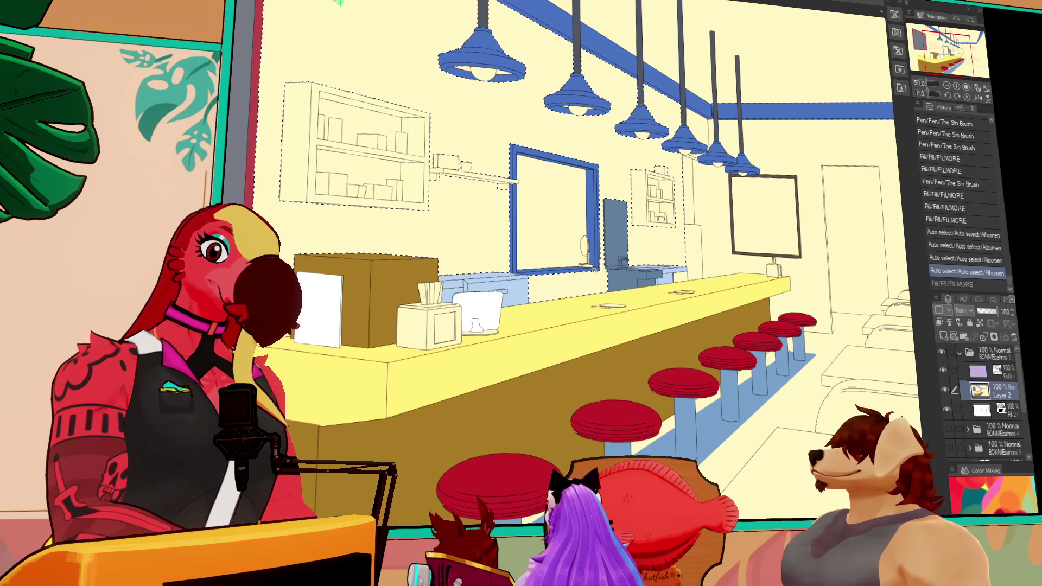
{"action": "left_click", "coordinate": [564, 285]}
{"action": "key", "text": "ctrl+d"}
Select the area above the counter top, patch it with the pen, fill it blue, and deselect.
{"action": "left_click", "coordinate": [725, 206]}
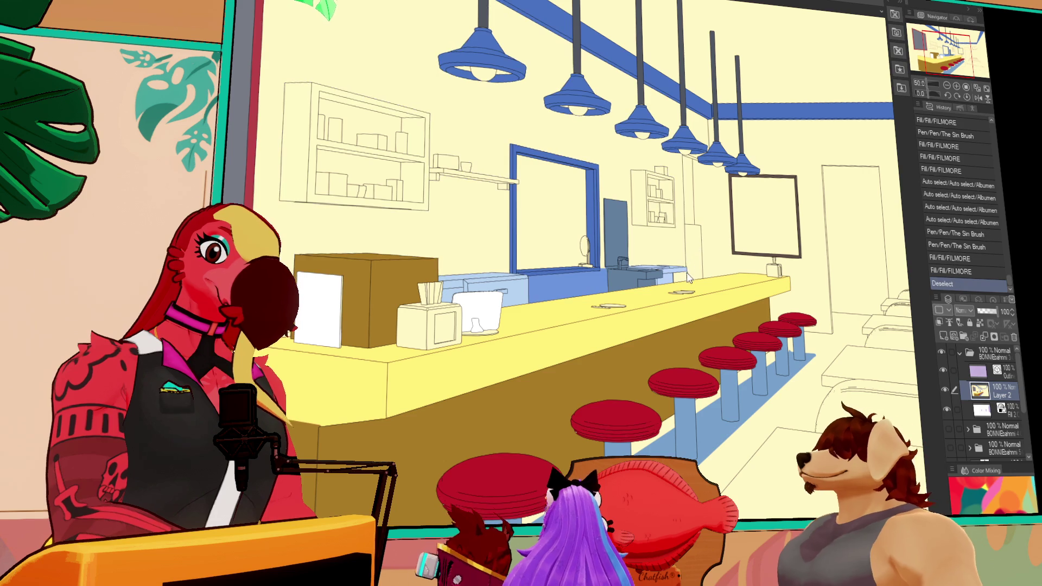
{"action": "scroll", "coordinate": [726, 207], "scroll_direction": "up", "scroll_amount": 3}
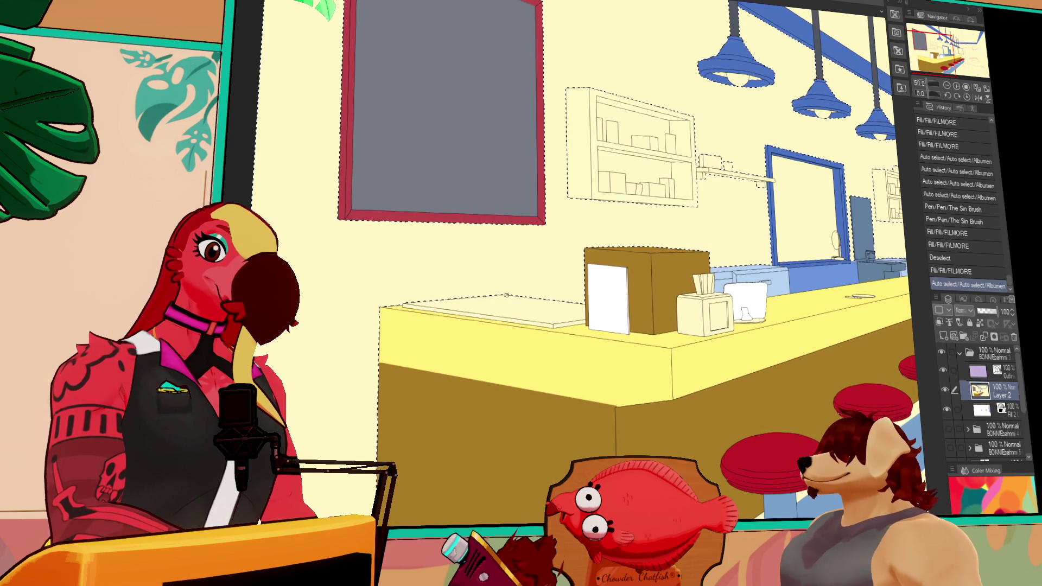
{"action": "left_click", "coordinate": [548, 272]}
{"action": "left_click_drag", "start_coordinate": [508, 295], "coordinate": [583, 291]}
{"action": "left_click", "coordinate": [567, 308]}
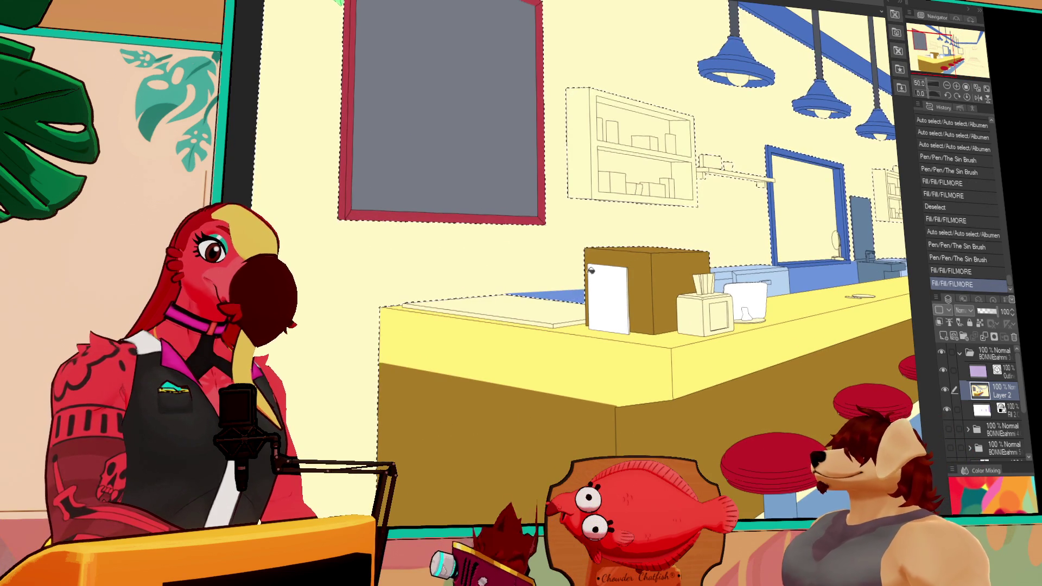
{"action": "key", "text": "ctrl+d"}
{"action": "left_click_drag", "start_coordinate": [922, 235], "coordinate": [774, 228]}
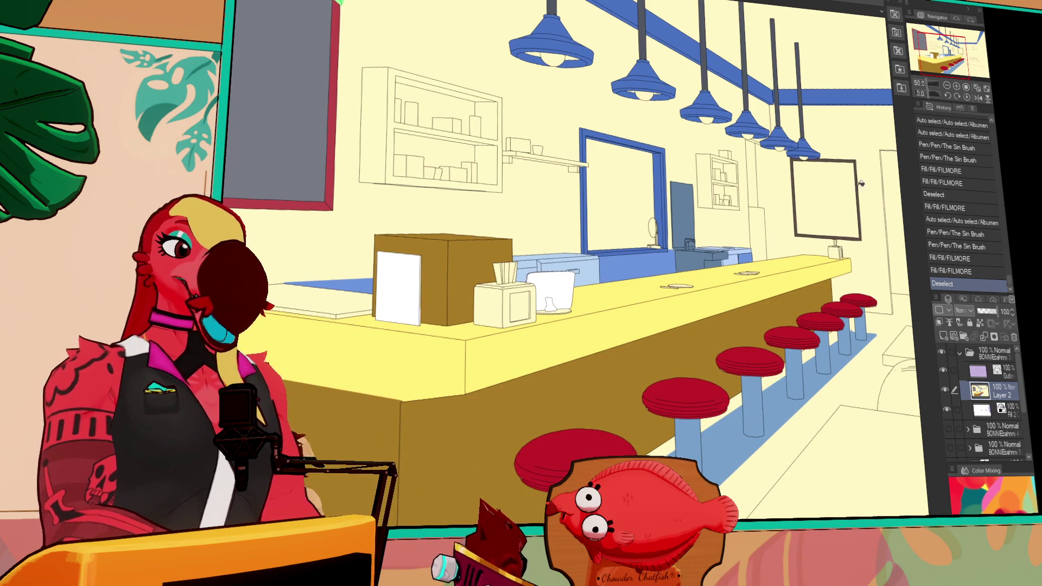
{"action": "left_click_drag", "start_coordinate": [774, 202], "coordinate": [689, 199]}
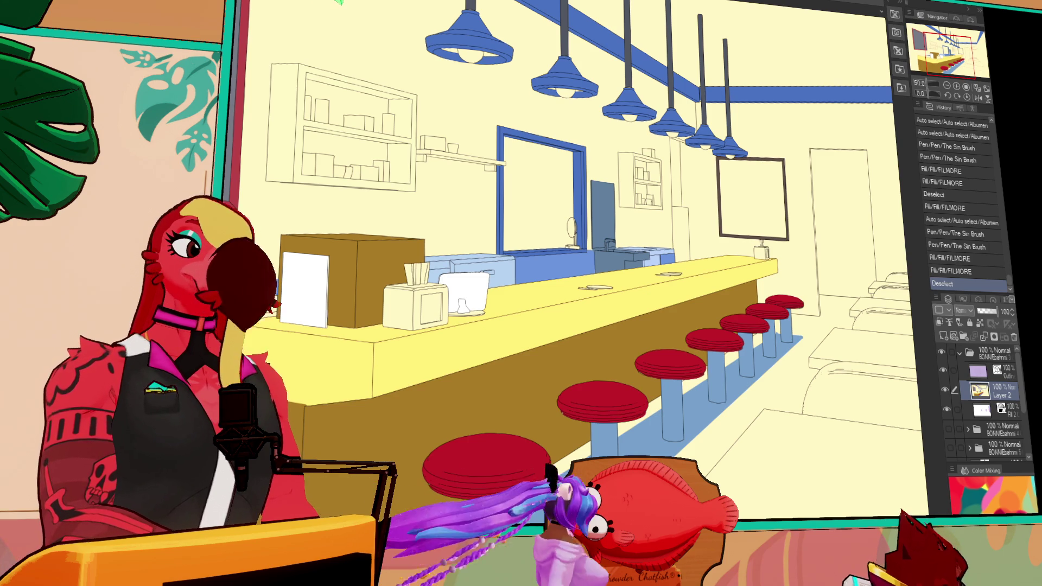
{"action": "key", "text": "ctrl+Tab"}
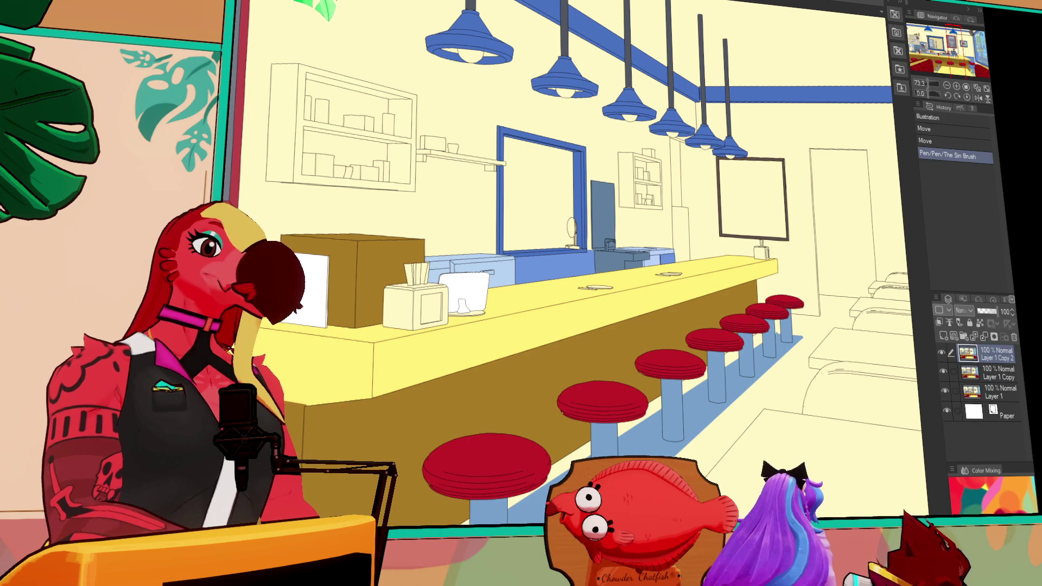
{"action": "key", "text": "ctrl+Tab"}
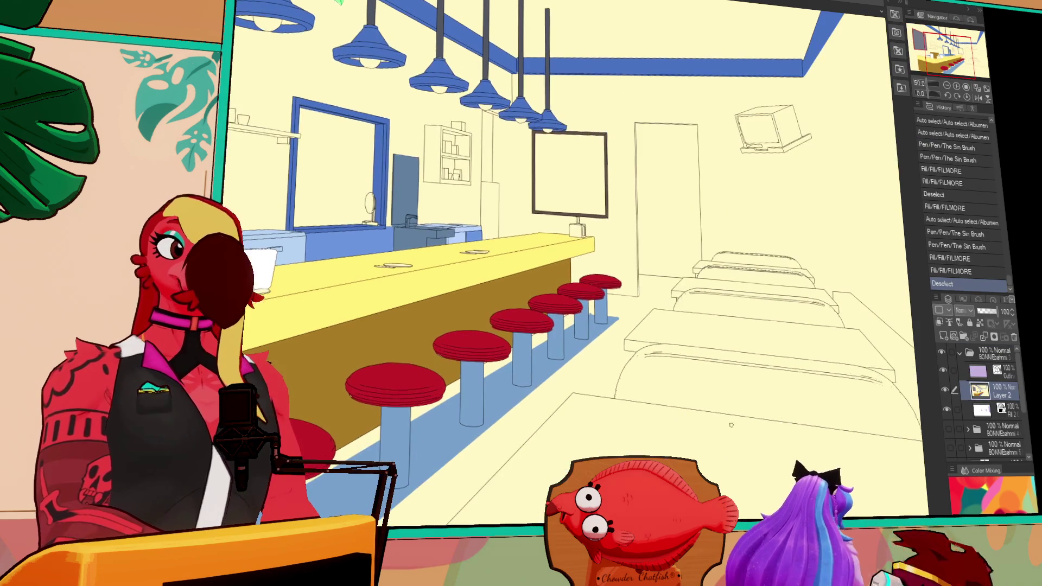
Fill the three booth table tops yellow.
{"action": "left_click", "coordinate": [847, 346]}
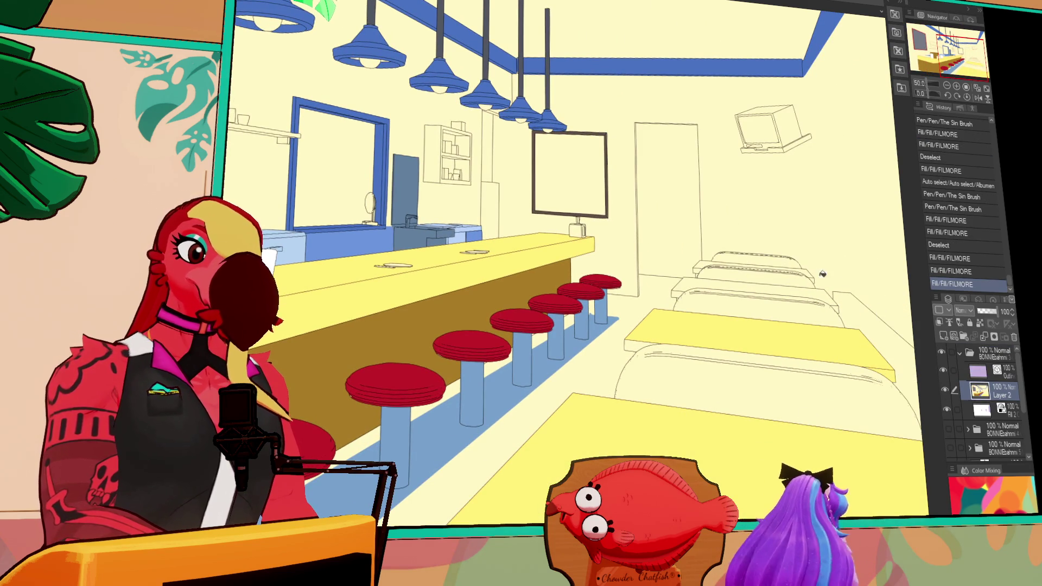
{"action": "left_click", "coordinate": [696, 280]}
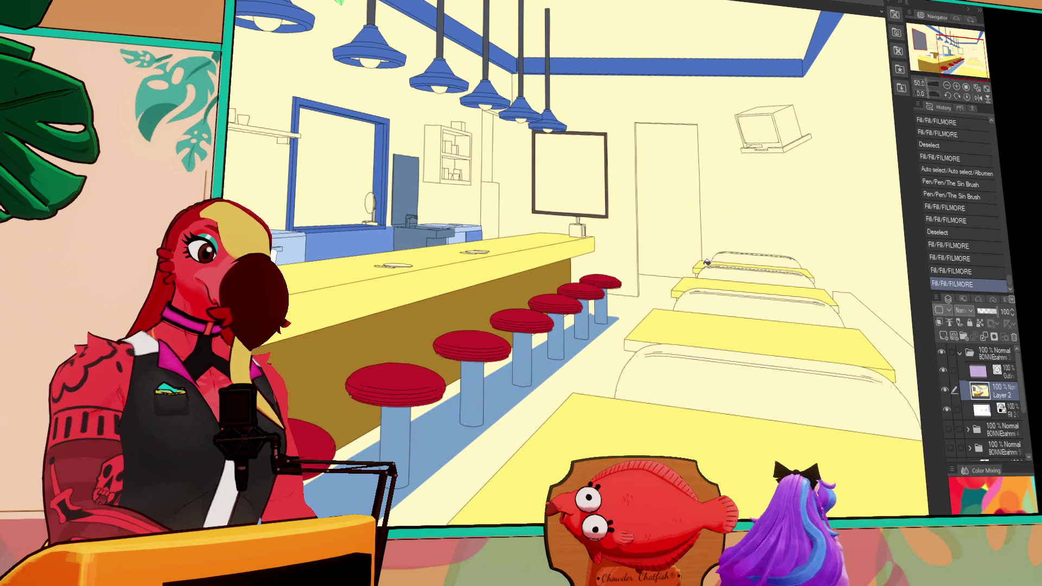
{"action": "scroll", "coordinate": [866, 266], "scroll_direction": "down", "scroll_amount": 1}
{"action": "left_click", "coordinate": [861, 264]}
Fill the four booth seats red, patch their edges, and fill the back wall red.
{"action": "left_click", "coordinate": [779, 342]}
{"action": "key", "text": "ctrl+z"}
{"action": "left_click", "coordinate": [719, 334]}
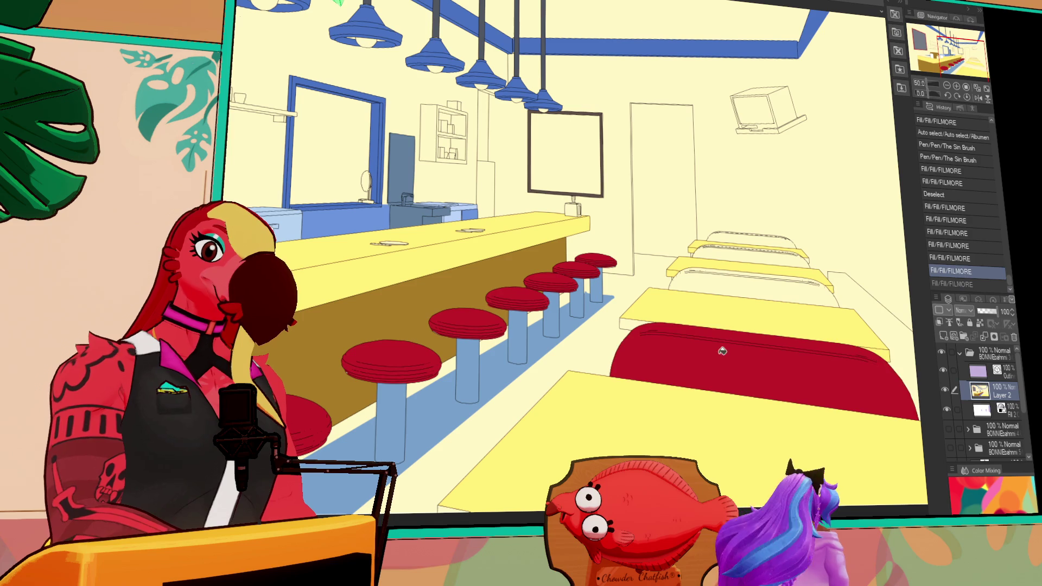
{"action": "left_click", "coordinate": [735, 282]}
{"action": "left_click", "coordinate": [749, 249]}
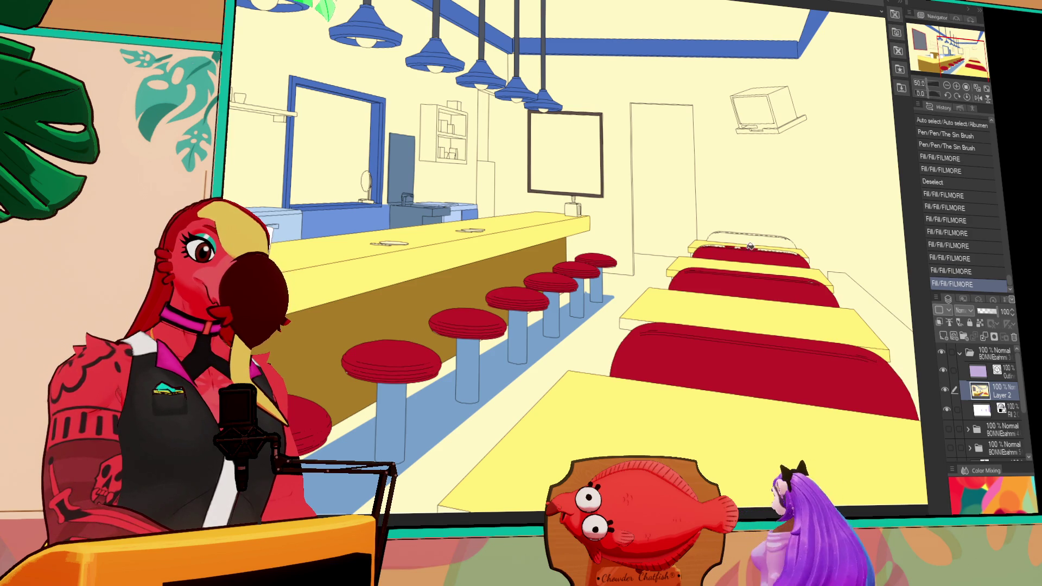
{"action": "left_click", "coordinate": [737, 244]}
{"action": "mouse_move", "coordinate": [737, 244]}
{"action": "left_mouse_down"}
{"action": "mouse_move", "coordinate": [705, 249]}
{"action": "mouse_move", "coordinate": [802, 260]}
{"action": "left_mouse_up"}
{"action": "key", "text": "ctrl+z"}
{"action": "left_click_drag", "start_coordinate": [793, 255], "coordinate": [798, 258]}
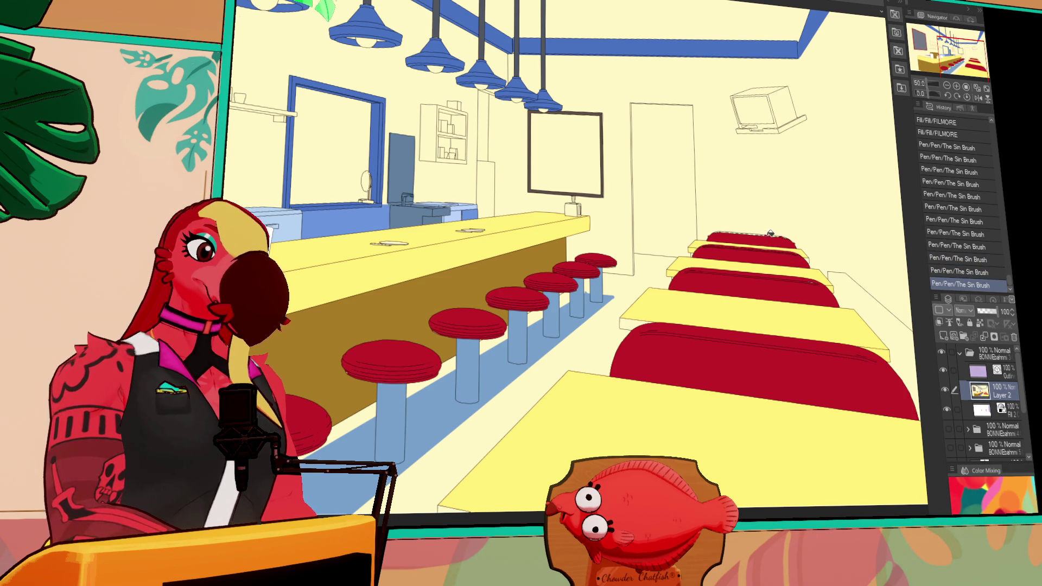
{"action": "left_click", "coordinate": [768, 234]}
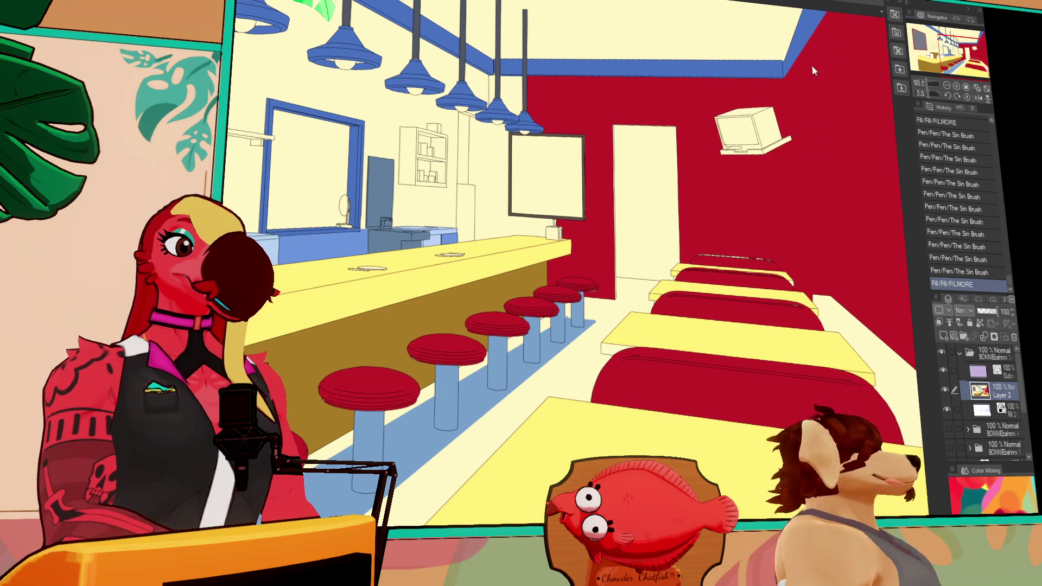
Undo the red back wall fill, returning it to pale yellow.
{"action": "key", "text": "ctrl+z"}
{"action": "mouse_move", "coordinate": [785, 241]}
{"action": "left_mouse_down"}
{"action": "mouse_move", "coordinate": [756, 186]}
{"action": "mouse_move", "coordinate": [768, 172]}
{"action": "left_mouse_up"}
{"action": "key", "text": "ctrl+z"}
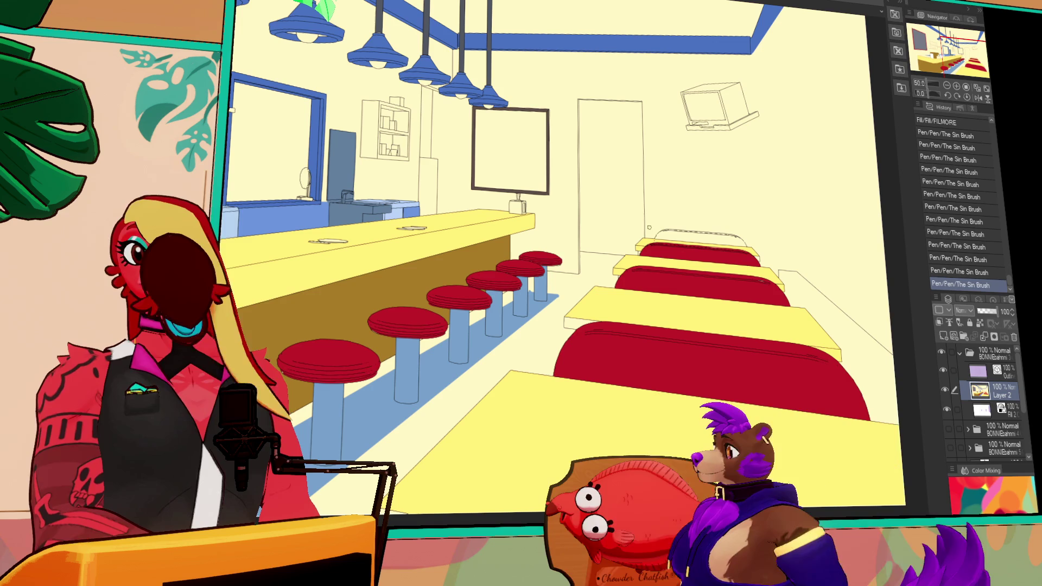
{"action": "key", "text": "ctrl+y"}
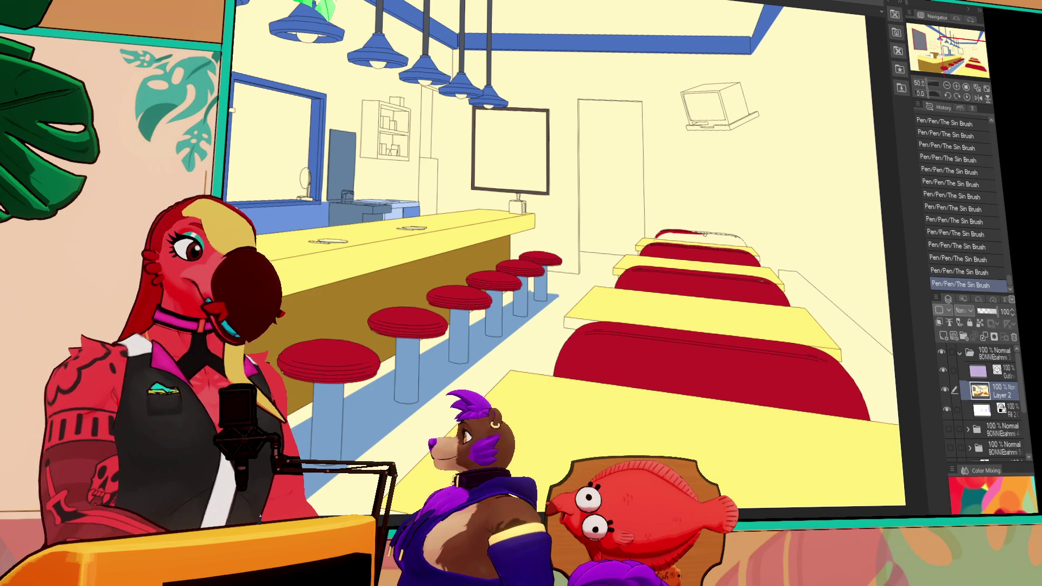
Compare the booth with and without its stroke, then paint red along the back booth's top edge.
{"action": "left_click_drag", "start_coordinate": [715, 228], "coordinate": [722, 216]}
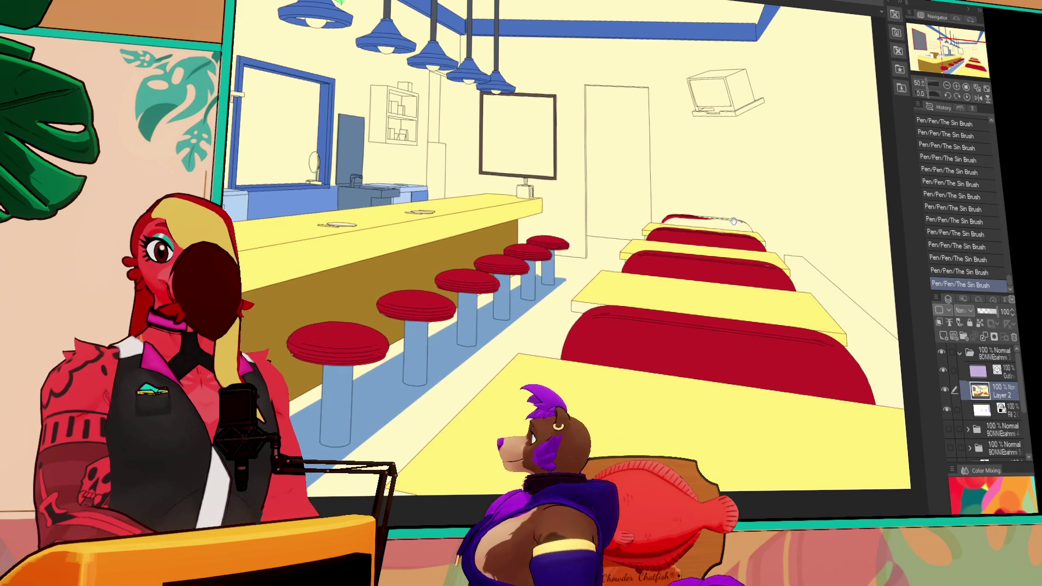
{"action": "key", "text": "ctrl+z"}
{"action": "key", "text": "ctrl+y"}
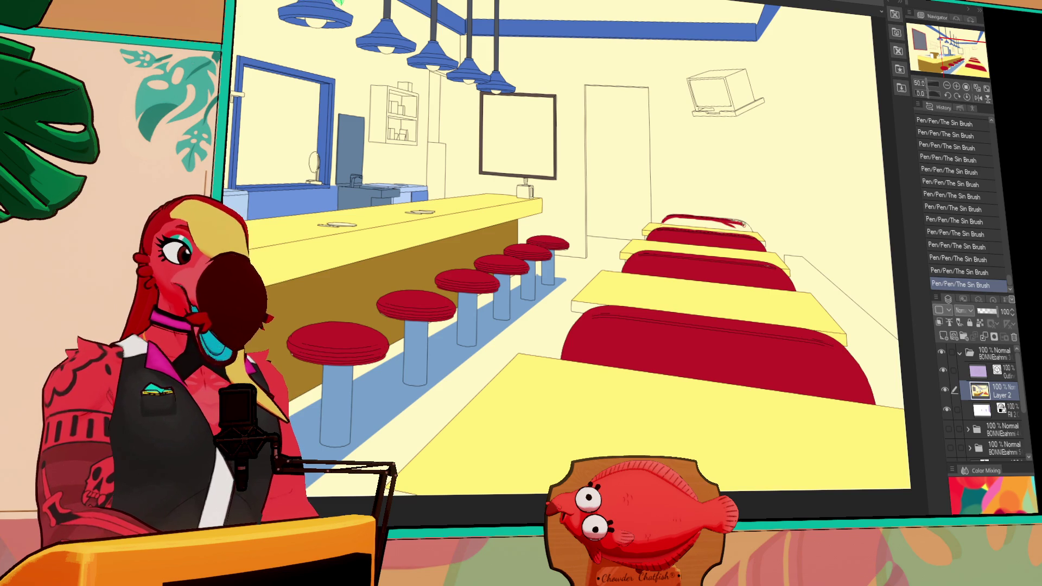
{"action": "key", "text": "ctrl+z"}
{"action": "key", "text": "ctrl+y"}
{"action": "key", "text": "ctrl+z"}
{"action": "key", "text": "ctrl+y"}
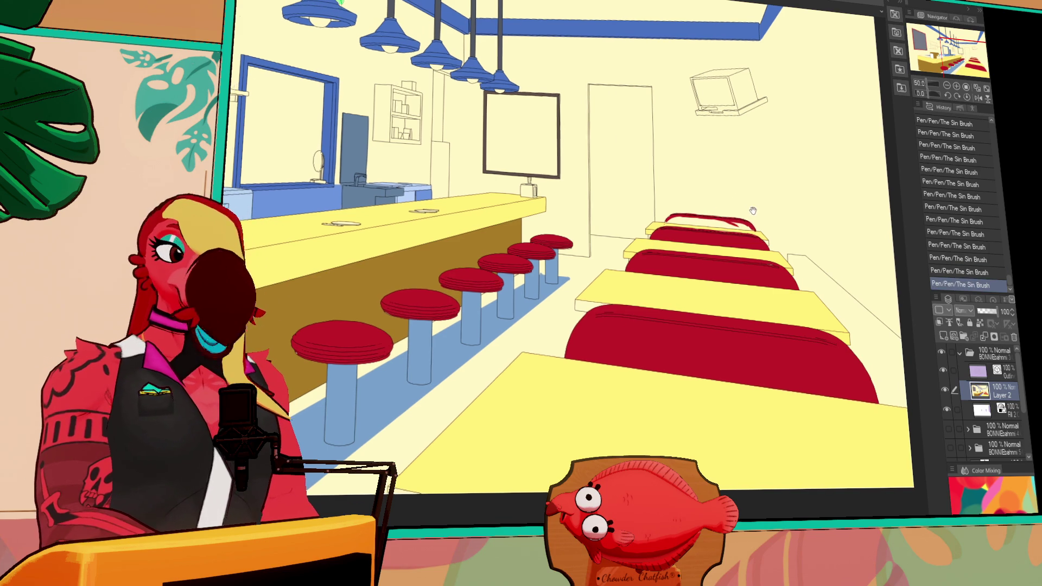
{"action": "key", "text": "ctrl+z"}
{"action": "key", "text": "ctrl+y"}
{"action": "left_click_drag", "start_coordinate": [672, 218], "coordinate": [741, 222]}
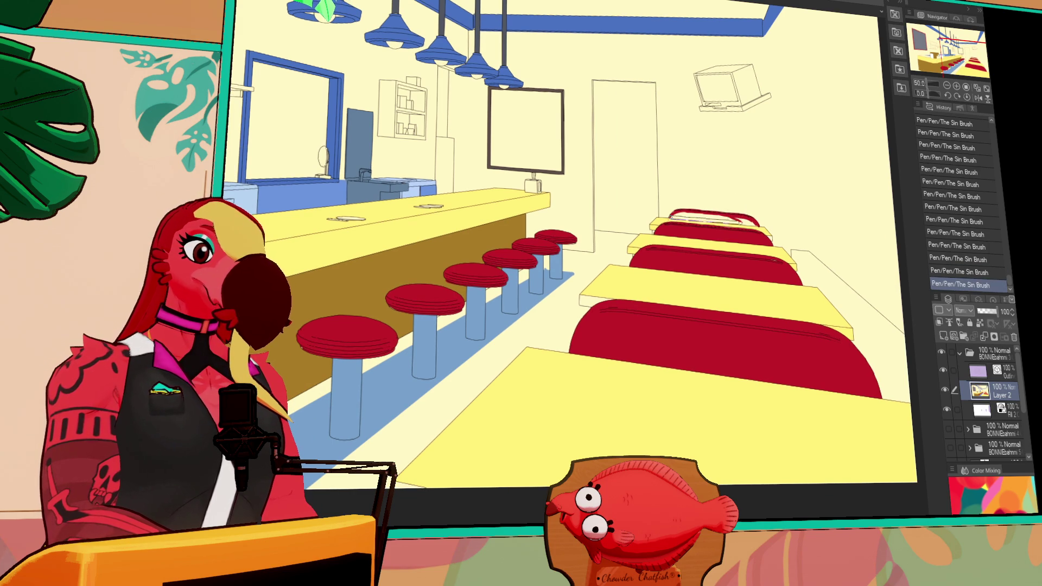
{"action": "mouse_move", "coordinate": [672, 220]}
{"action": "left_mouse_down"}
{"action": "mouse_move", "coordinate": [756, 224]}
{"action": "mouse_move", "coordinate": [672, 213]}
{"action": "left_mouse_up"}
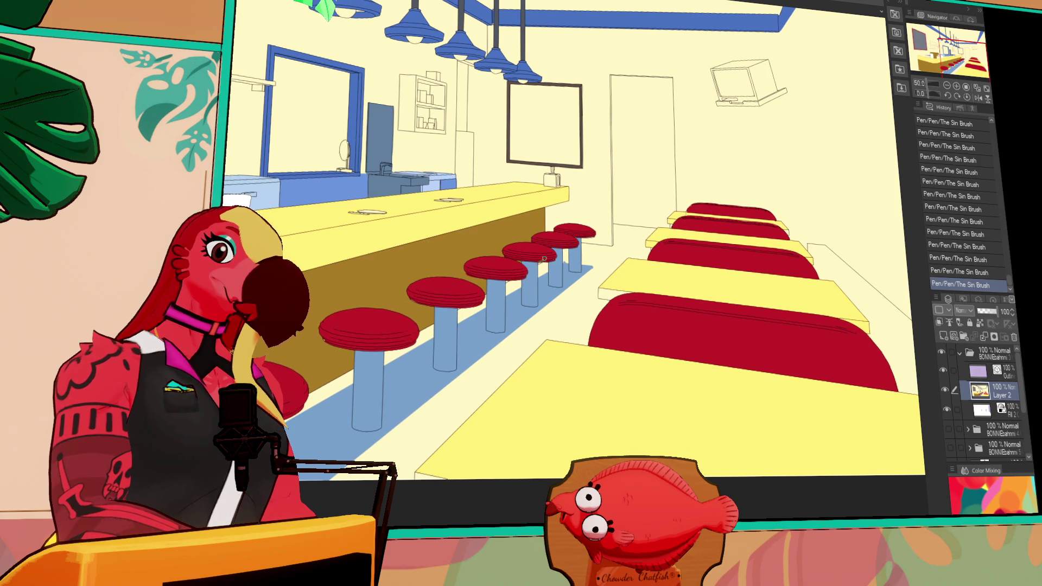
Fill a remaining gap near the counter with flat colour.
{"action": "mouse_move", "coordinate": [725, 209]}
{"action": "left_mouse_down"}
{"action": "mouse_move", "coordinate": [795, 175]}
{"action": "mouse_move", "coordinate": [782, 173]}
{"action": "left_mouse_up"}
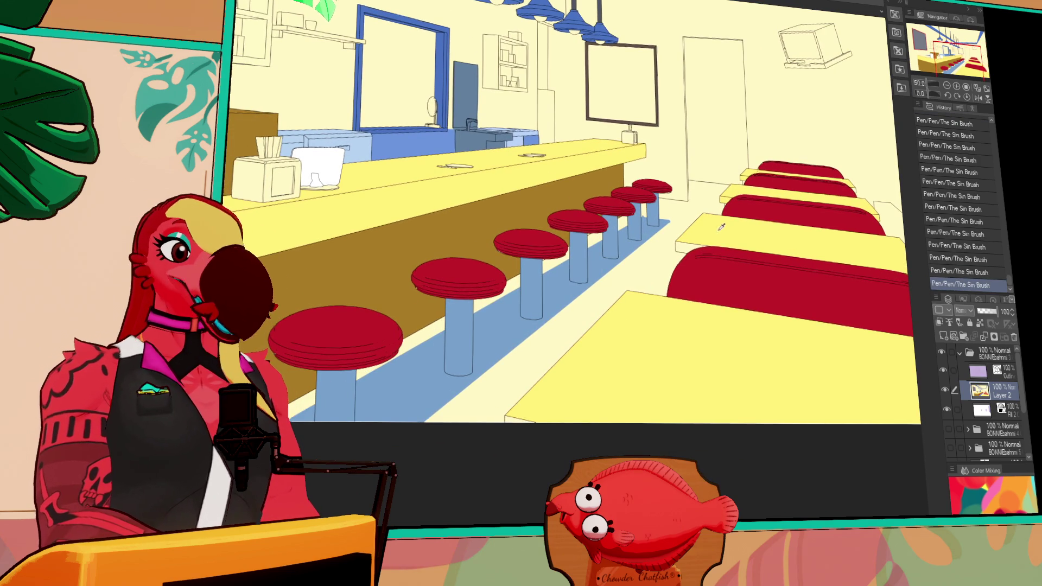
{"action": "left_click", "coordinate": [687, 245]}
{"action": "scroll", "coordinate": [766, 187], "scroll_direction": "down", "scroll_amount": 2}
{"action": "mouse_move", "coordinate": [847, 262]}
{"action": "left_mouse_down"}
{"action": "mouse_move", "coordinate": [846, 302]}
{"action": "mouse_move", "coordinate": [861, 325]}
{"action": "left_mouse_up"}
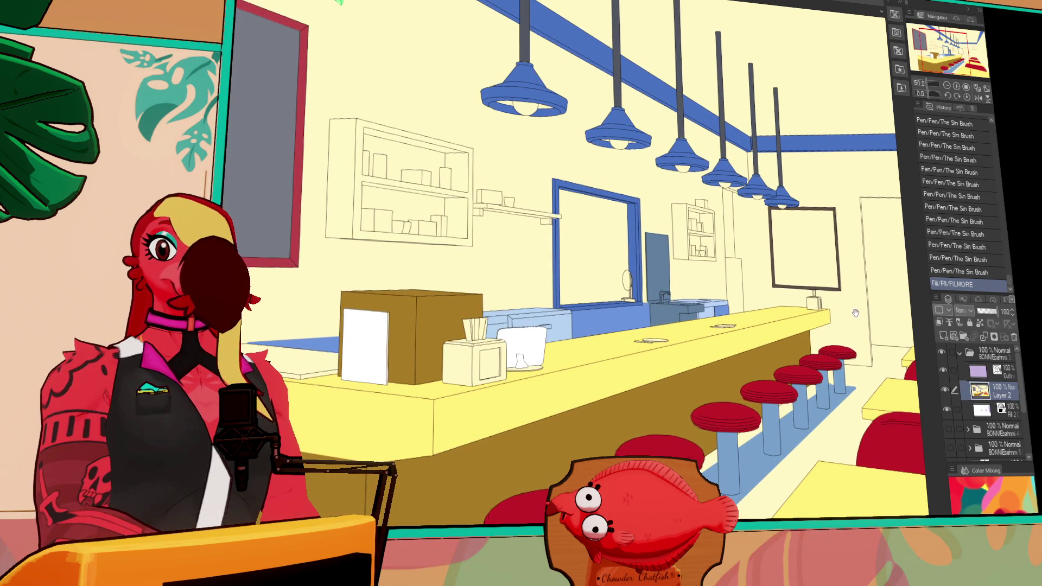
Hide the line art, zoom out to 25%, and select the blue ceiling trim, lamps and frame.
{"action": "left_click", "coordinate": [943, 372]}
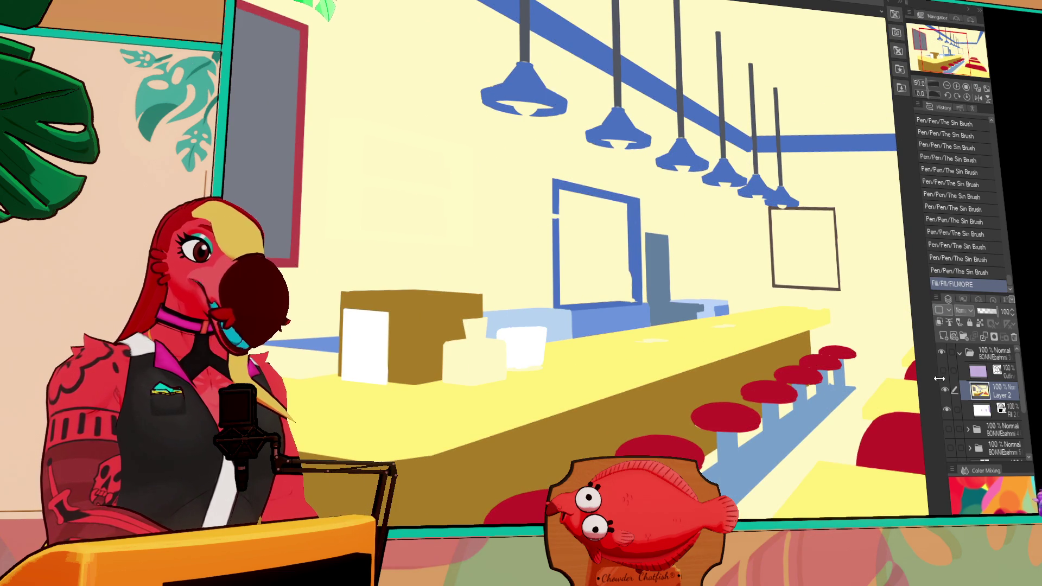
{"action": "left_click", "coordinate": [945, 86]}
{"action": "left_click_drag", "start_coordinate": [867, 163], "coordinate": [863, 149]}
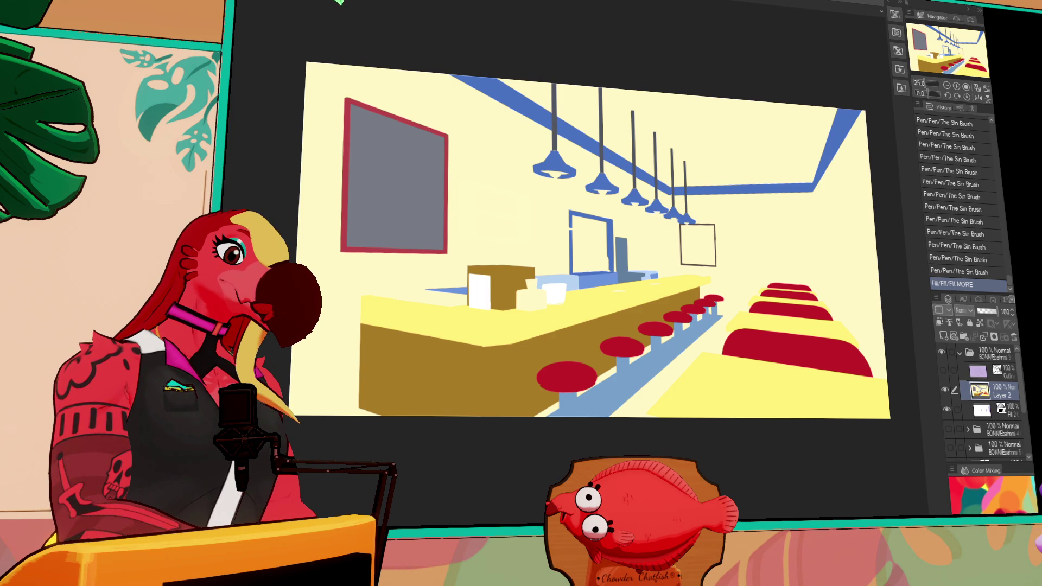
{"action": "left_click", "coordinate": [749, 118]}
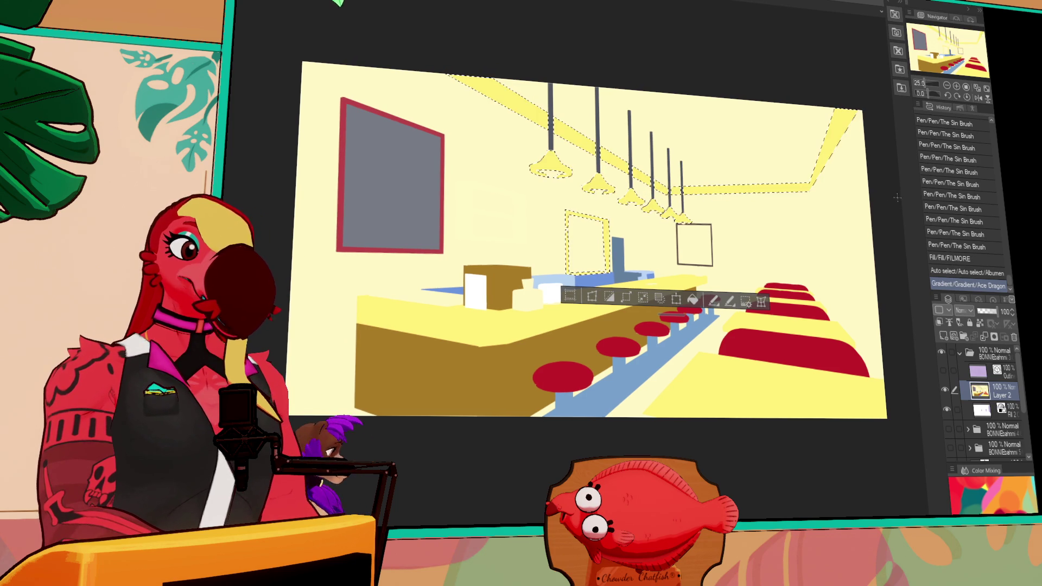
Try a green gradient on the selected ceiling trim, then revert it to blue.
{"action": "left_click_drag", "start_coordinate": [898, 196], "coordinate": [898, 200]}
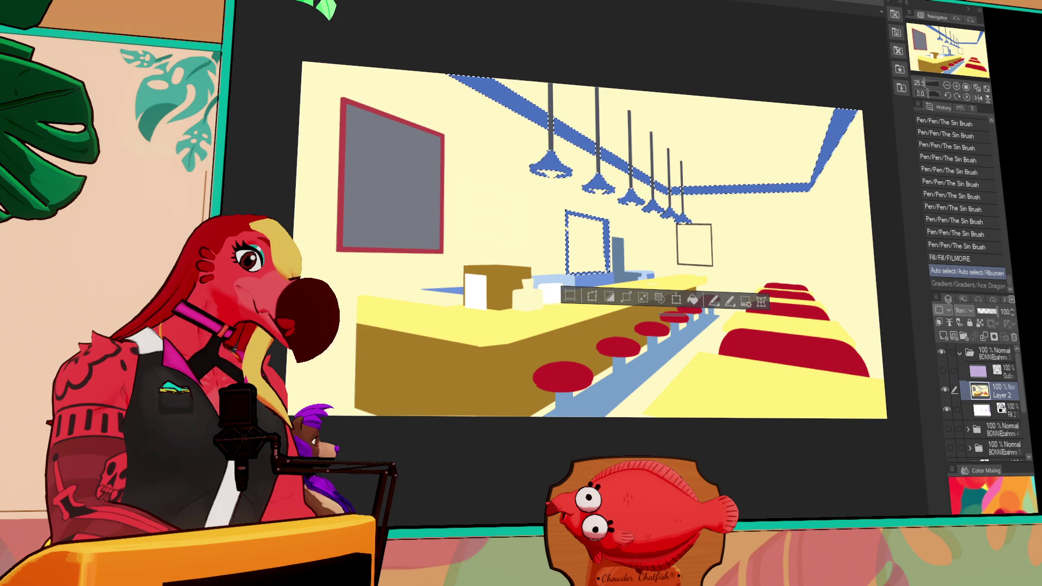
{"action": "key", "text": "ctrl+y"}
{"action": "left_click_drag", "start_coordinate": [833, 226], "coordinate": [807, 234]}
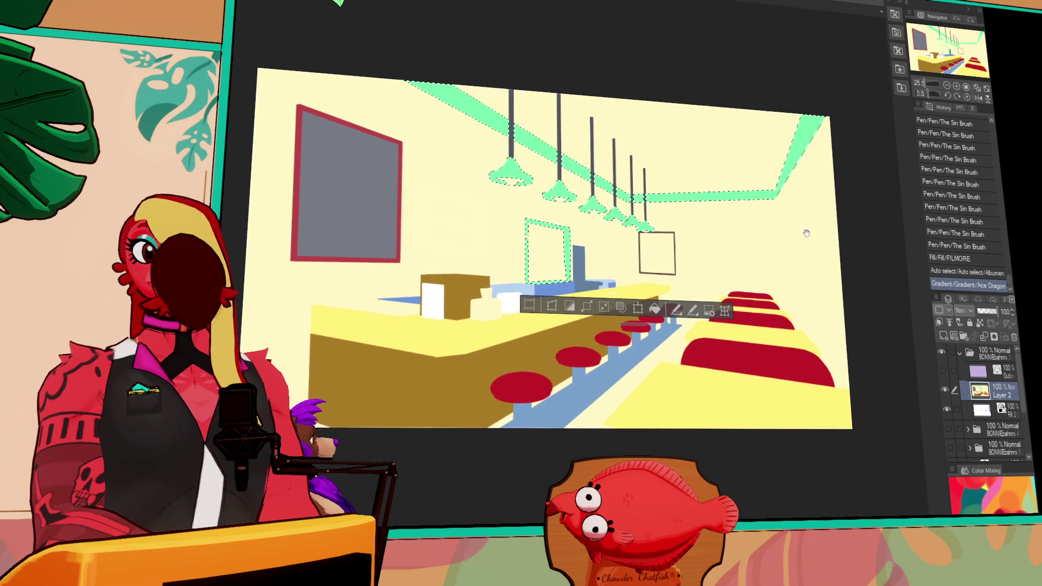
{"action": "scroll", "coordinate": [860, 240], "scroll_direction": "up", "scroll_amount": 1}
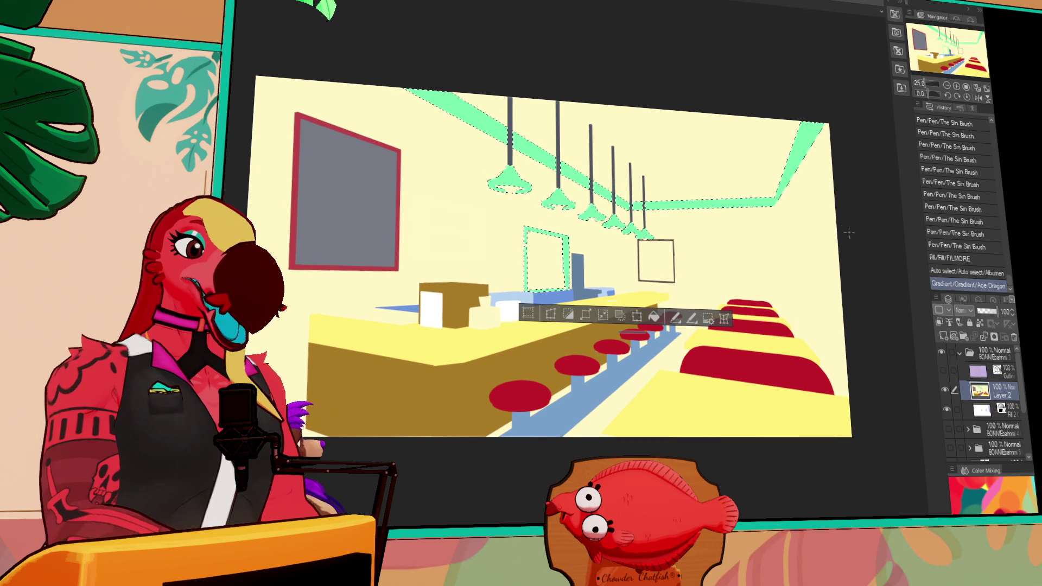
{"action": "key", "text": "ctrl+z"}
{"action": "left_click_drag", "start_coordinate": [418, 91], "coordinate": [430, 93]}
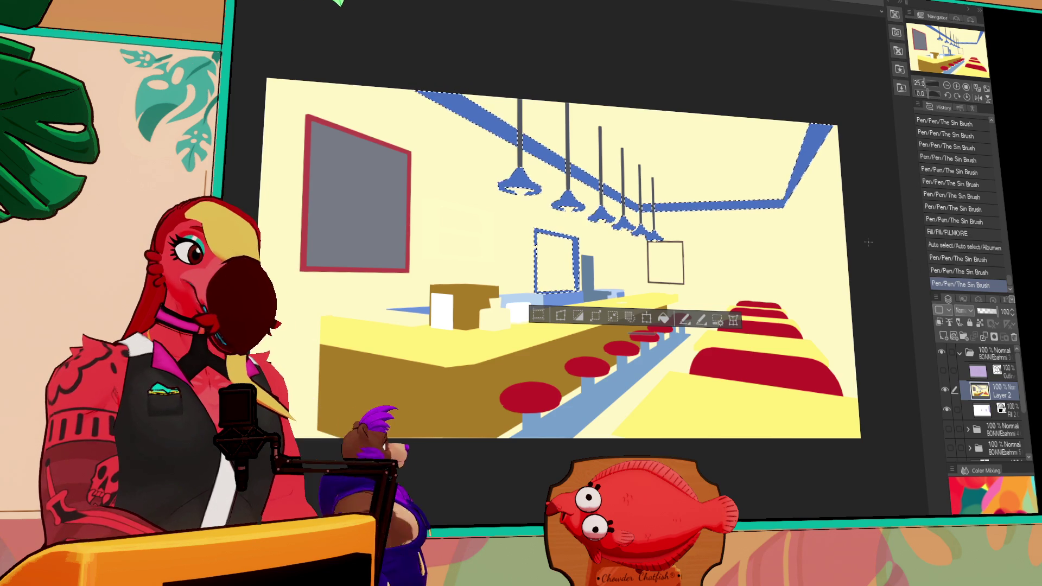
Fill the trim with a green gradient, deselect, turn the board's red border green, and select the seats.
{"action": "left_click_drag", "start_coordinate": [872, 243], "coordinate": [865, 247]}
{"action": "key", "text": "ctrl+d"}
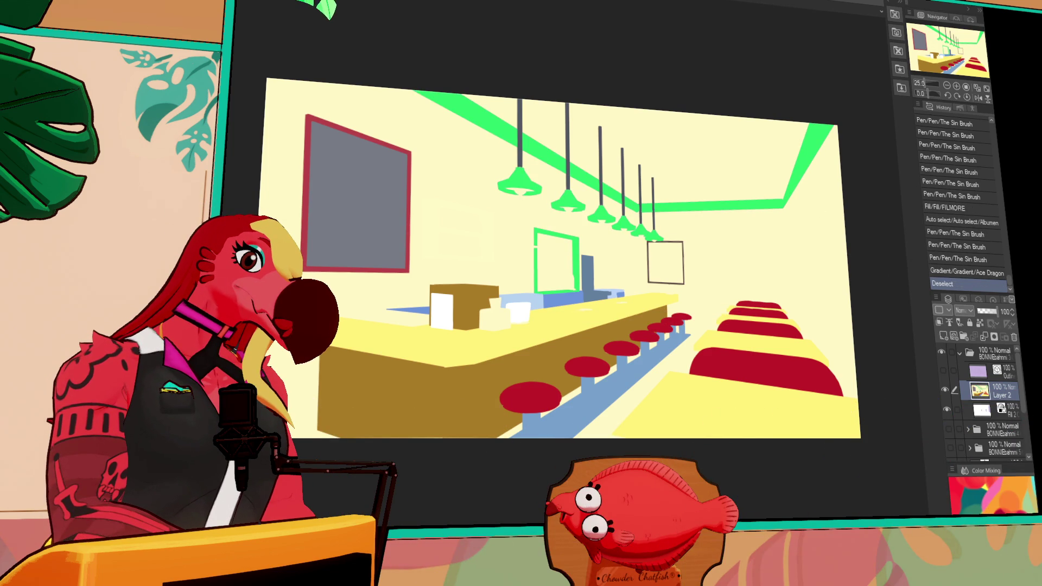
{"action": "left_click", "coordinate": [411, 266]}
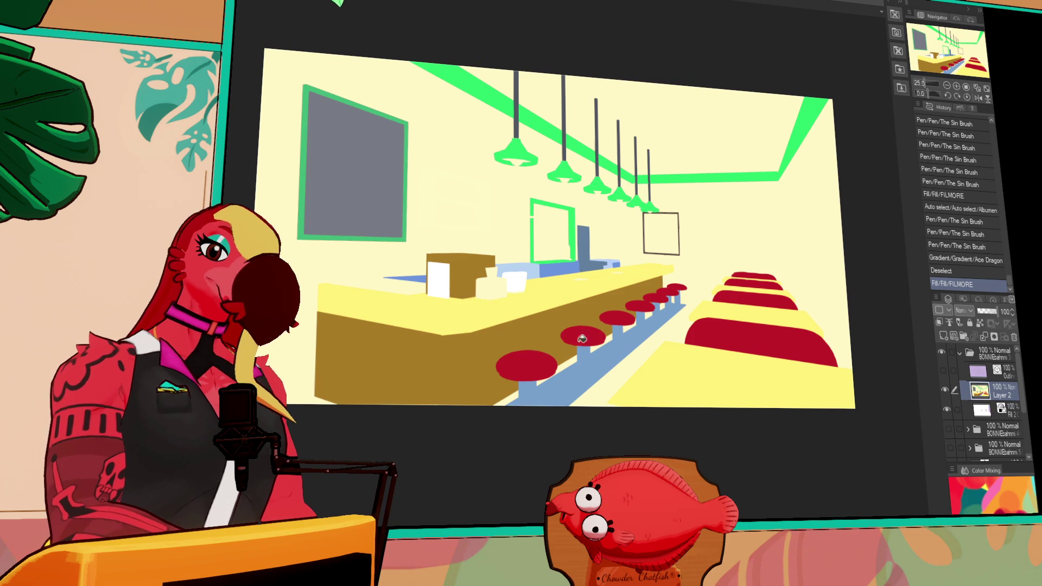
{"action": "left_click", "coordinate": [608, 327]}
Give the stools and booth seats a green gradient, then check them against the line art.
{"action": "left_click_drag", "start_coordinate": [866, 354], "coordinate": [892, 354]}
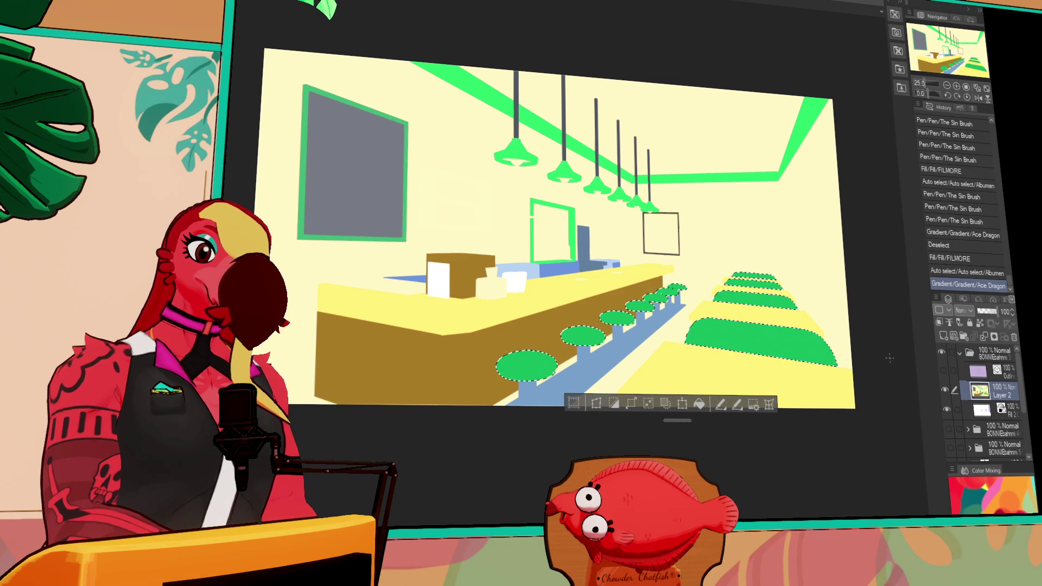
{"action": "key", "text": "ctrl+d"}
{"action": "left_click", "coordinate": [943, 372]}
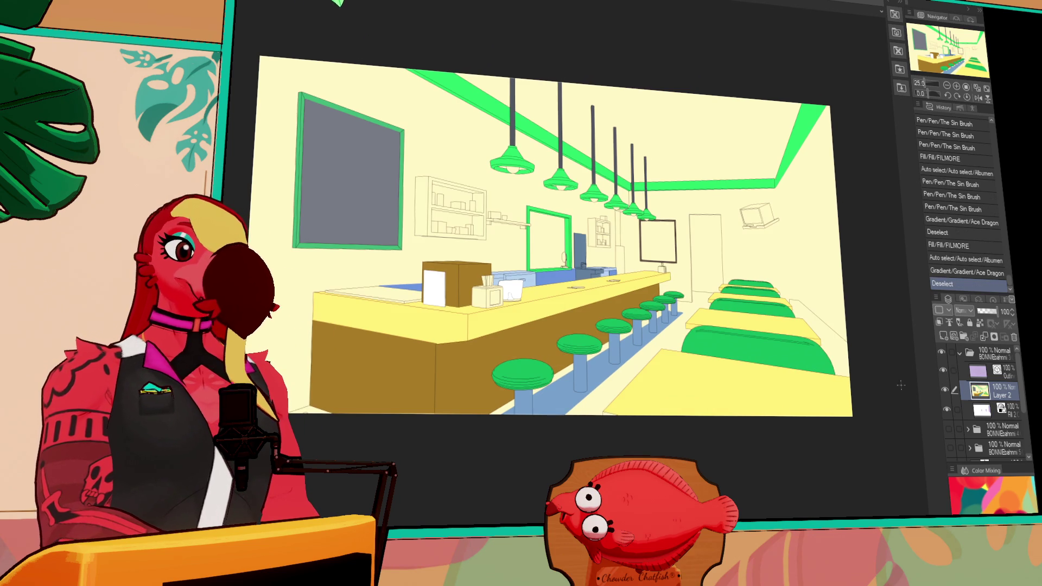
{"action": "left_click_drag", "start_coordinate": [839, 418], "coordinate": [840, 407]}
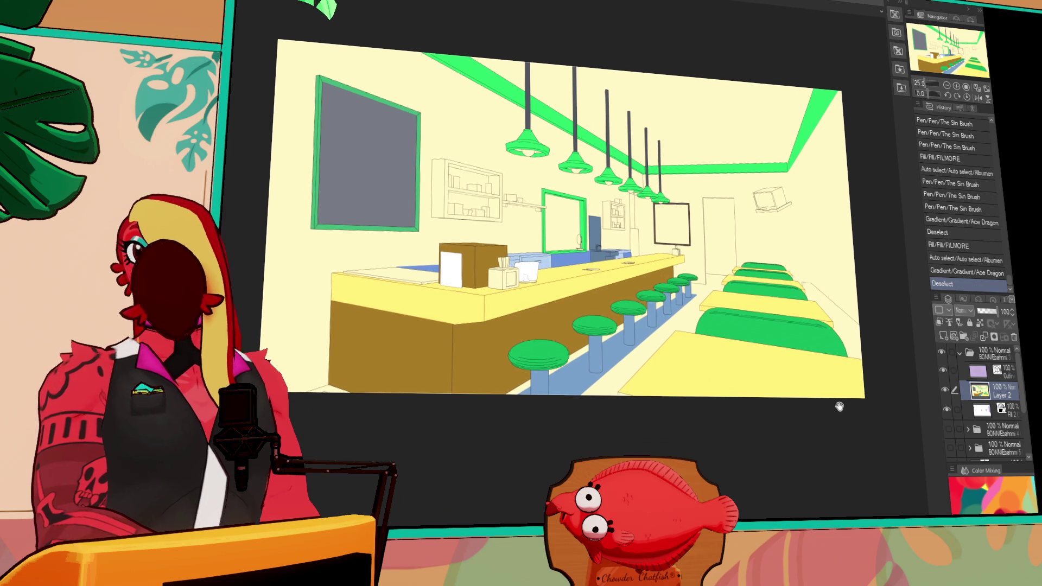
{"action": "left_click", "coordinate": [943, 370]}
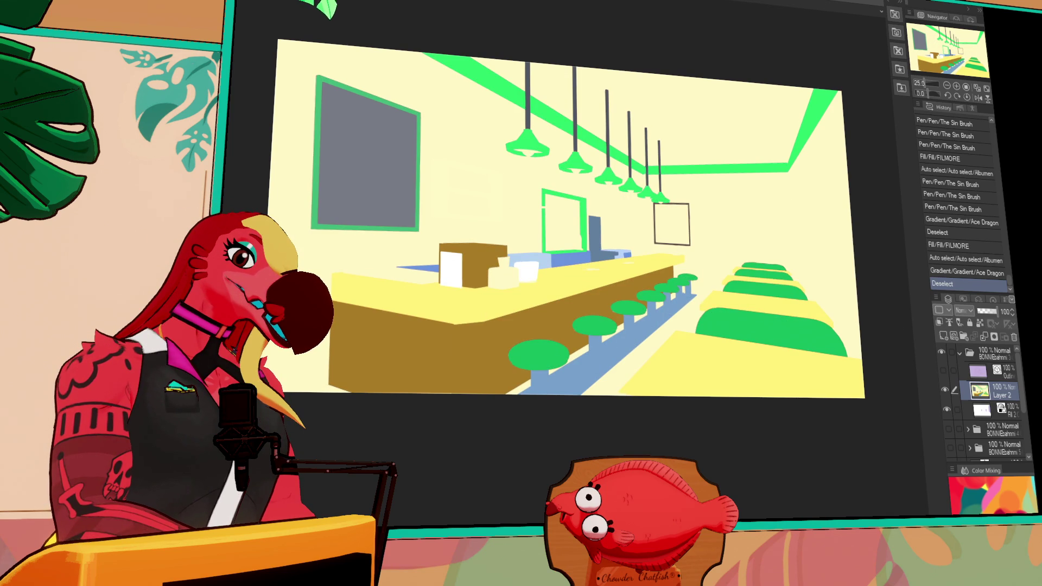
Lighten the blue floor strip and fill the strip behind the counter light cyan.
{"action": "left_click", "coordinate": [590, 356]}
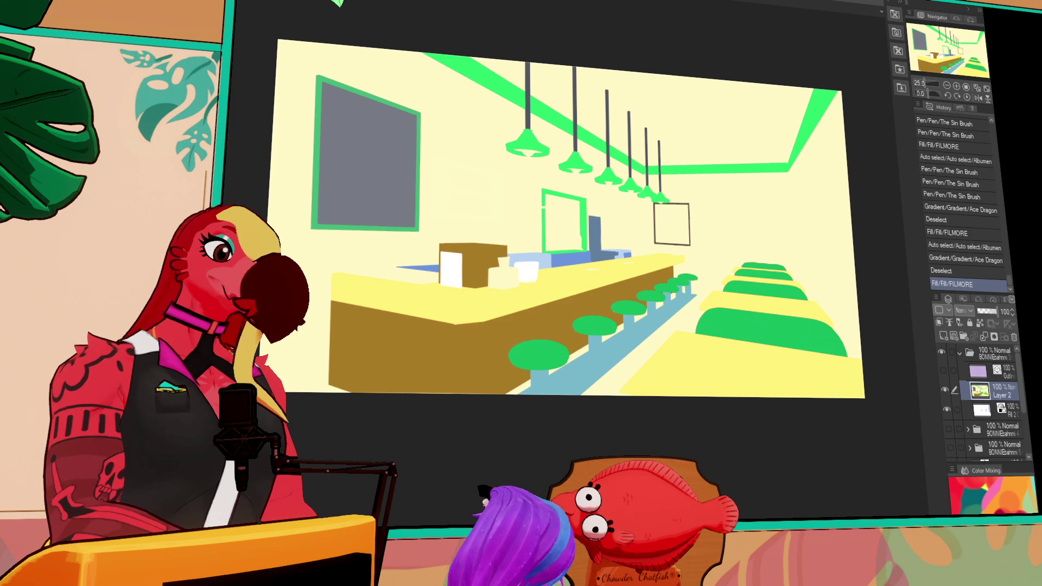
{"action": "left_click", "coordinate": [562, 254]}
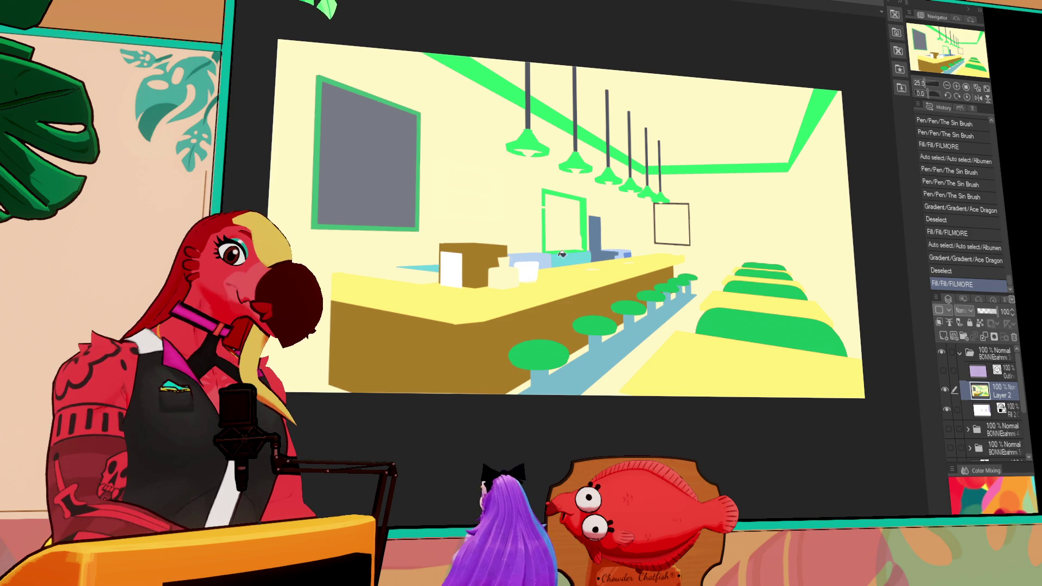
{"action": "left_click", "coordinate": [600, 250]}
{"action": "left_click", "coordinate": [602, 251]}
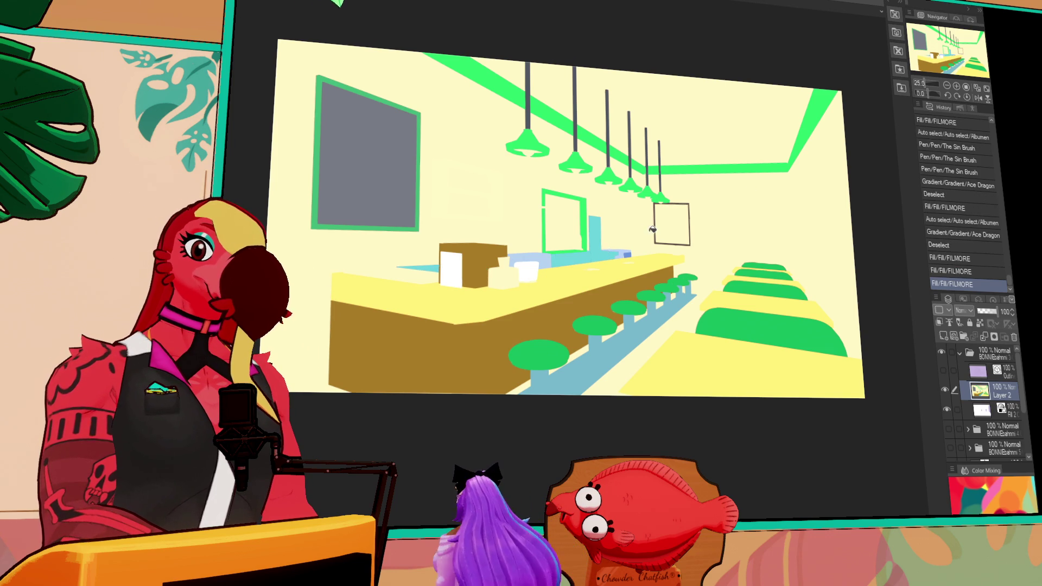
{"action": "key", "text": "ctrl+z"}
{"action": "key", "text": "ctrl+z"}
{"action": "left_click", "coordinate": [444, 267]}
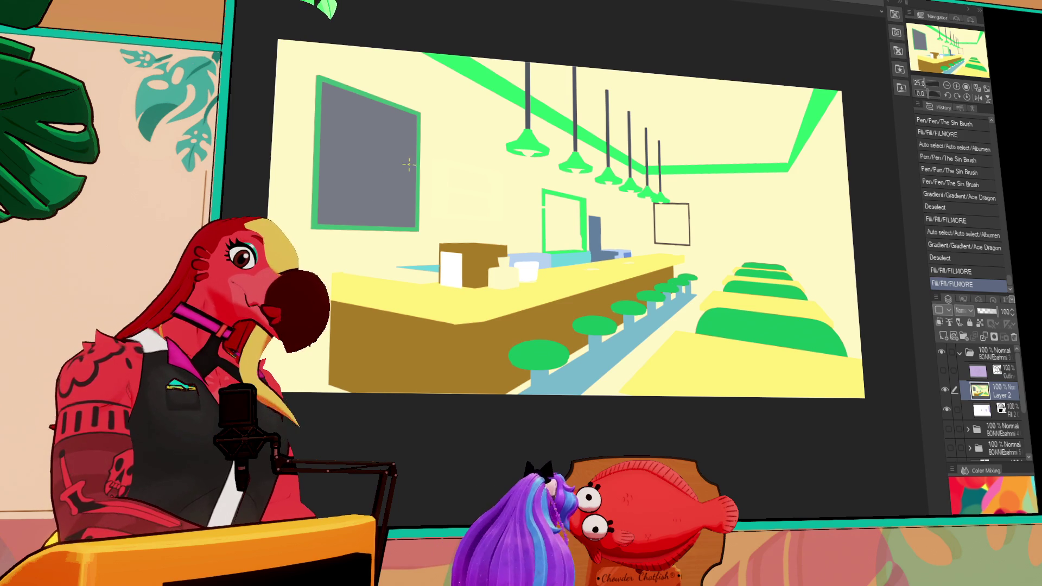
Tint the grey wall board grey-green with a flat fill.
{"action": "left_click", "coordinate": [413, 195]}
{"action": "key", "text": "ctrl+z"}
{"action": "key", "text": "g"}
{"action": "left_click", "coordinate": [405, 184]}
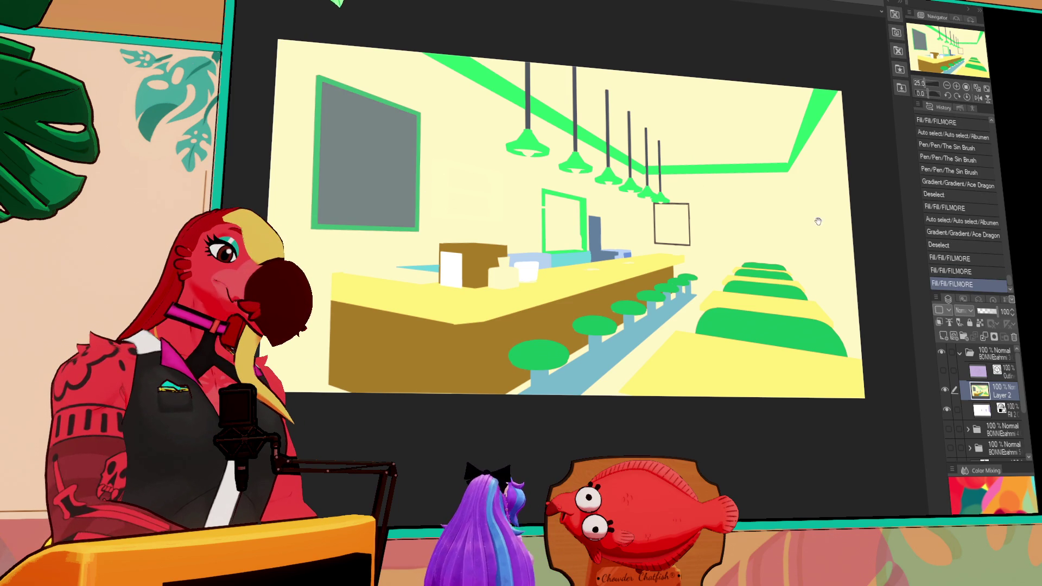
{"action": "left_click_drag", "start_coordinate": [818, 221], "coordinate": [786, 225]}
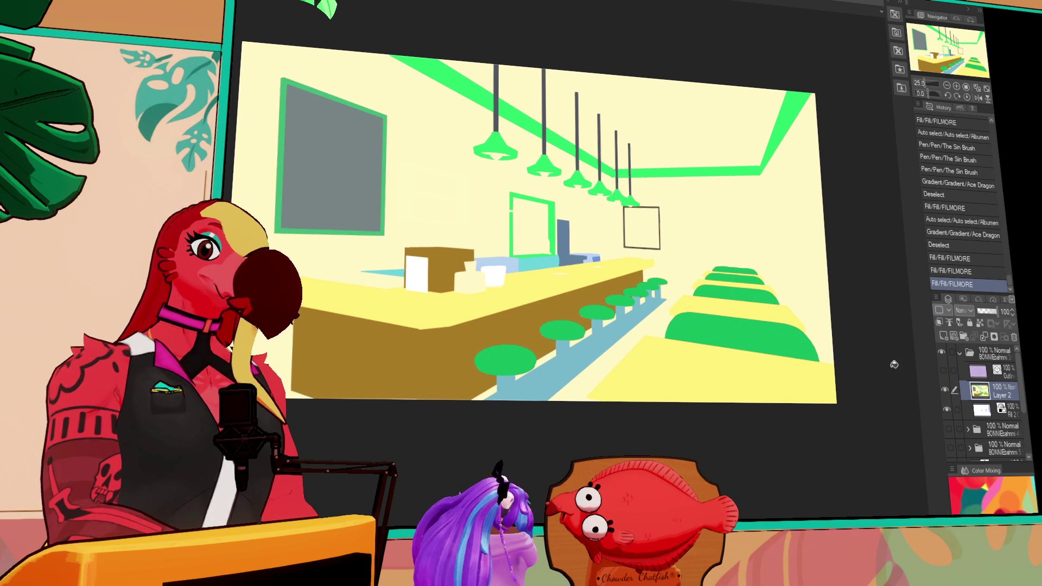